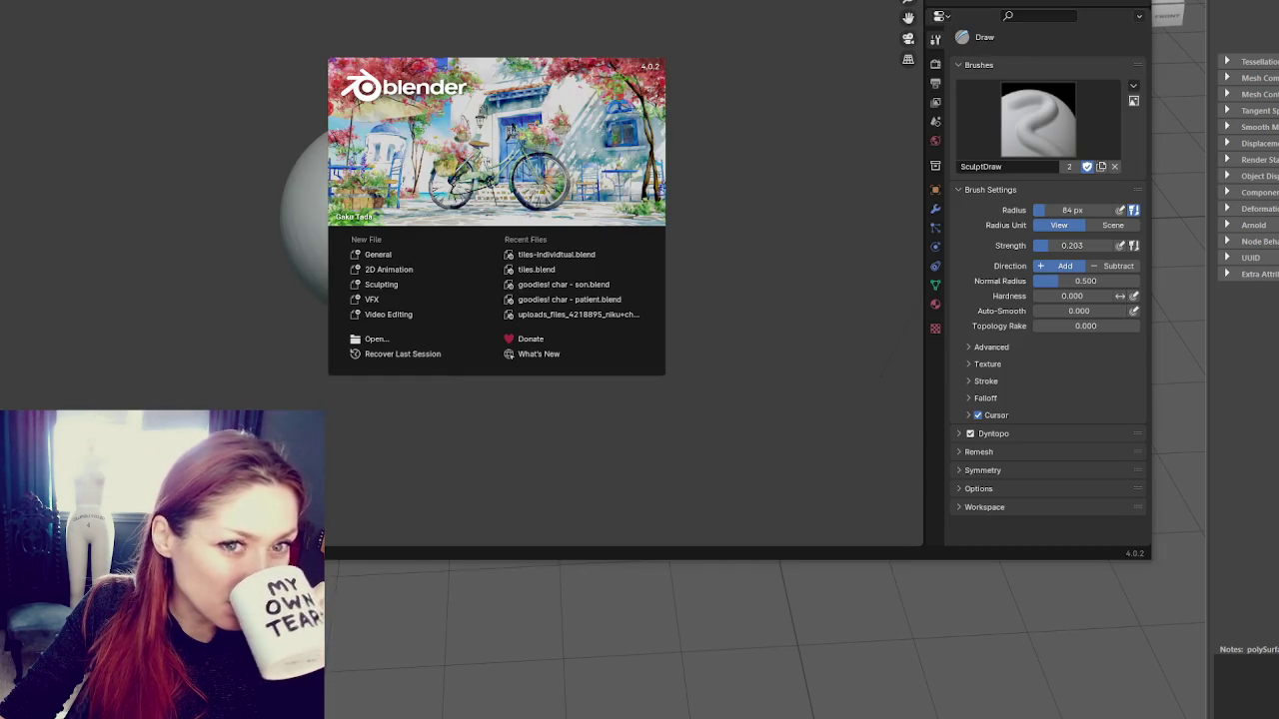
Dismiss the start-up splash and clear the sculpt sphere, leaving an empty scene
key(Escape)
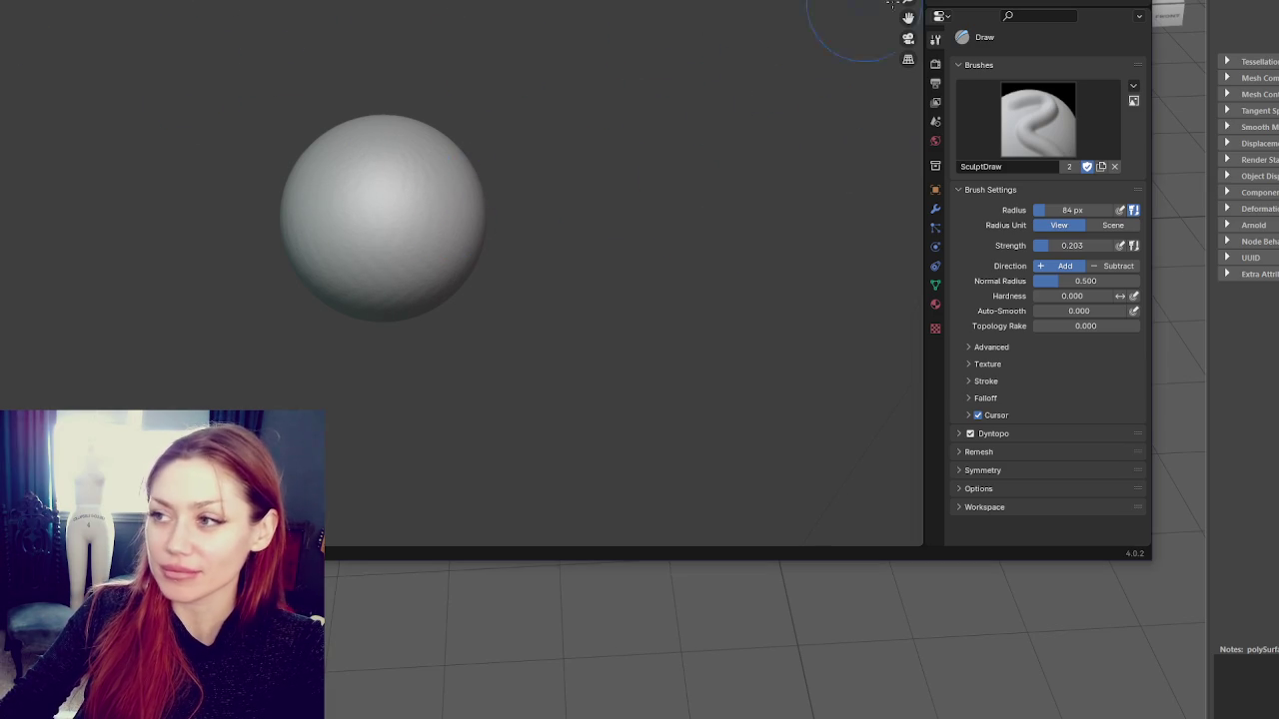
key(ctrl+z)
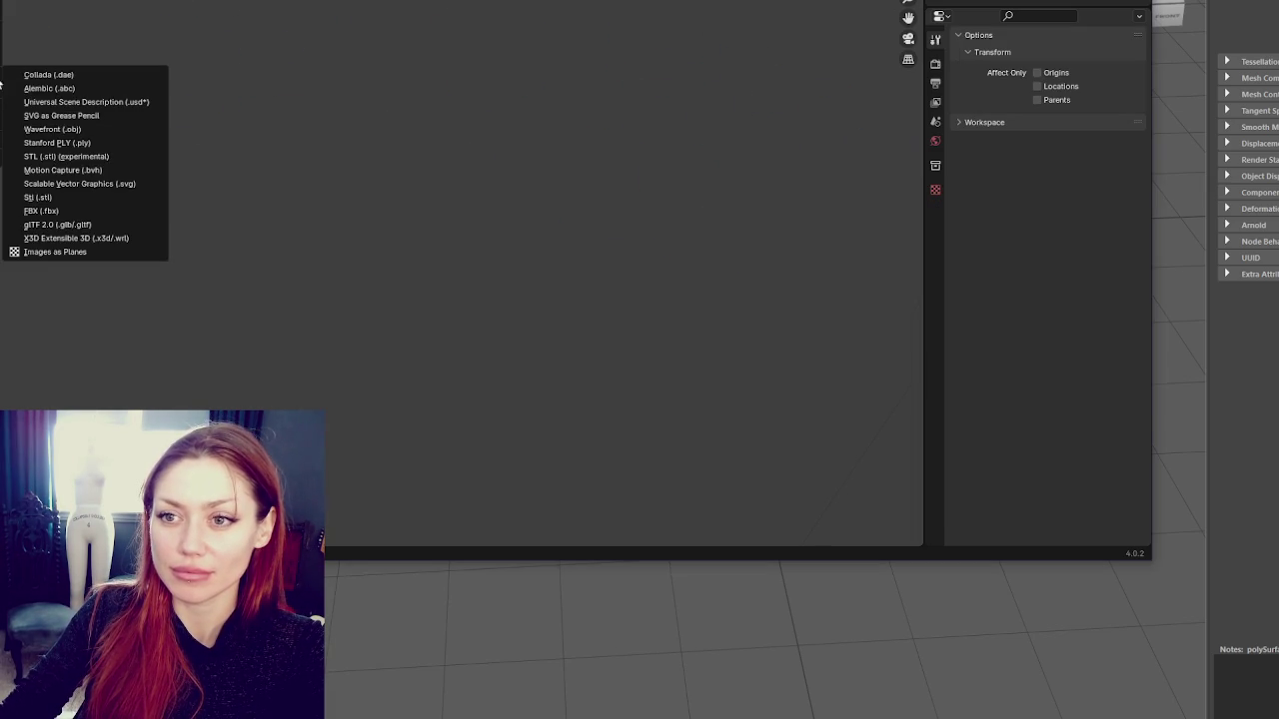
Import the BuildersShop FBX and inspect the brick pillar and long wall
click(100, 212)
drag(585, 26, 523, 46)
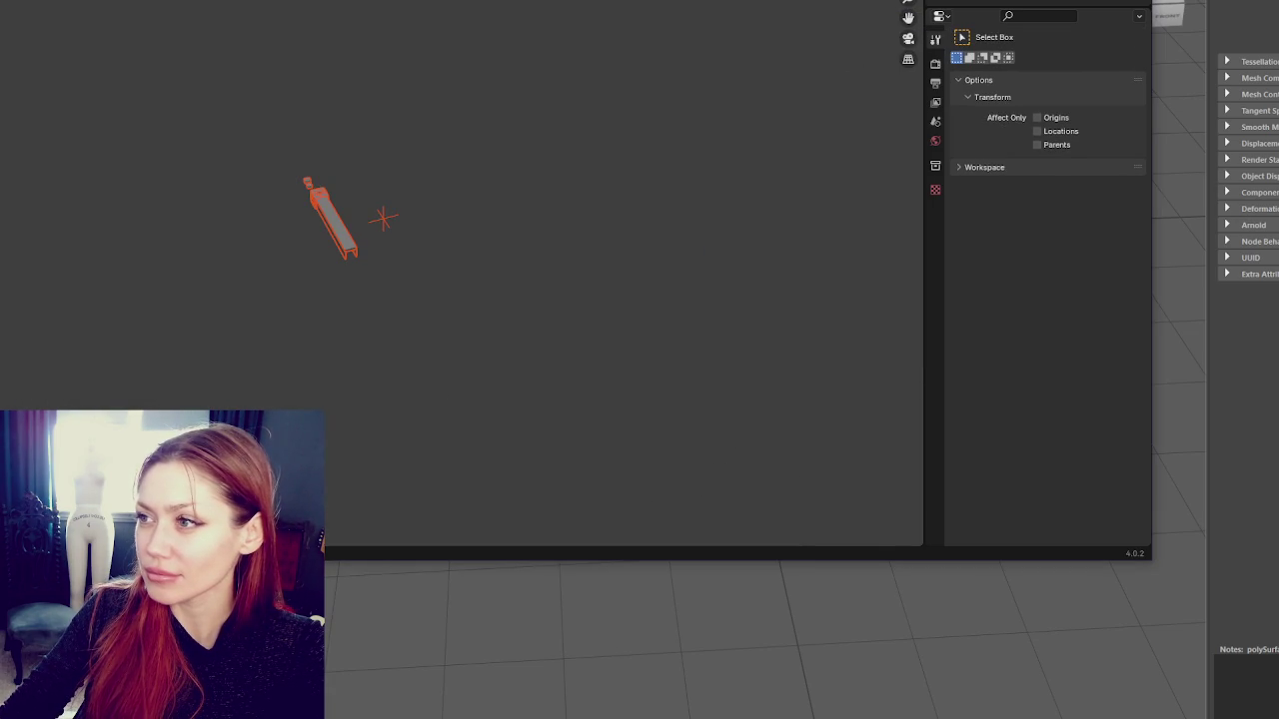
key(n)
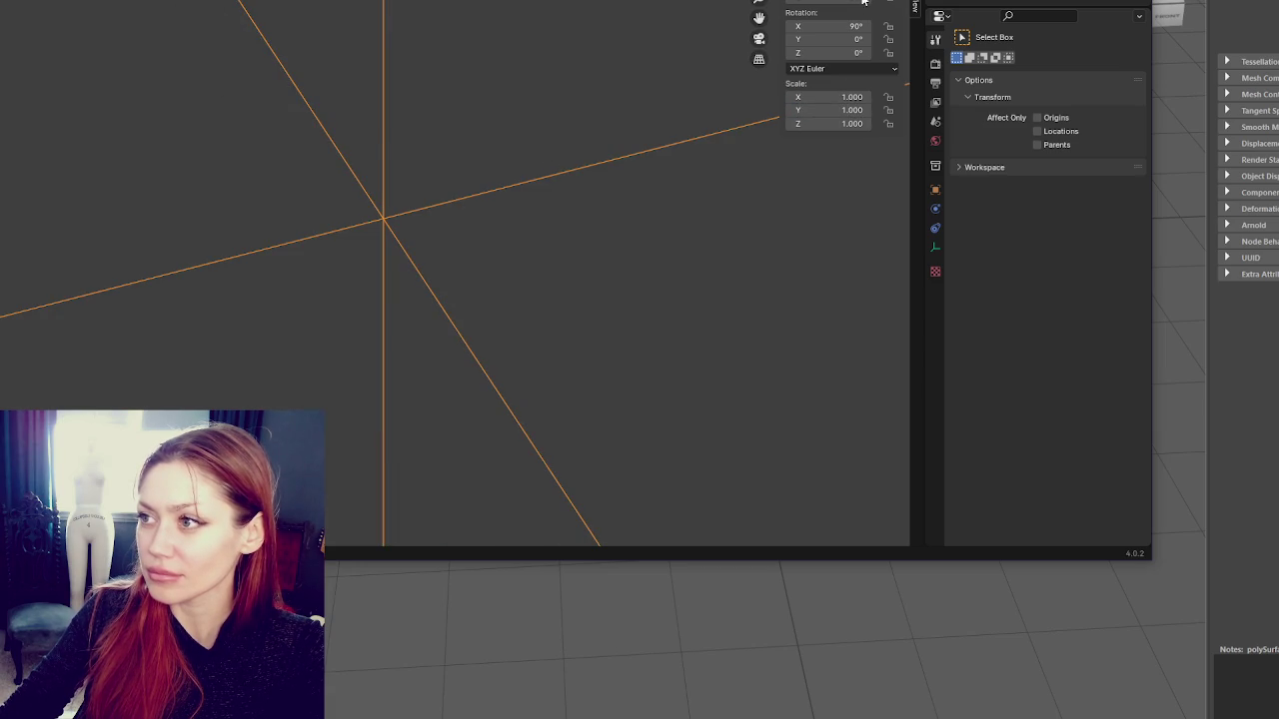
scroll(533, 116, down, 5)
key(w)
mouse_move(313, 166)
middle_down()
mouse_move(442, 131)
mouse_move(518, 127)
mouse_move(409, 126)
mouse_move(562, 100)
middle_up()
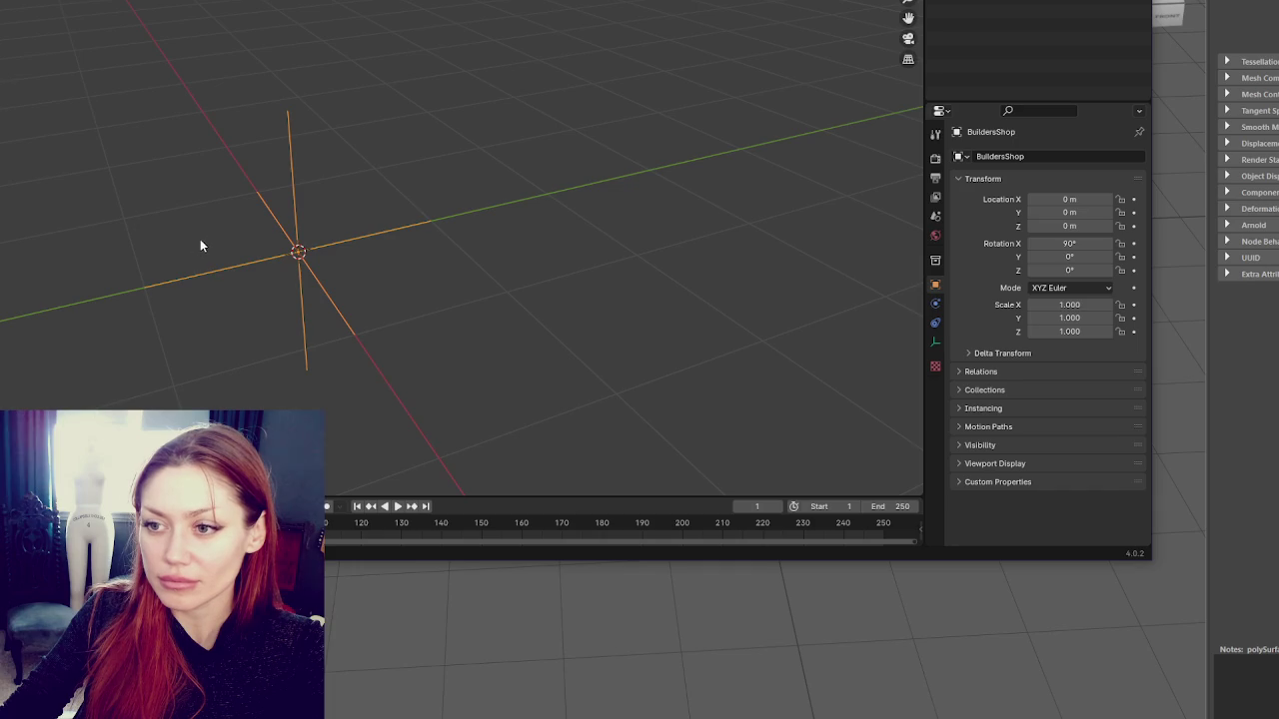
mouse_move(200, 246)
middle_down()
mouse_move(277, 180)
mouse_move(442, 177)
middle_up()
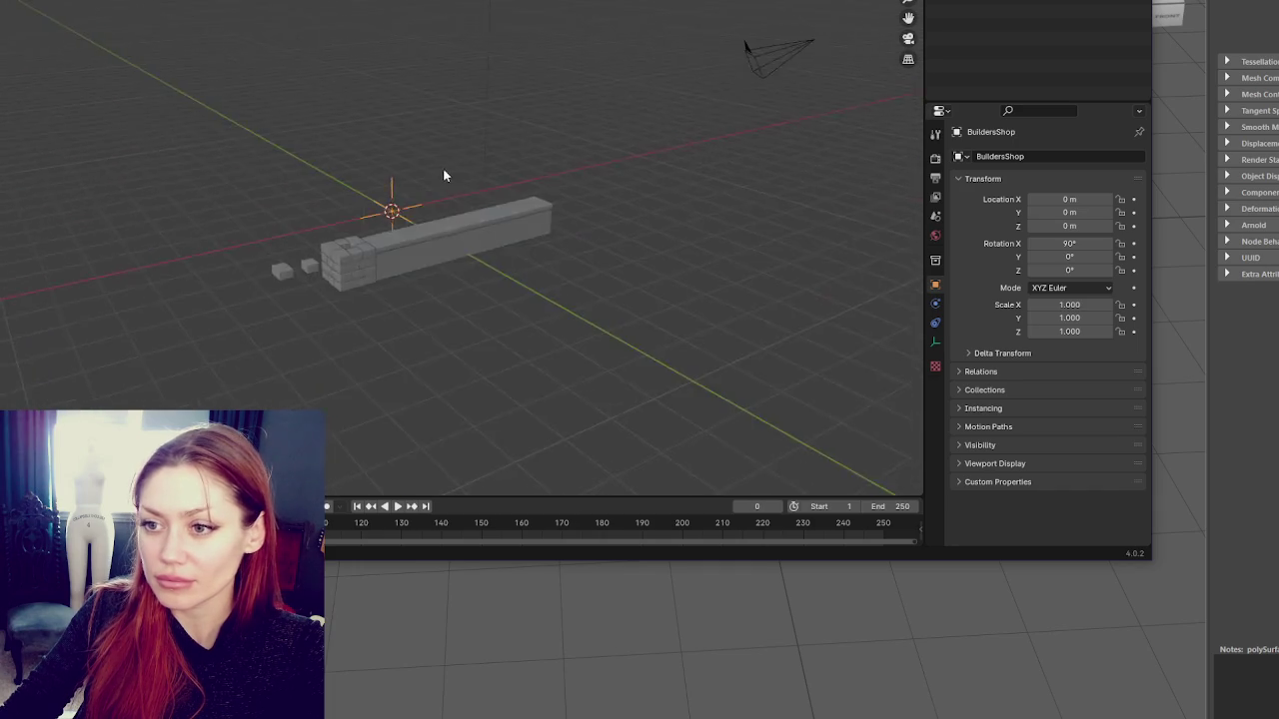
scroll(300, 206, up, 5)
middle_drag(300, 206, 367, 118)
Select both small cubes and frame them in an angled close view
click(218, 290)
click(69, 325)
shift+click(187, 322)
key(KP_Decimal)
scroll(337, 243, down, 2)
middle_drag(303, 246, 340, 236)
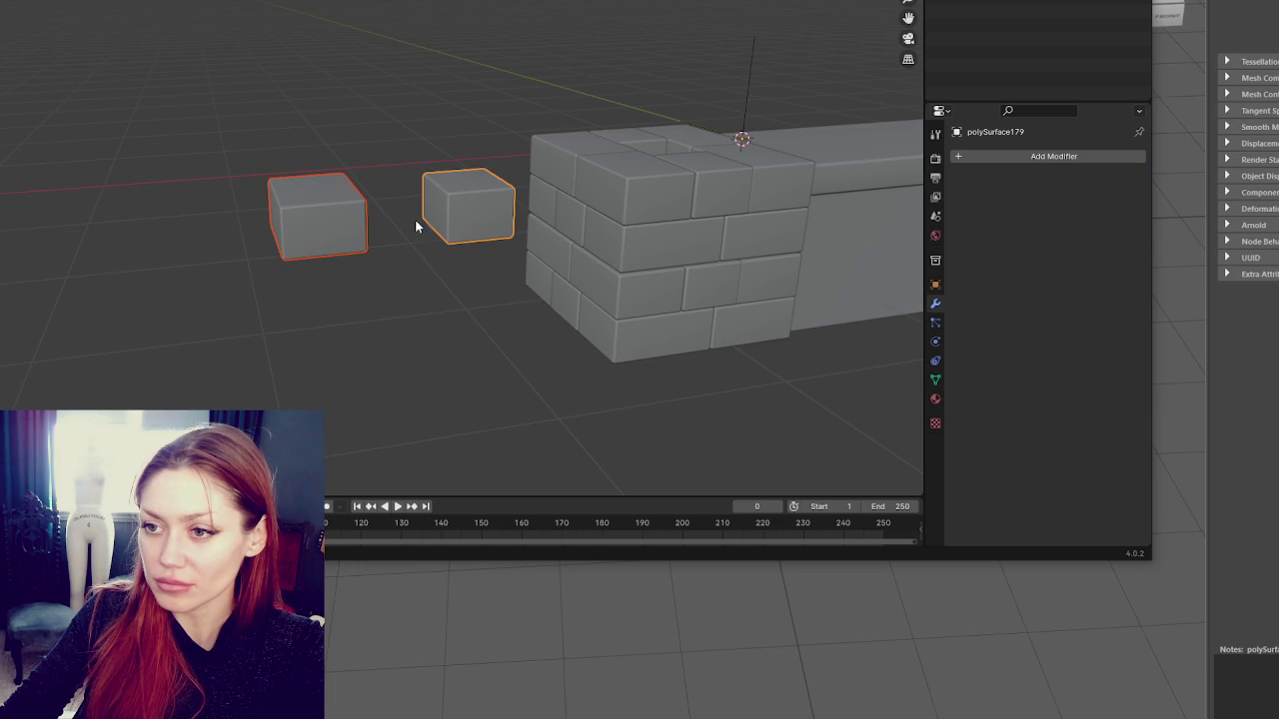
Switch to wireframe display and trial a two-level Multiresolution on the middle cube, then undo it
key(z)
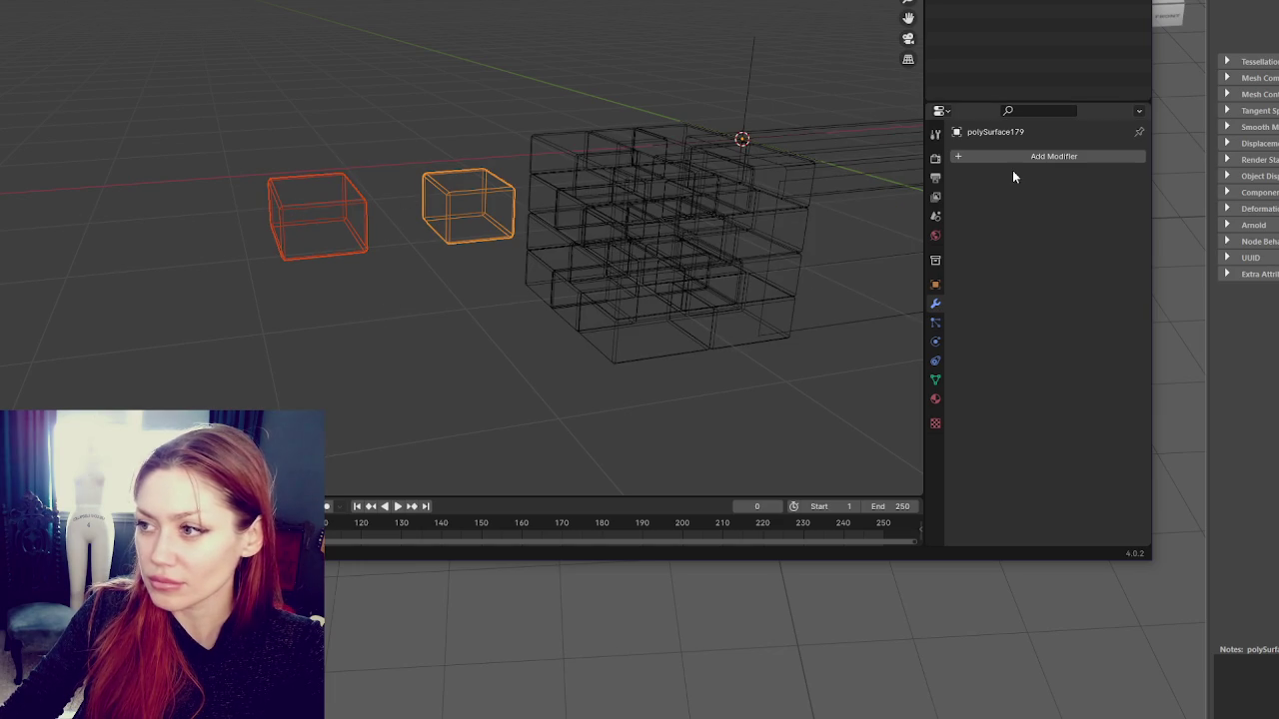
click(1012, 157)
mouse_move(950, 207)
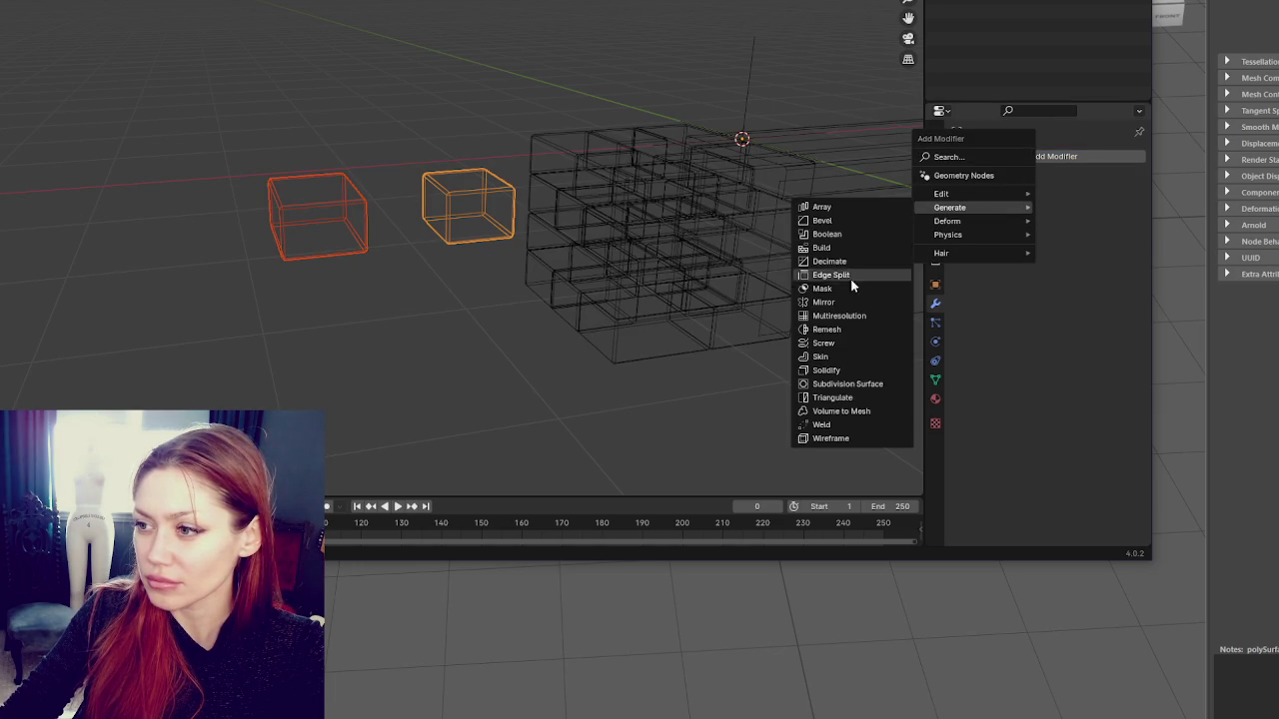
click(841, 315)
click(1045, 299)
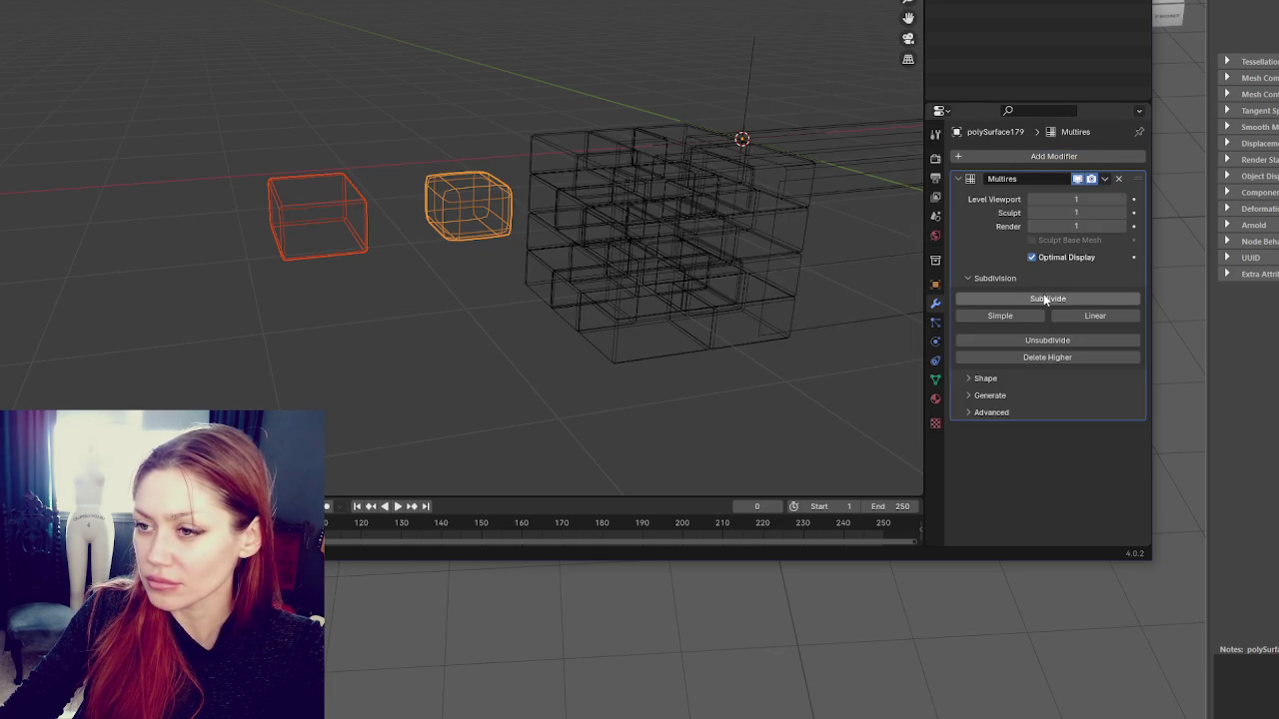
click(1047, 302)
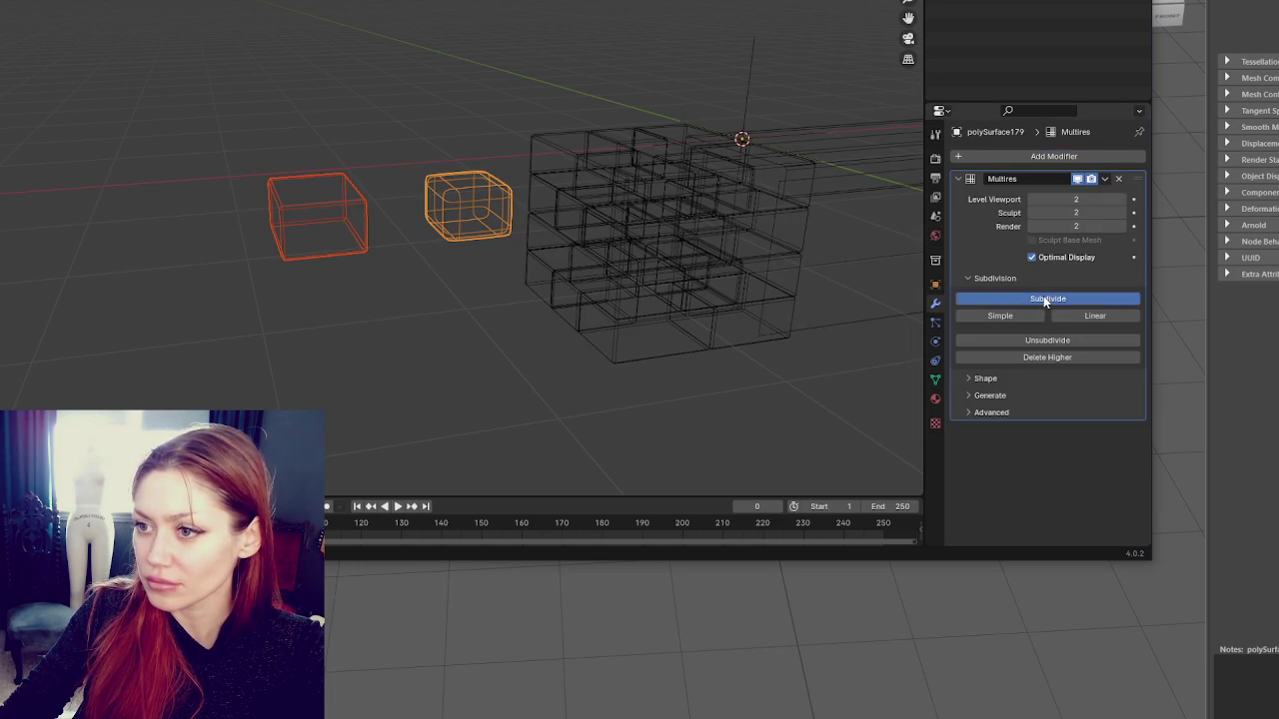
key(ctrl+z)
key(ctrl+z)
key(ctrl+z)
Add a Remesh modifier in Smooth mode to the left cube and apply it
click(361, 230)
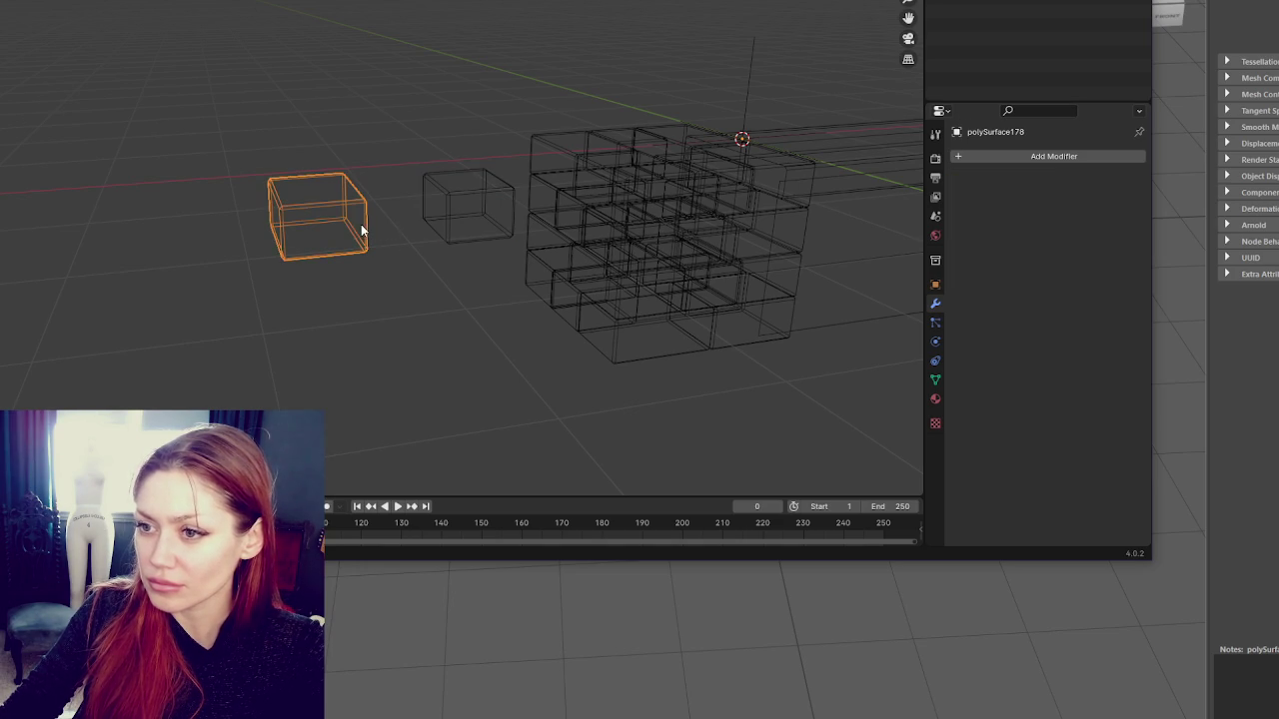
click(1039, 160)
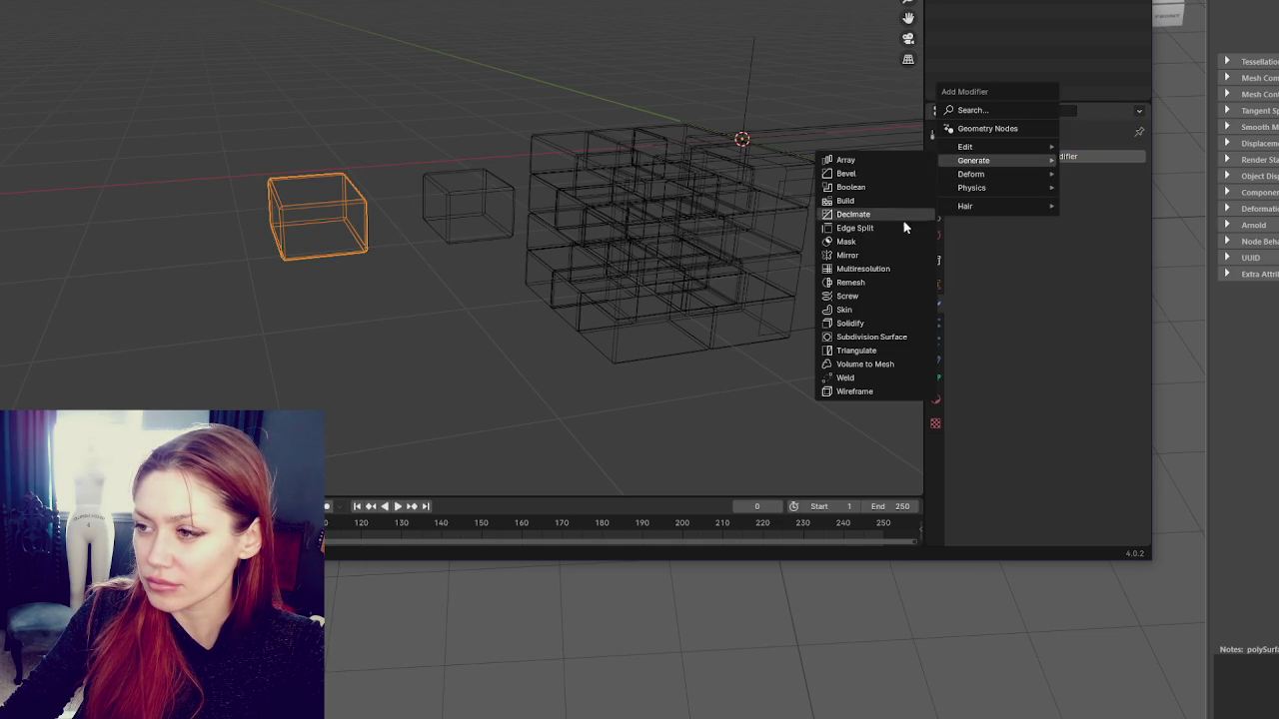
click(867, 283)
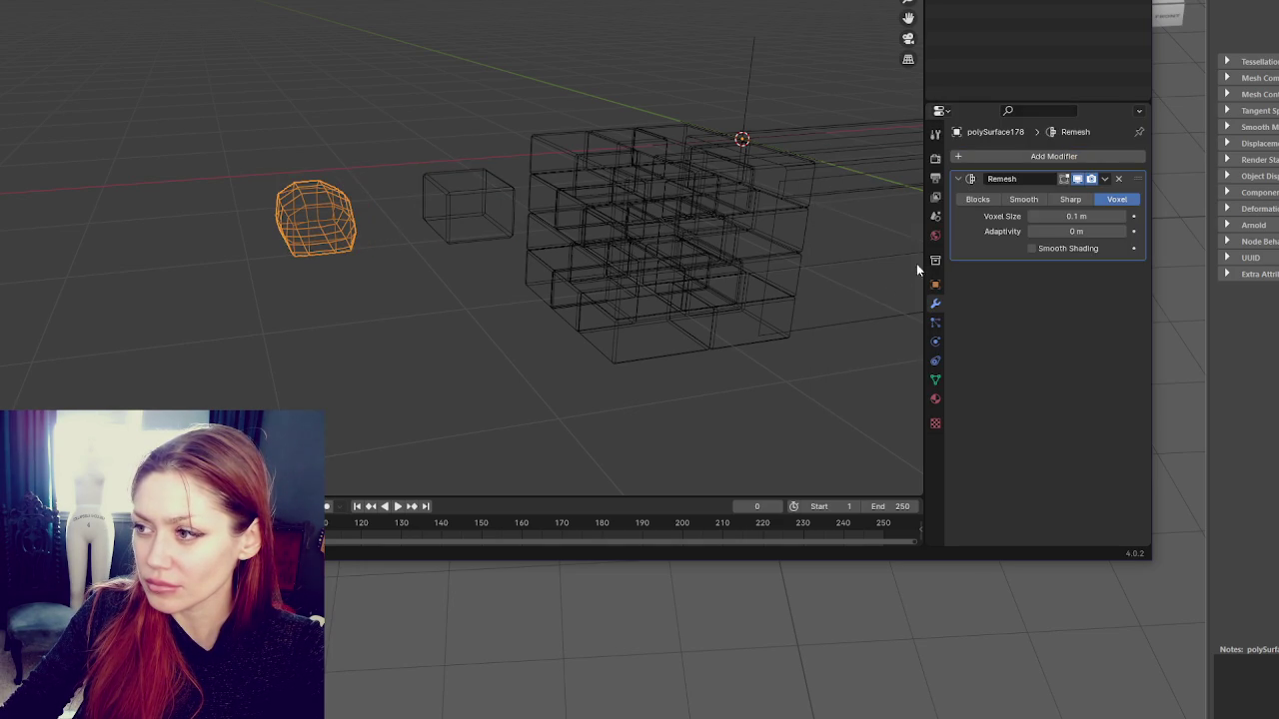
click(1035, 199)
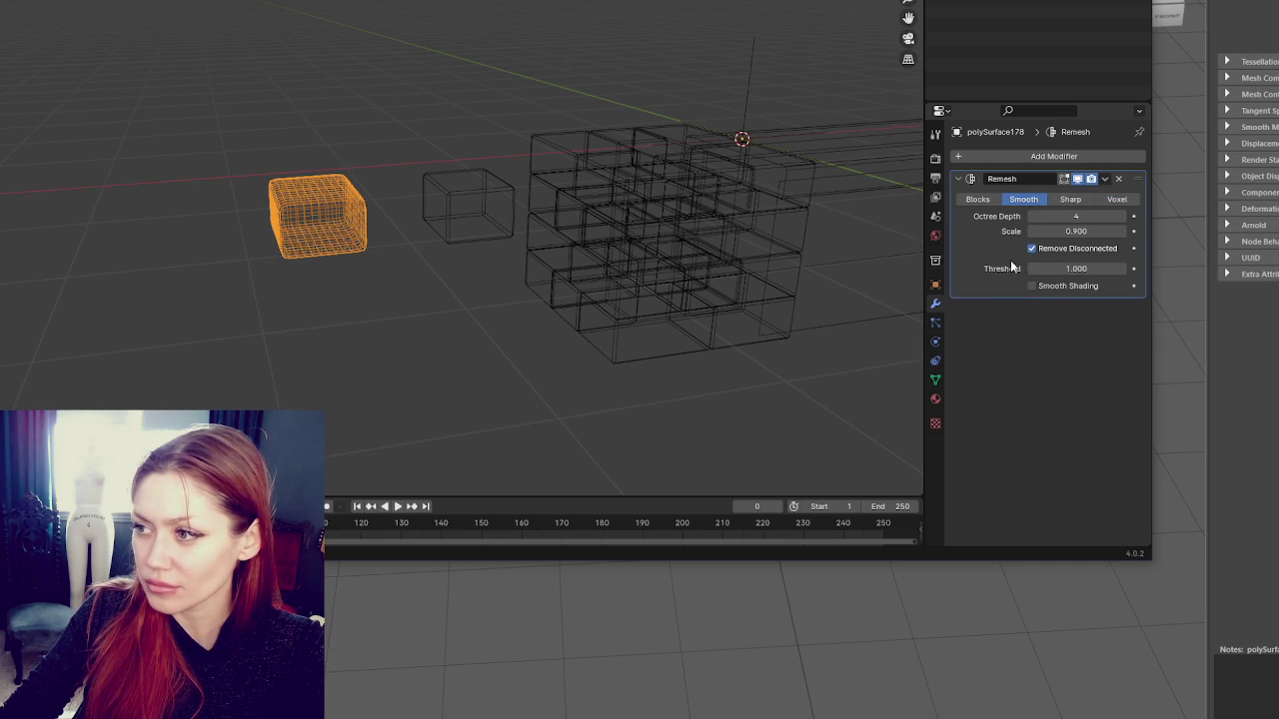
click(1104, 179)
click(1085, 195)
Replace the middle cube's Multiresolution with a Smooth Remesh modifier and apply it
click(468, 200)
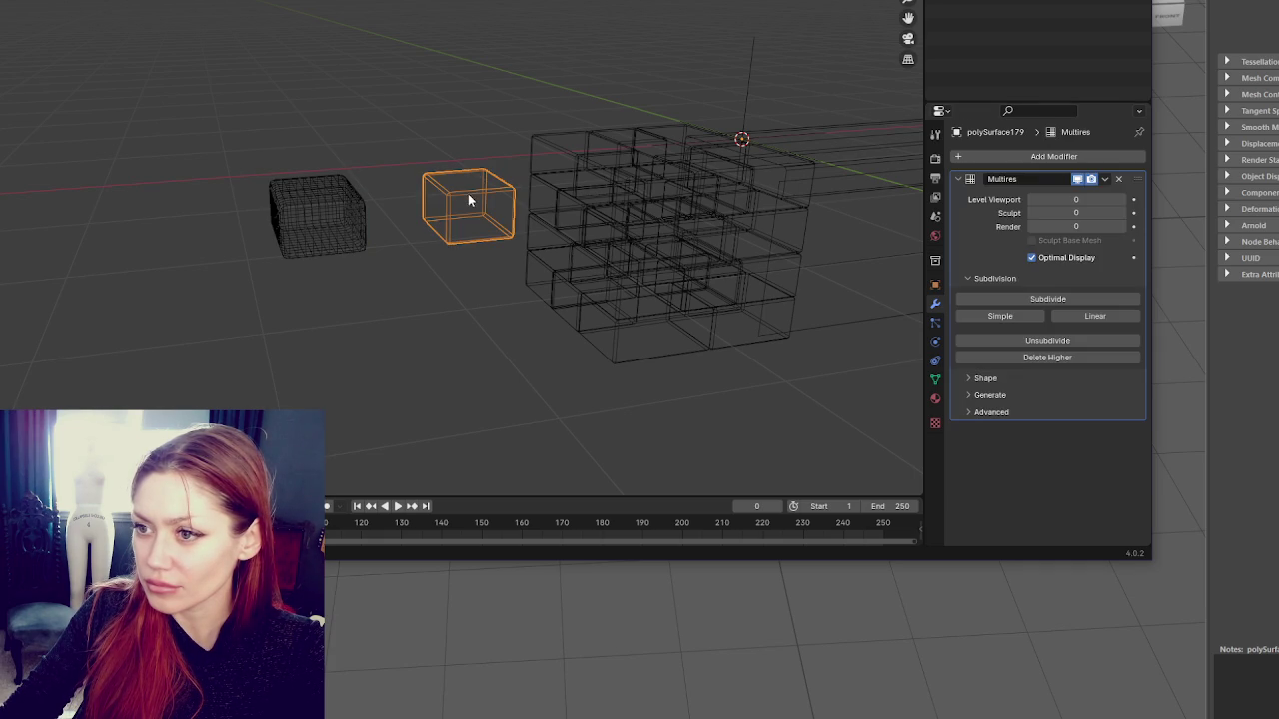
click(1118, 179)
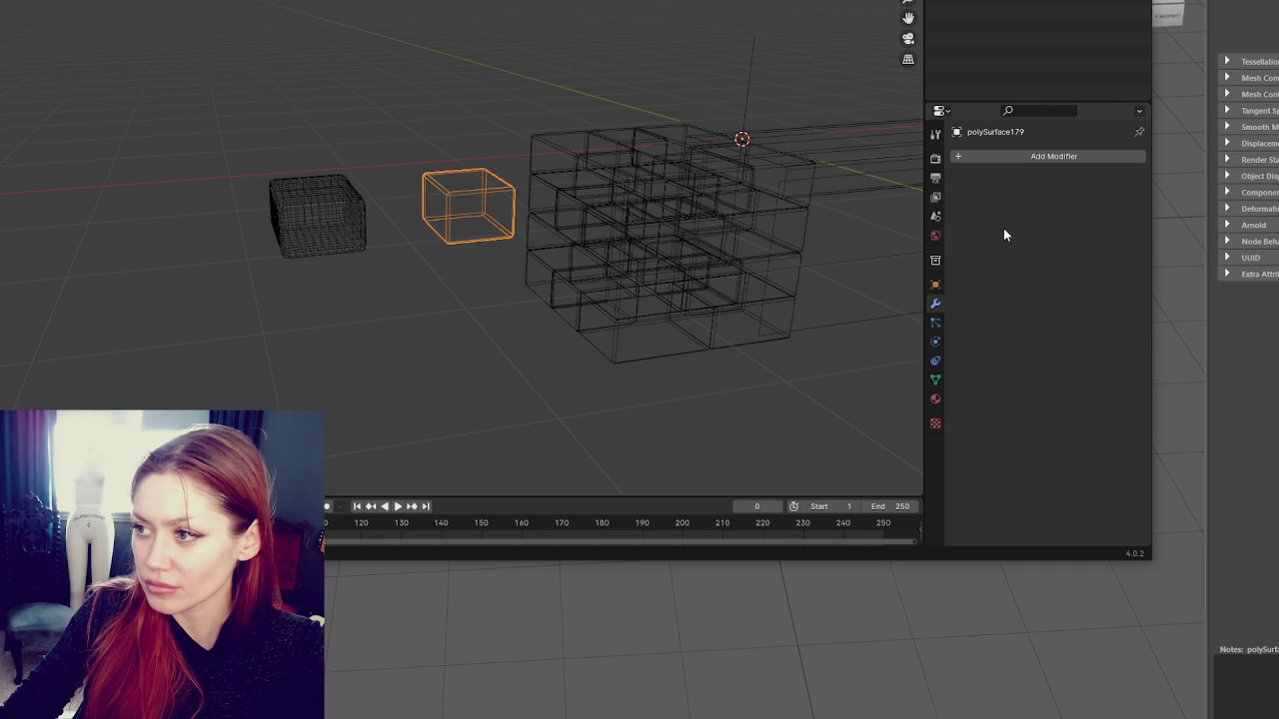
click(962, 156)
mouse_move(944, 160)
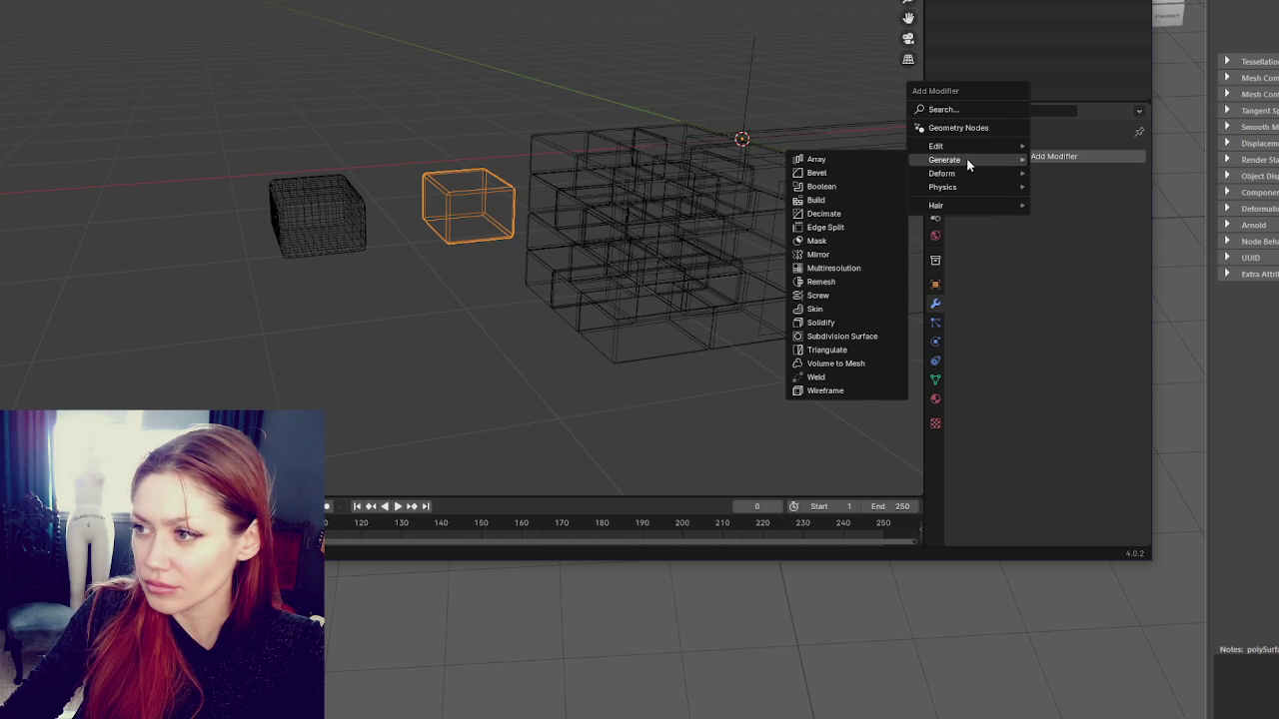
click(827, 282)
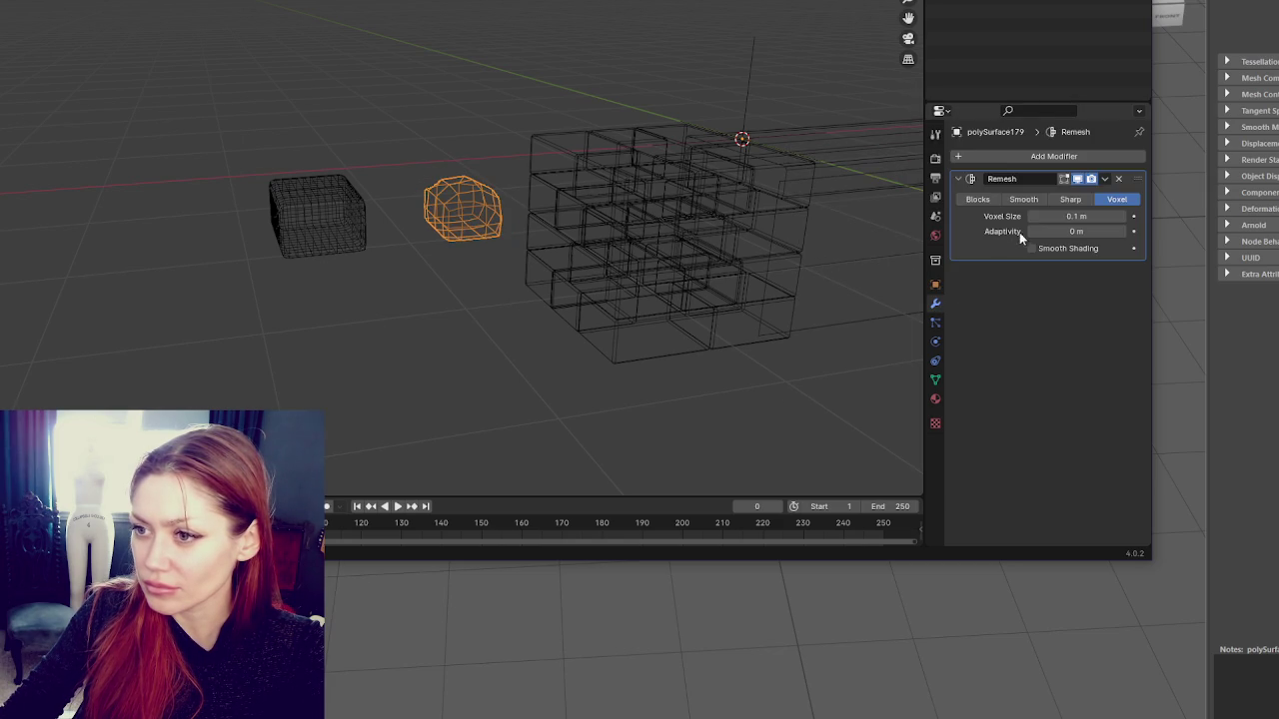
click(1062, 197)
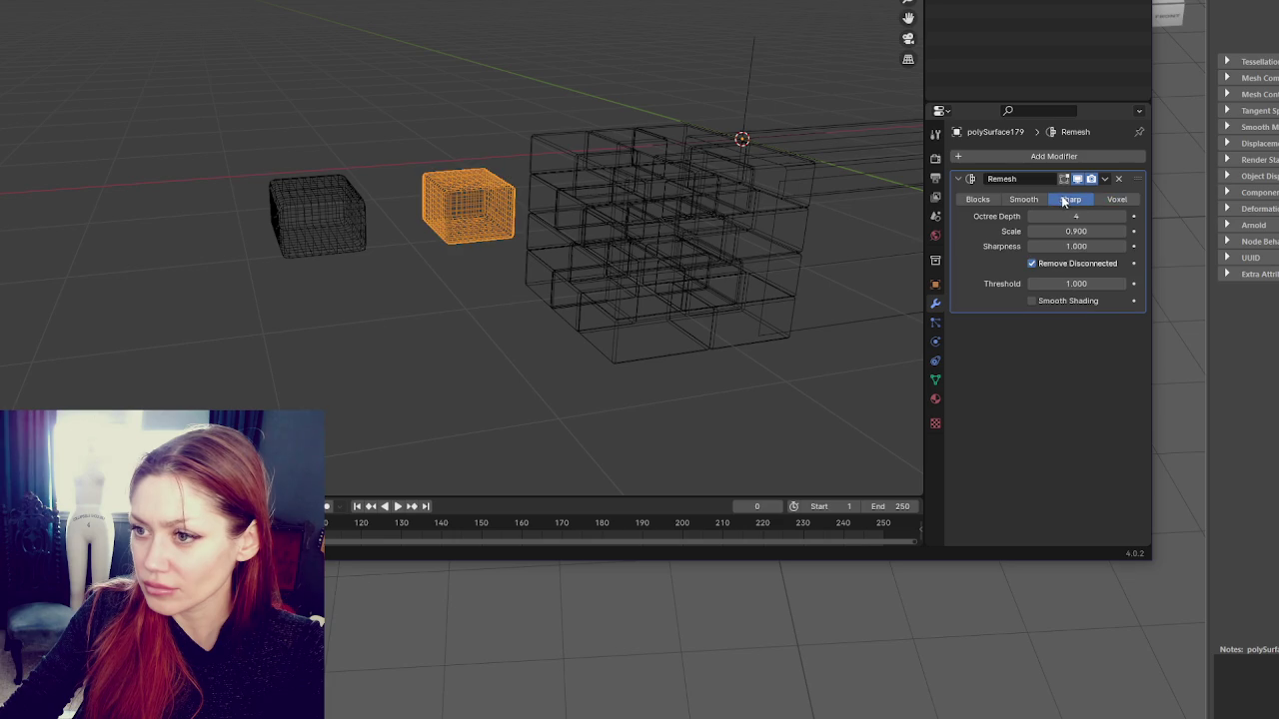
click(1026, 196)
click(1107, 179)
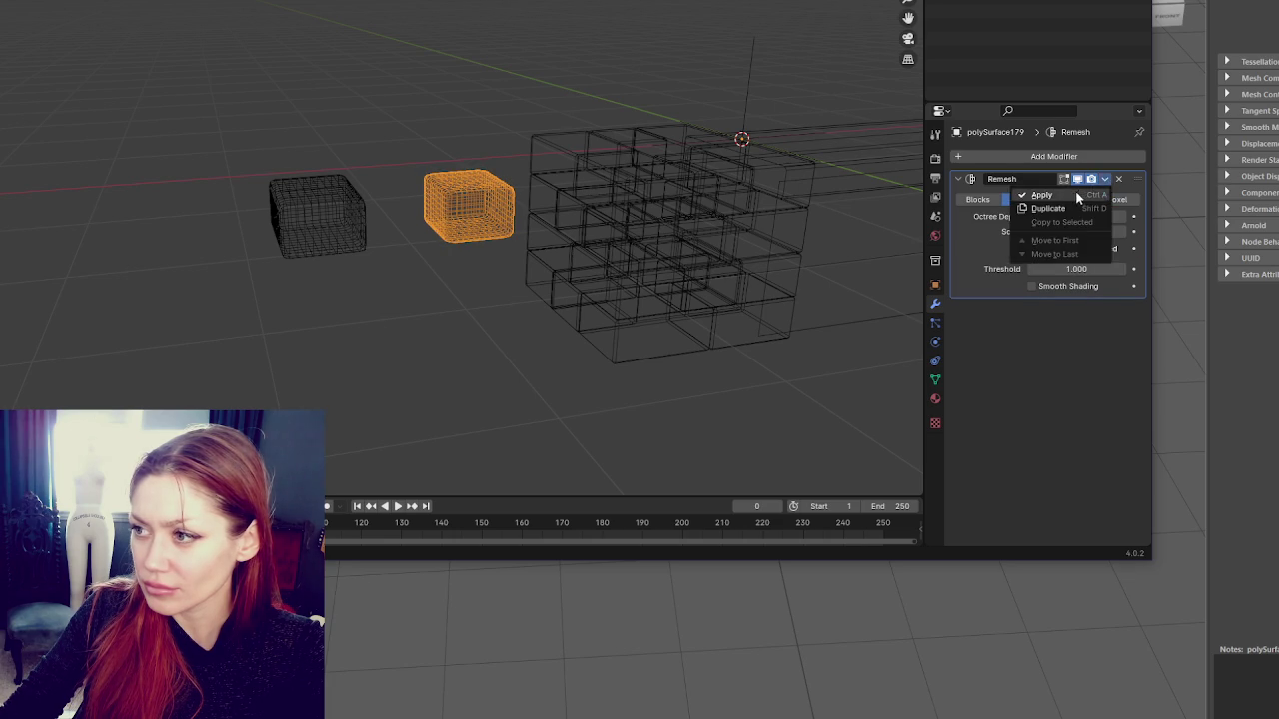
click(1075, 190)
Orbit around the remeshed cubes, checking each one, and end with nothing selected
click(418, 113)
mouse_move(417, 113)
middle_down()
mouse_move(479, 145)
mouse_move(432, 169)
middle_up()
scroll(480, 145, up, 3)
click(432, 172)
click(217, 234)
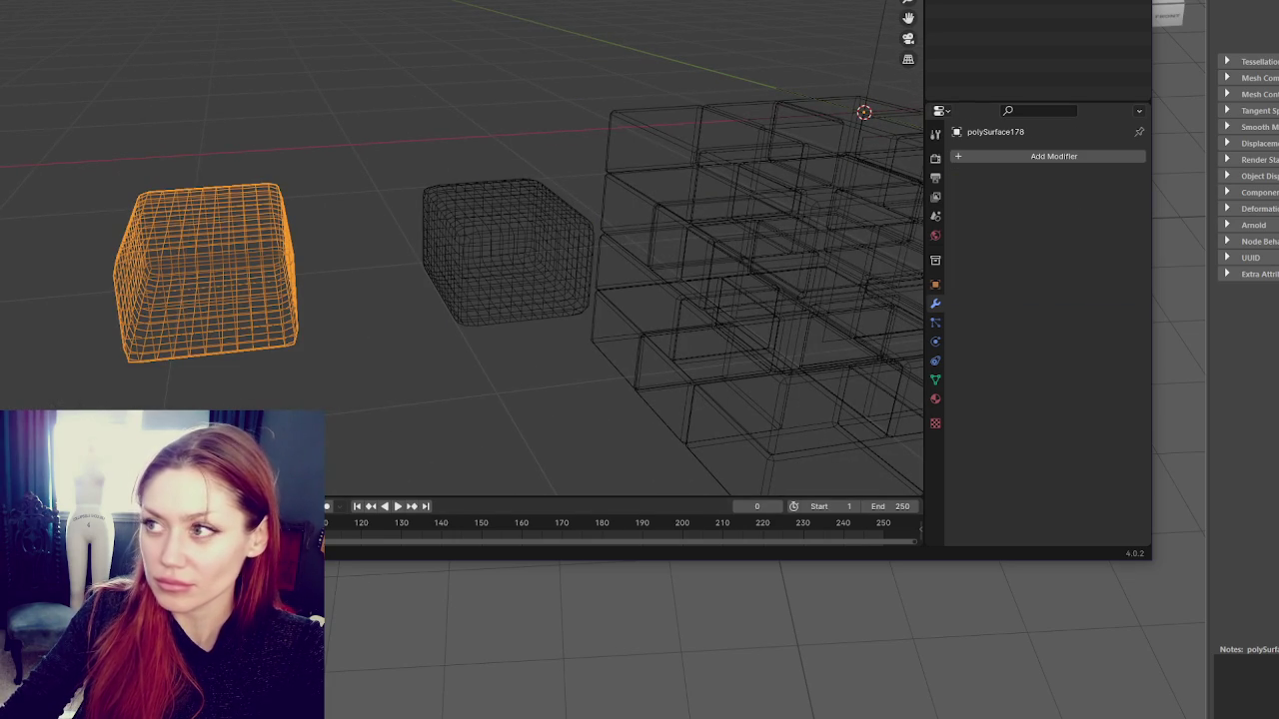
click(507, 33)
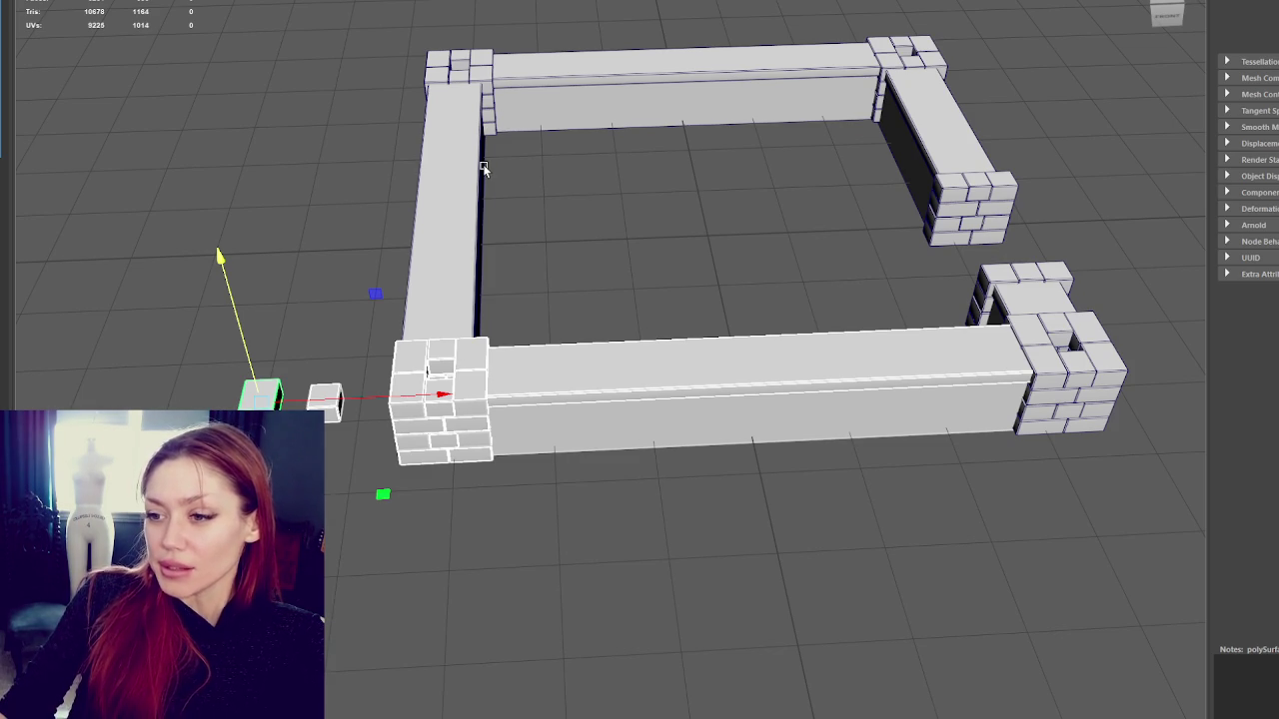
Move the new small cube into the left wall, undoing an extra nudge
click(666, 366)
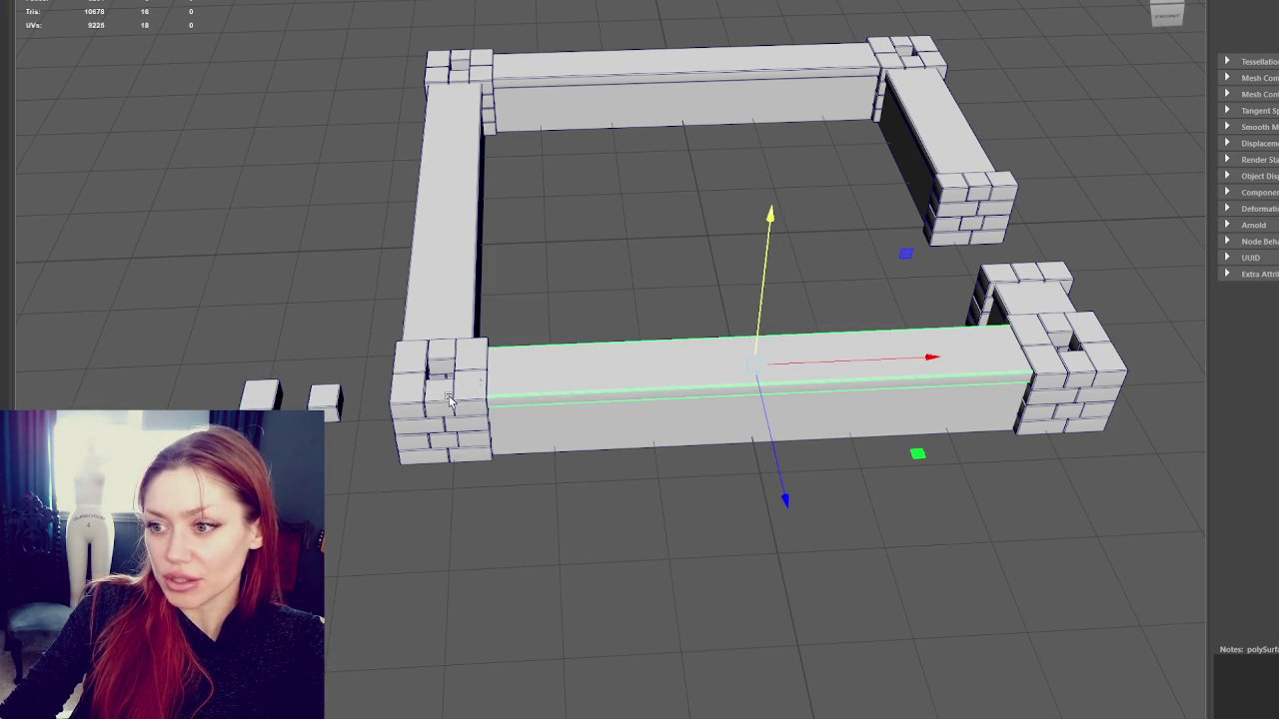
click(567, 320)
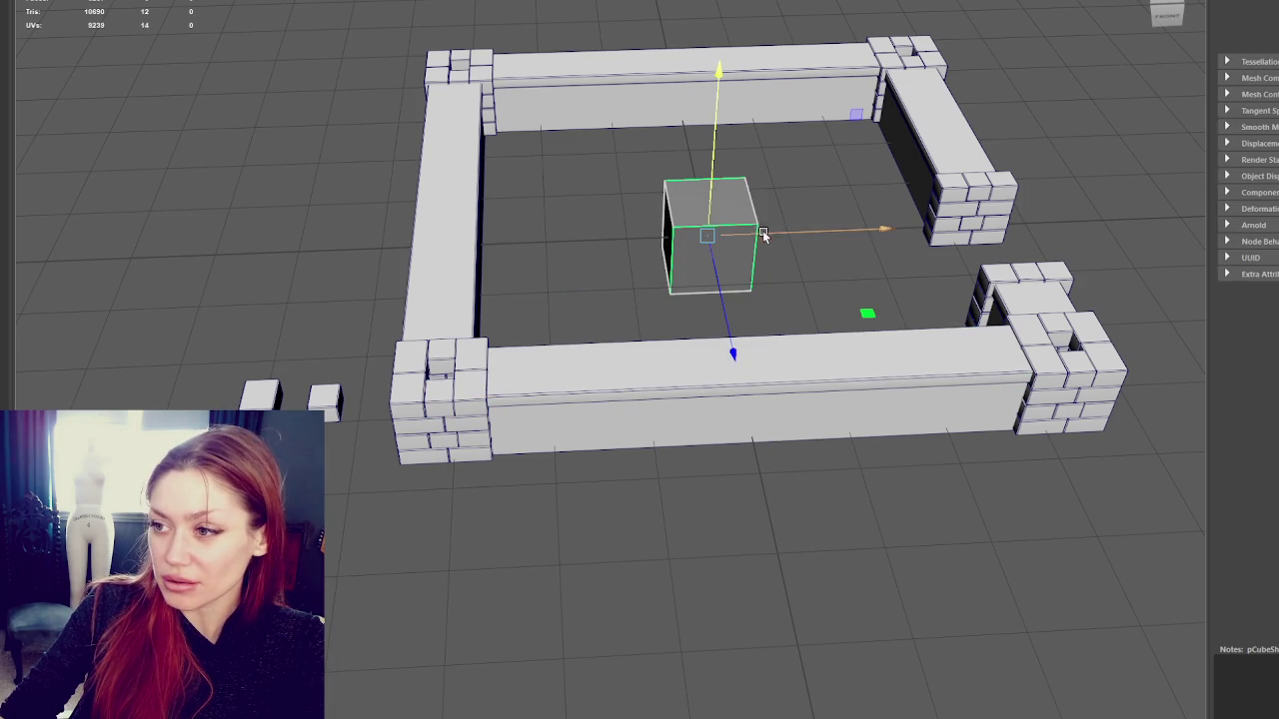
drag(764, 227, 476, 263)
drag(446, 365, 450, 549)
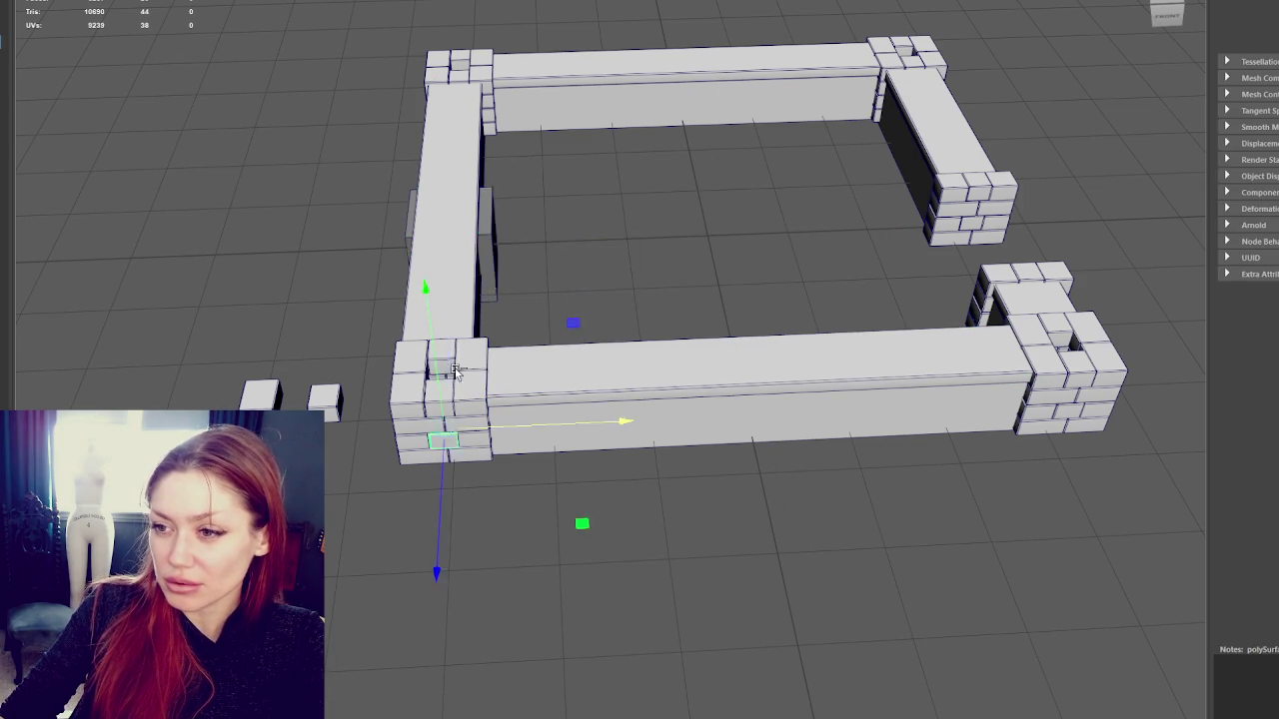
key(ctrl+z)
Place the small cube onto the front-left corner pier and frame it
click(444, 397)
click(480, 330)
click(497, 265)
click(469, 260)
mouse_move(449, 365)
mouse_down()
mouse_move(429, 477)
mouse_move(599, 314)
mouse_move(630, 180)
mouse_up()
key(f)
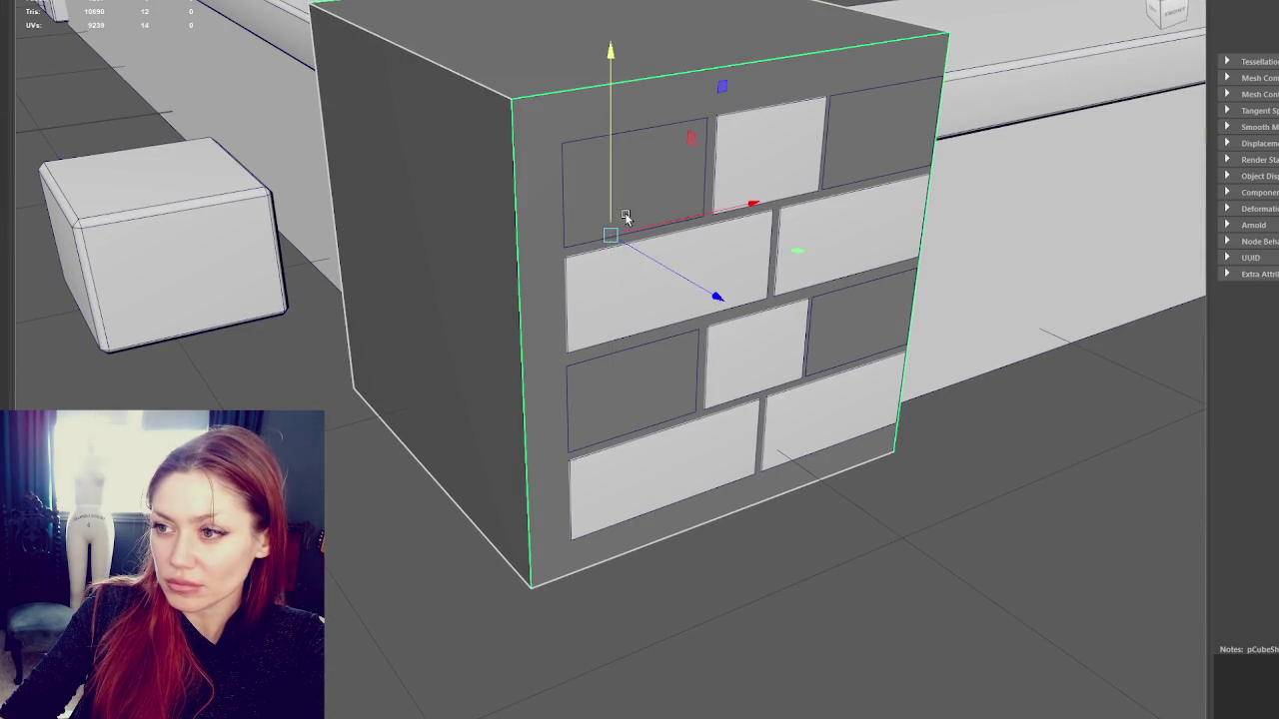
Select the brick block's bottom face, extrude it, then delete it to open the underside
click(471, 249)
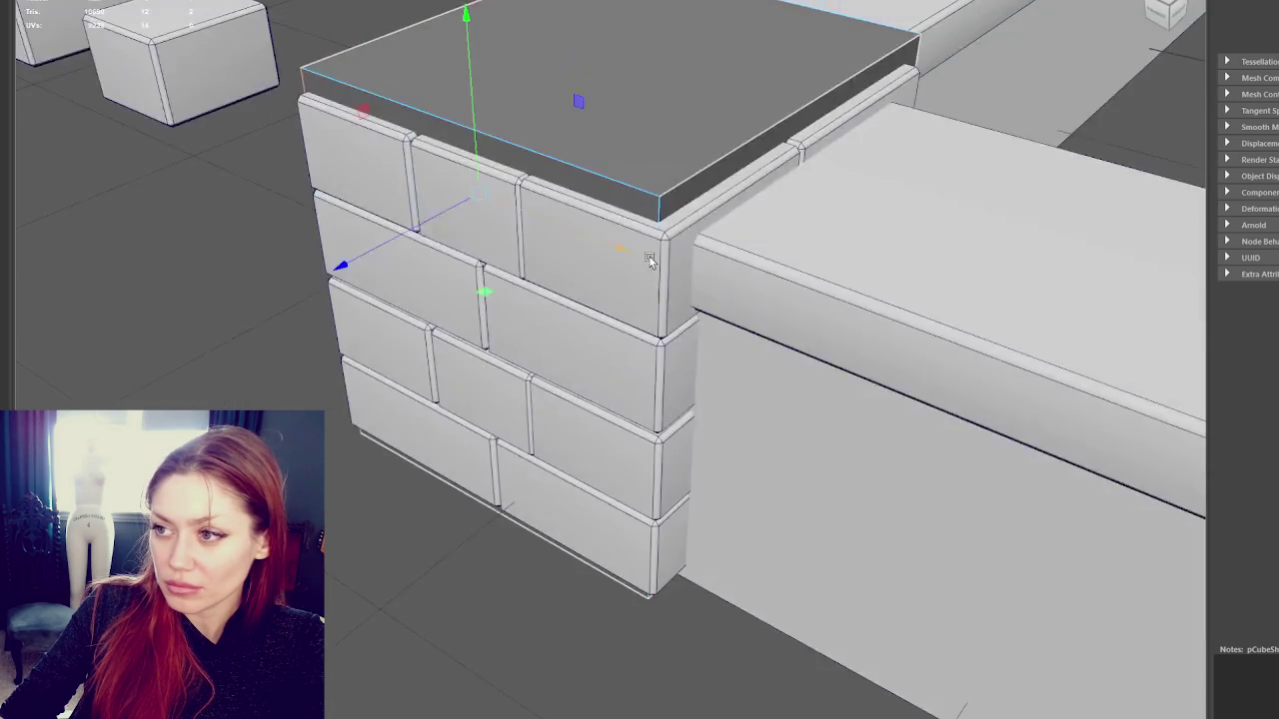
click(713, 197)
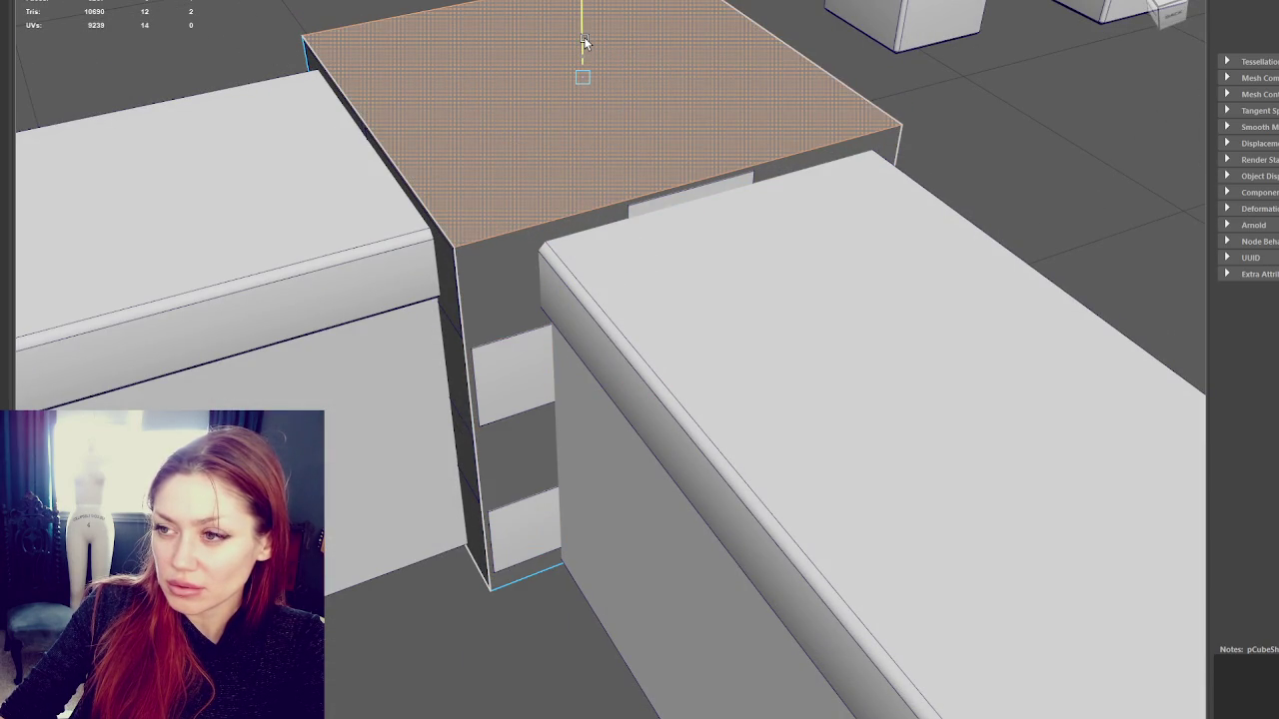
scroll(674, 160, down, 3)
click(605, 328)
key(ctrl+e)
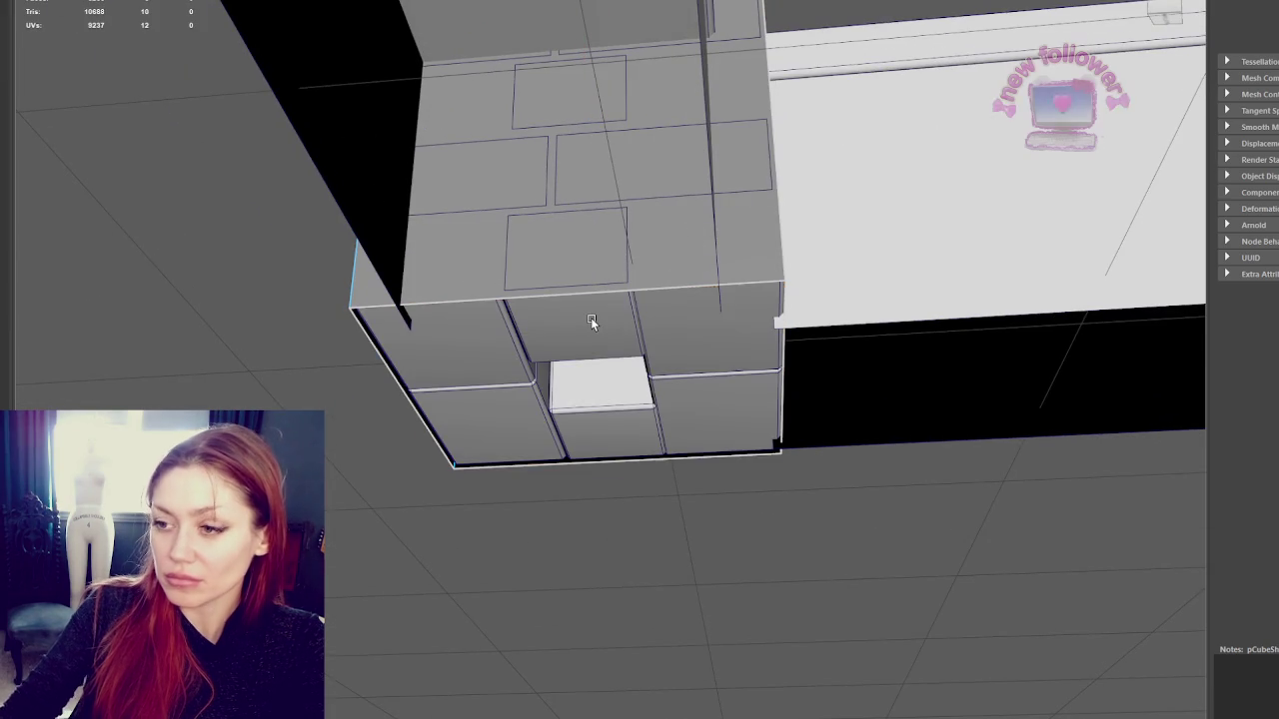
key(Delete)
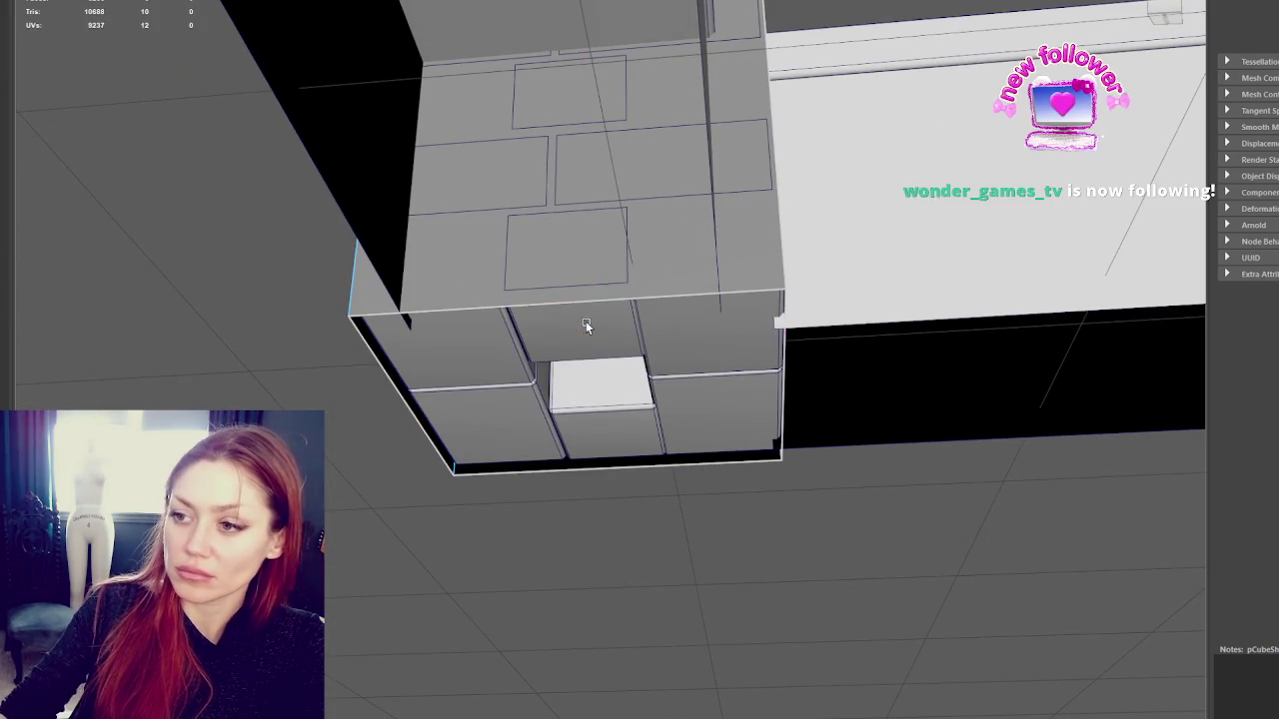
Return to a higher three-quarter view and select the brick corner block
alt+drag(585, 321, 751, 374)
scroll(300, 110, down, 5)
mouse_move(408, 129)
alt+mouse_down()
mouse_move(461, 306)
mouse_move(506, 322)
alt+mouse_up()
click(506, 323)
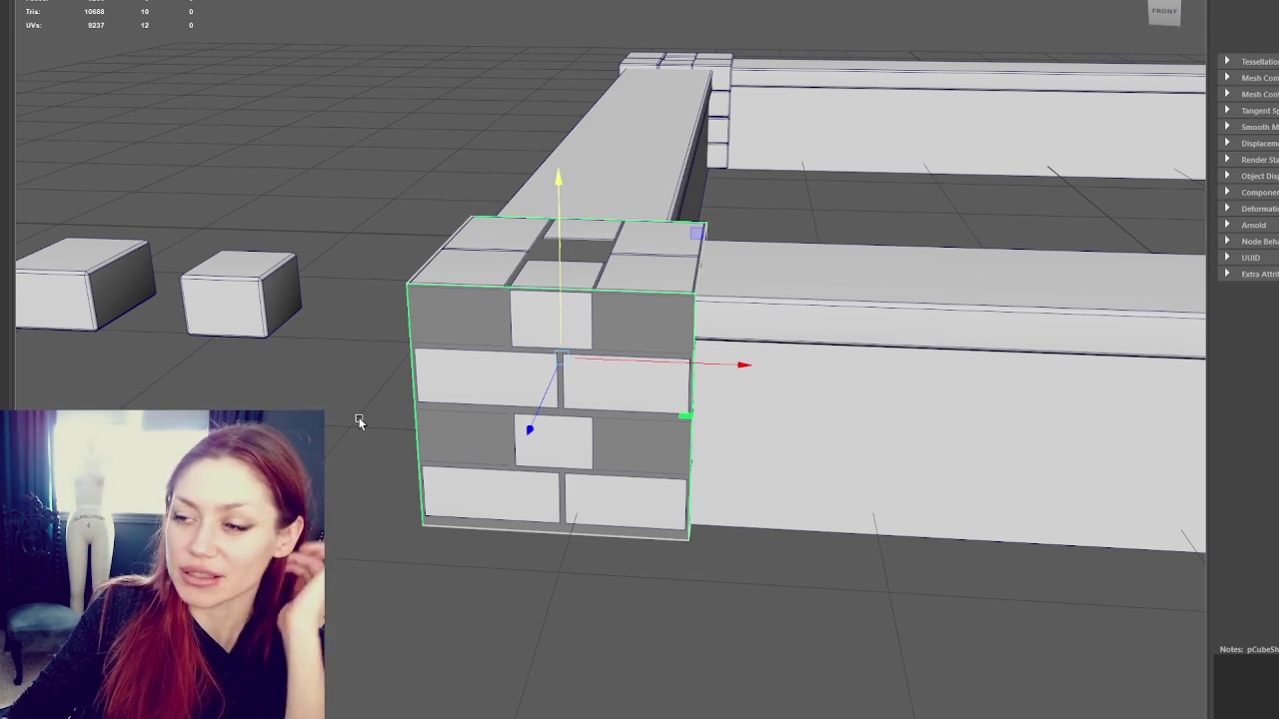
click(889, 233)
Select the front-left corner brick block and bring it into close view
alt+right_drag(890, 232, 538, 120)
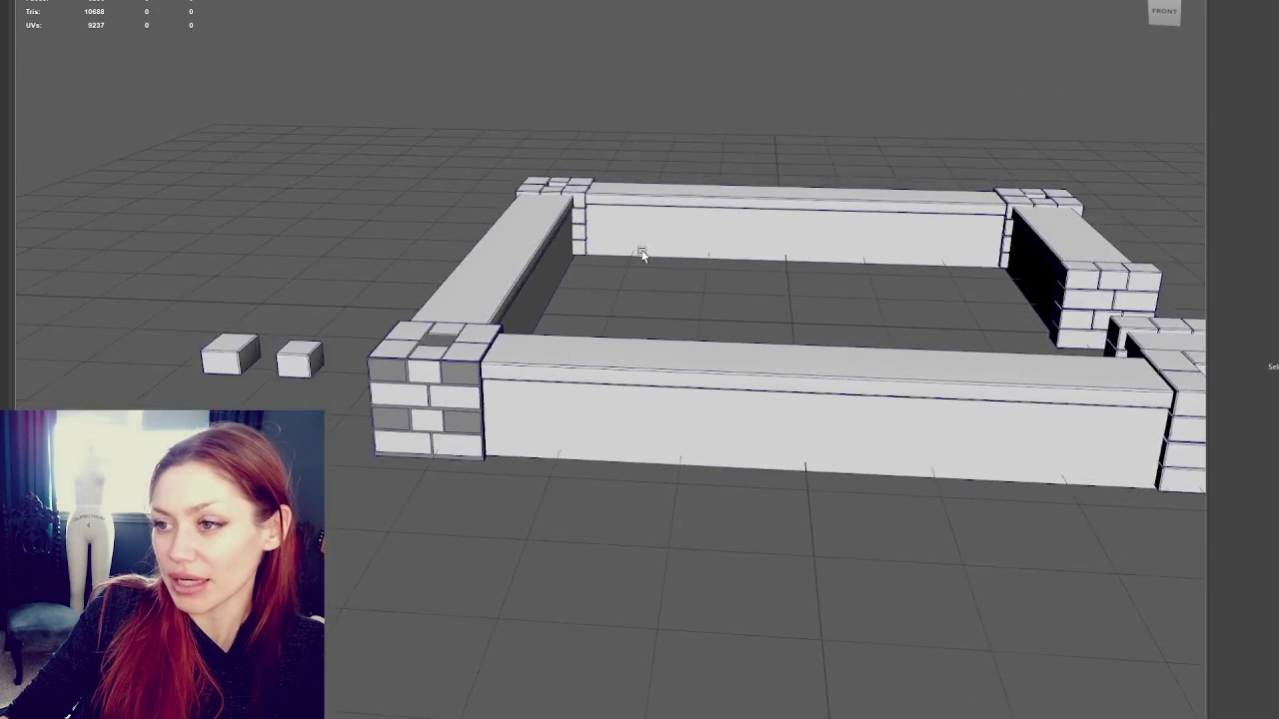
alt+drag(627, 78, 502, 379)
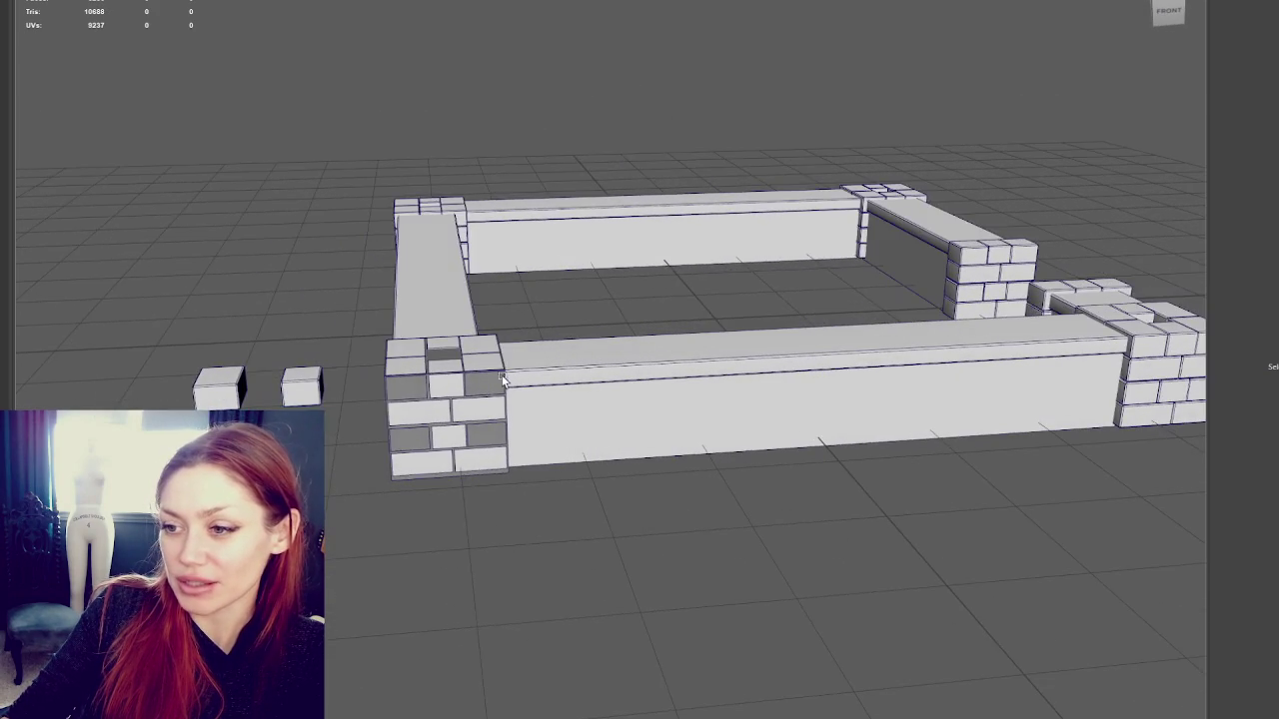
click(503, 380)
scroll(502, 379, up, 3)
alt+middle_drag(502, 379, 724, 262)
mouse_move(725, 261)
alt+mouse_down()
mouse_move(688, 251)
mouse_move(641, 150)
alt+mouse_up()
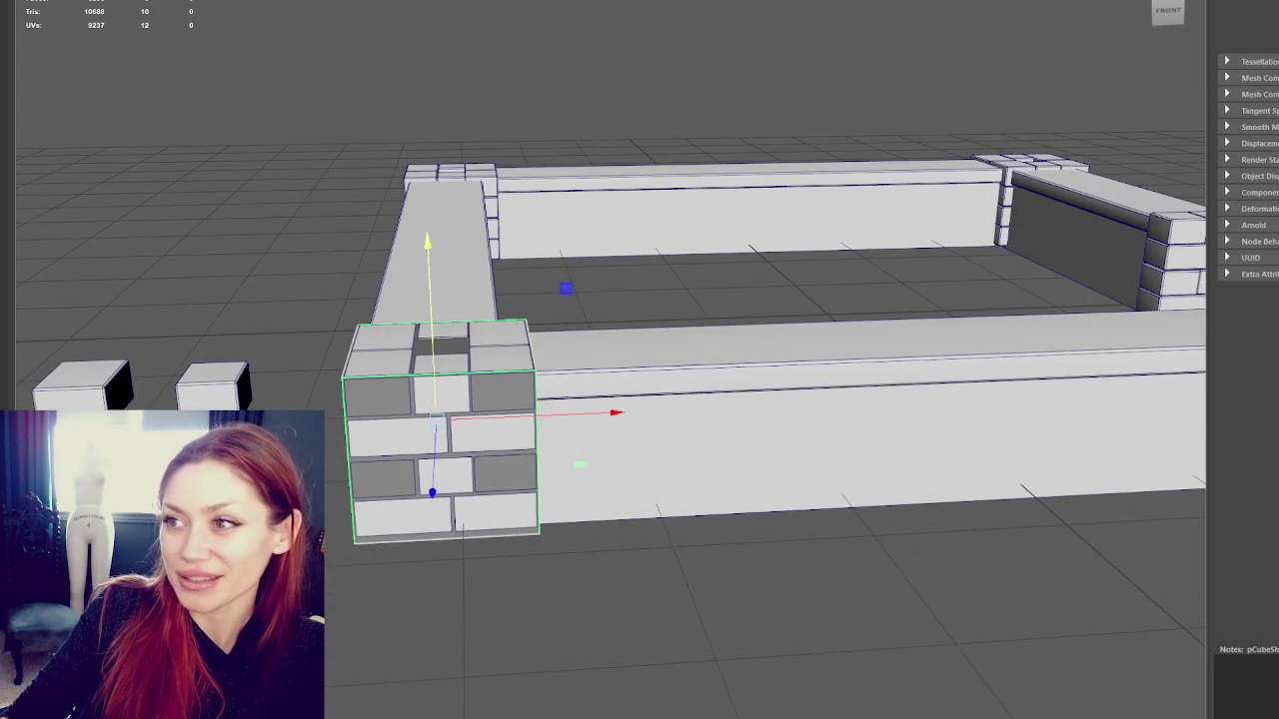
Bevel the block's edges with Ctrl+B, setting the Fraction to 0.05
key(ctrl+b)
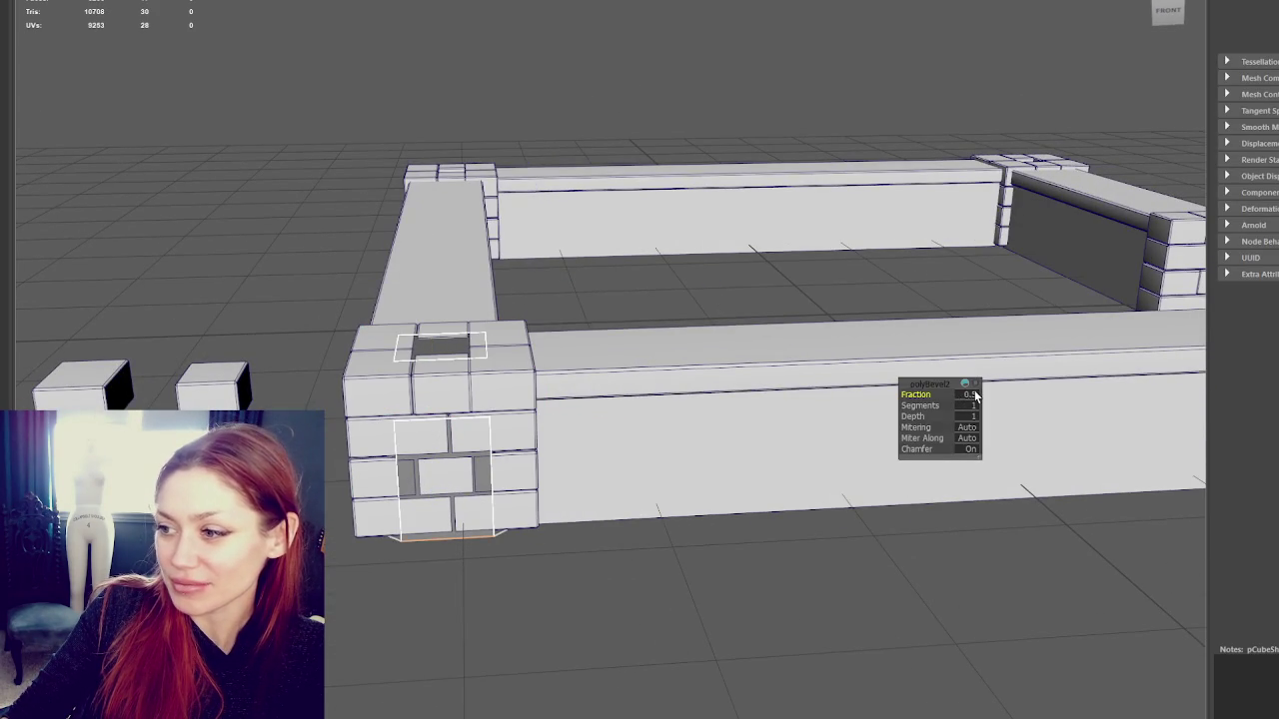
click(969, 395)
text(100)
key(Return)
click(969, 395)
text(0.05)
key(Return)
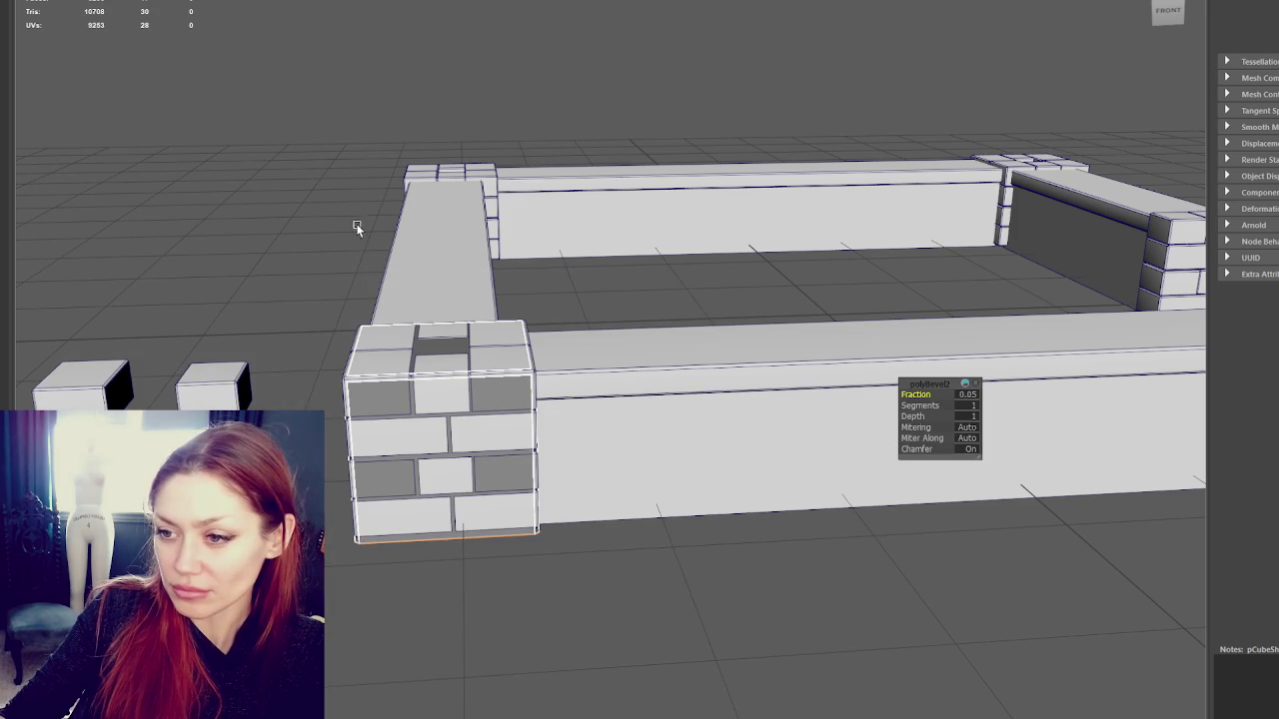
Reselect the bevelled block to check it, then clear the selection
click(335, 299)
click(377, 386)
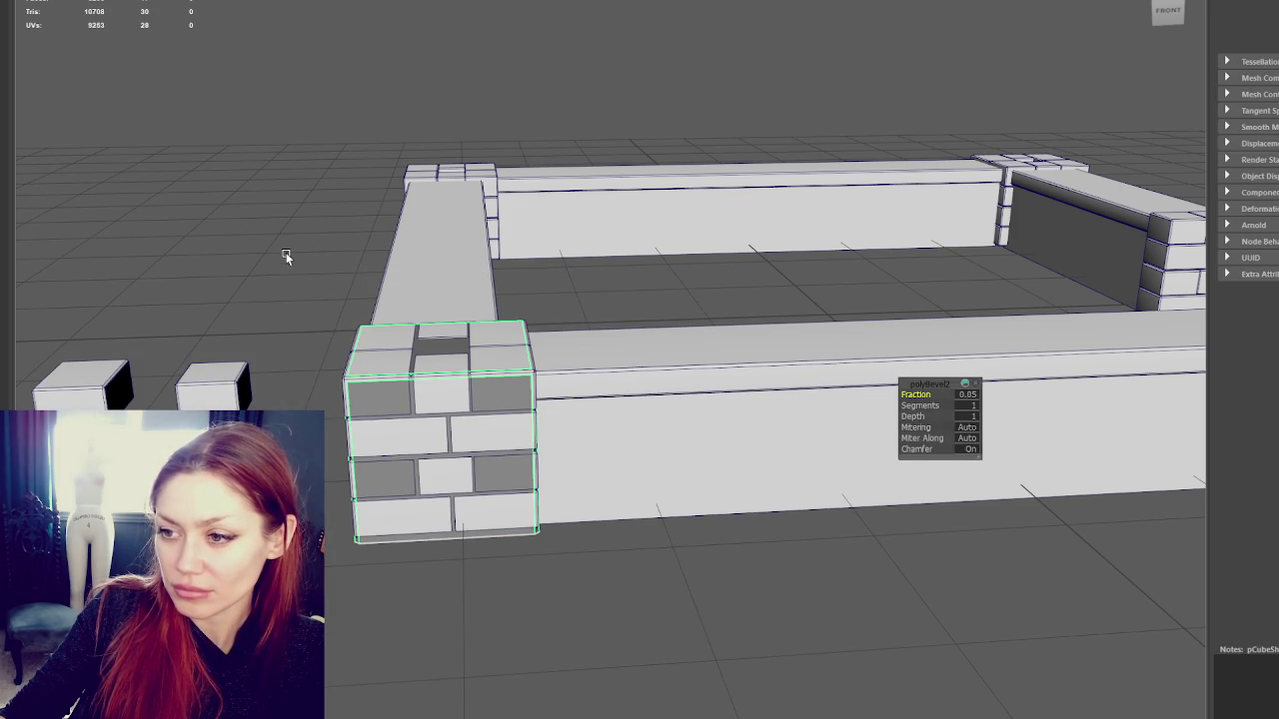
shift+right_drag(285, 253, 279, 269)
click(338, 319)
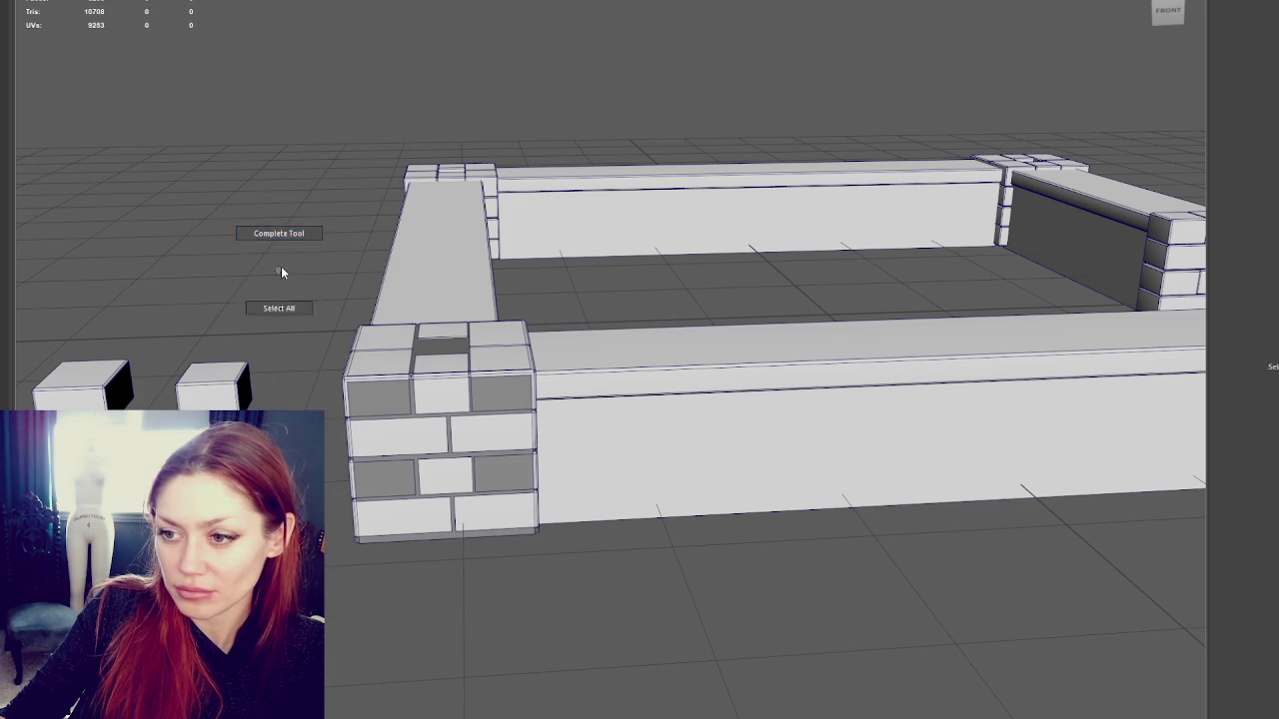
Convert the brick face picks to the whole block, isolate it, then restore the full scene
click(370, 425)
click(379, 439)
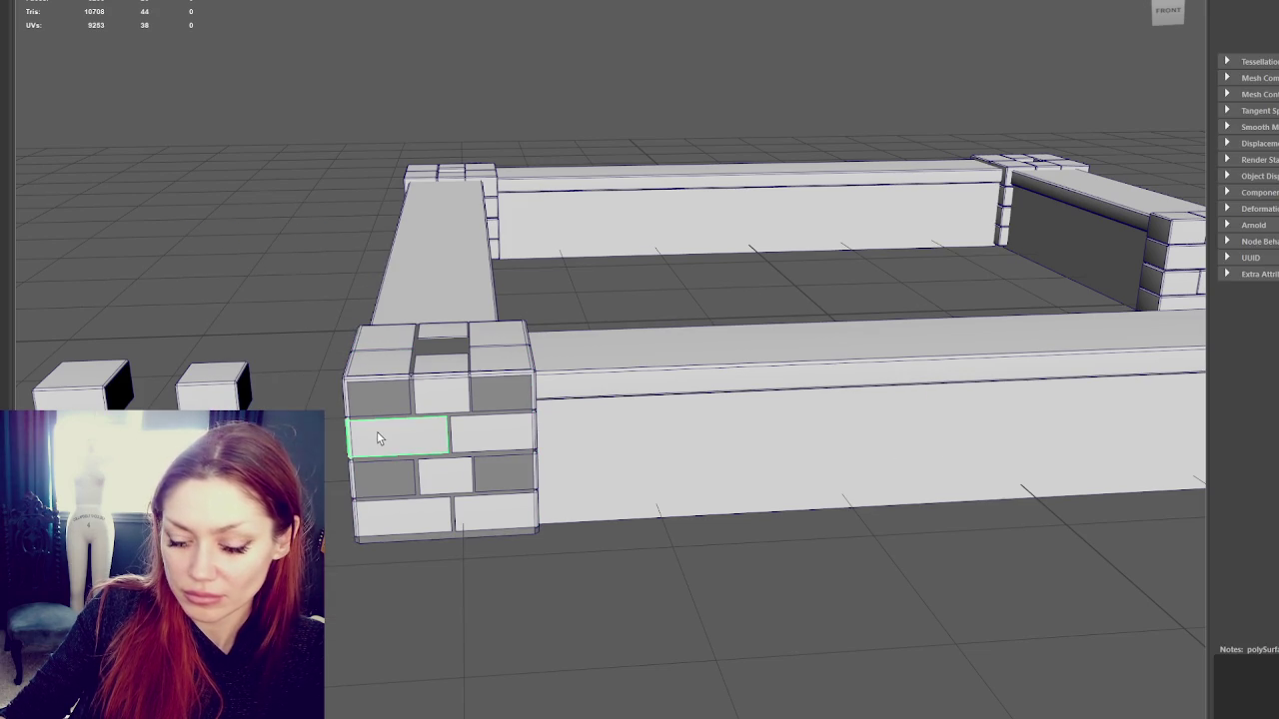
key(F8)
click(379, 438)
key(ctrl+1)
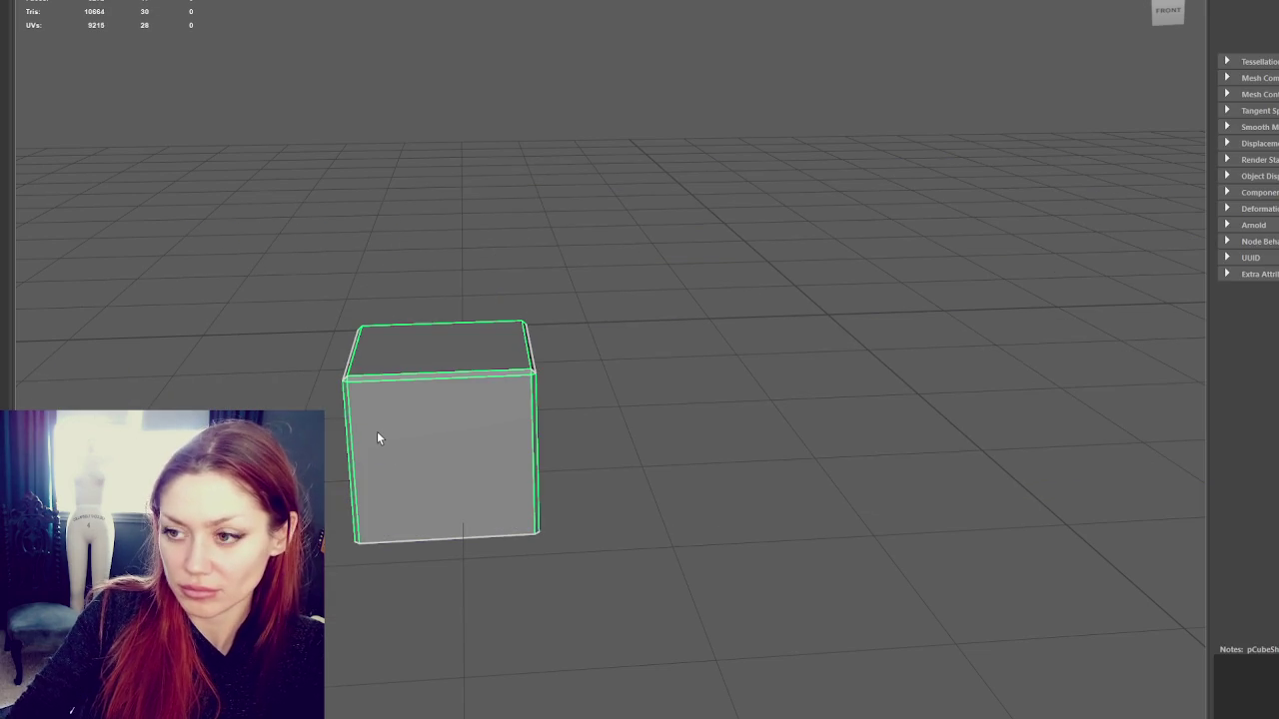
right_drag(396, 177, 533, 206)
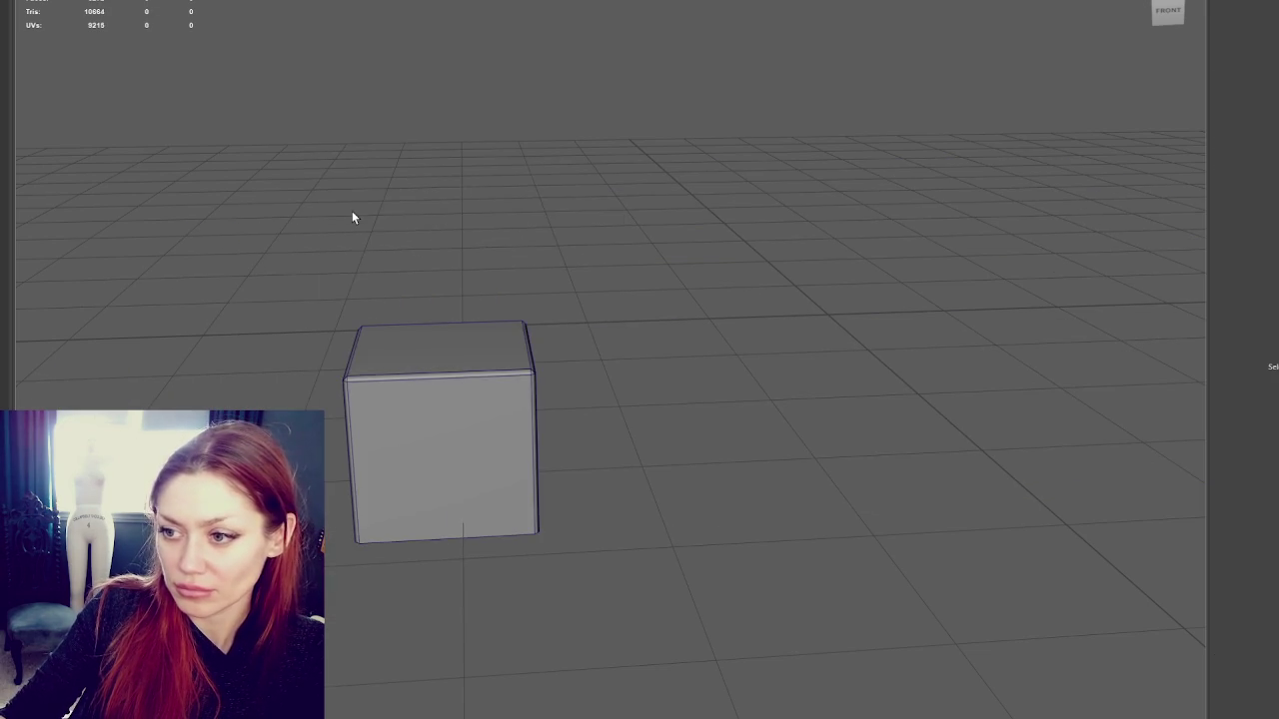
key(ctrl+1)
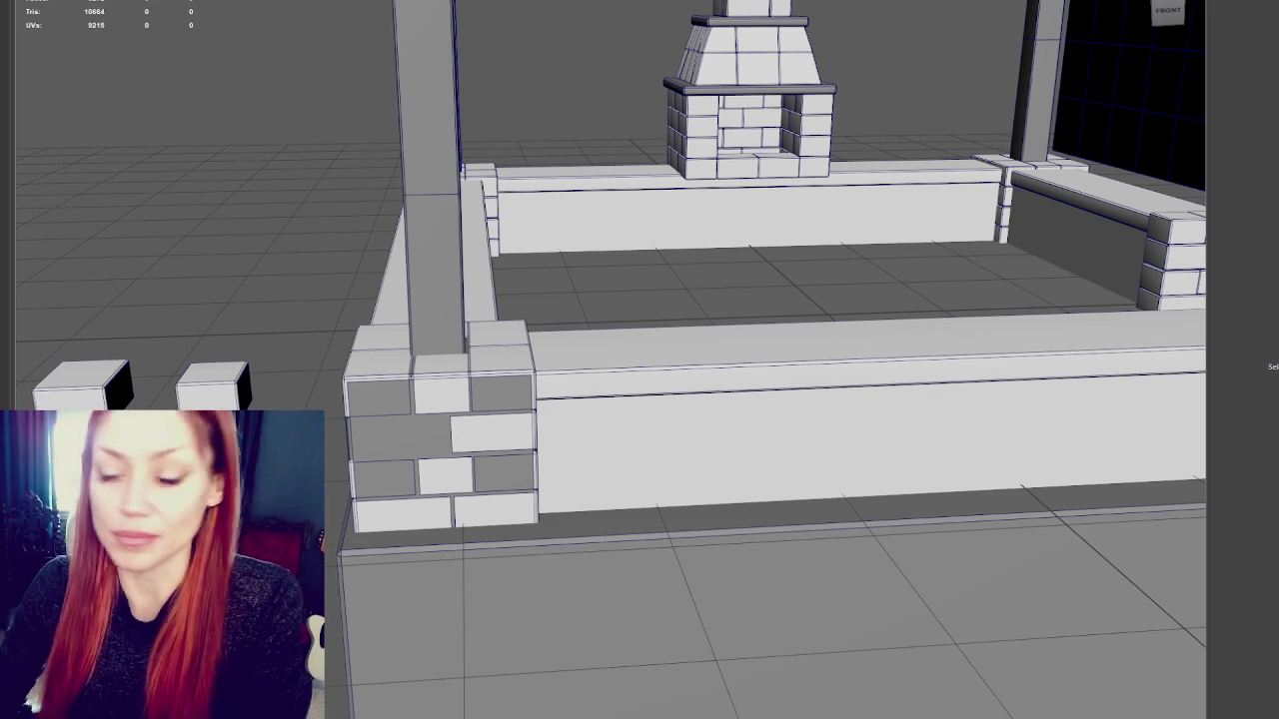
key(f)
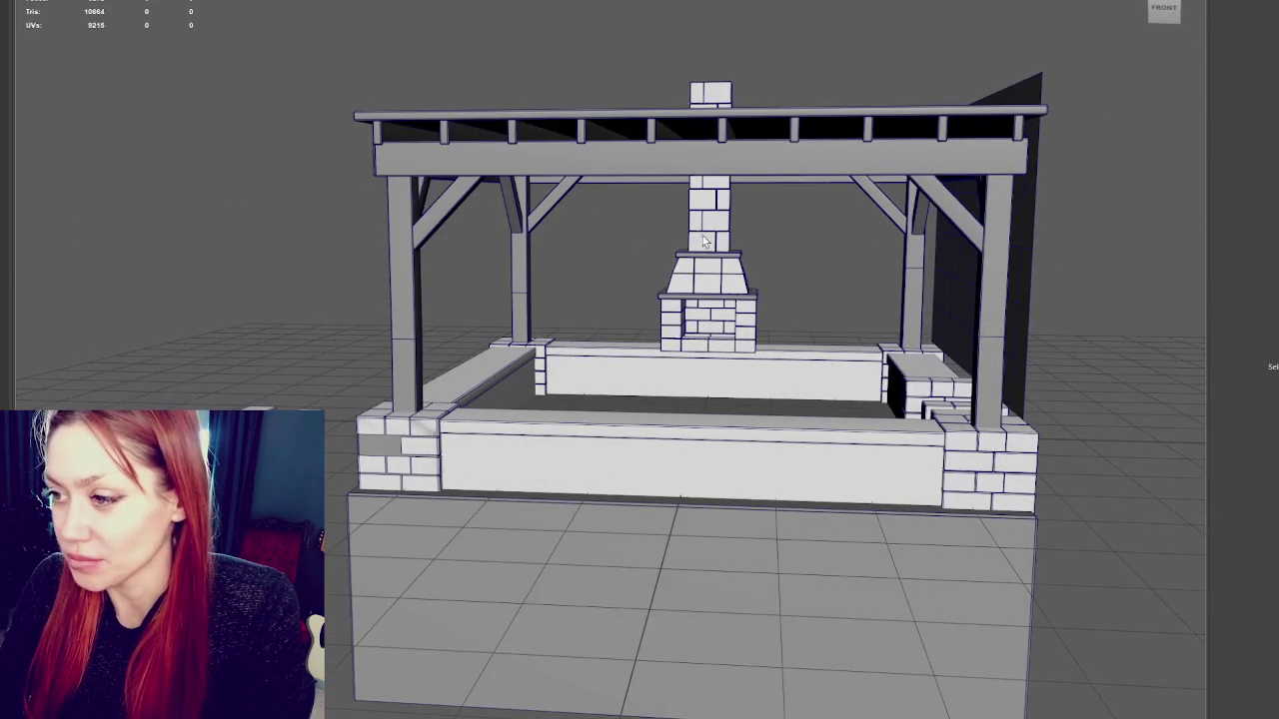
mouse_move(644, 224)
mouse_down()
mouse_move(745, 334)
mouse_move(828, 320)
mouse_move(802, 296)
mouse_move(673, 314)
mouse_move(623, 271)
mouse_up()
mouse_move(622, 271)
alt+right_down()
mouse_move(631, 409)
mouse_move(650, 418)
mouse_move(443, 382)
alt+right_up()
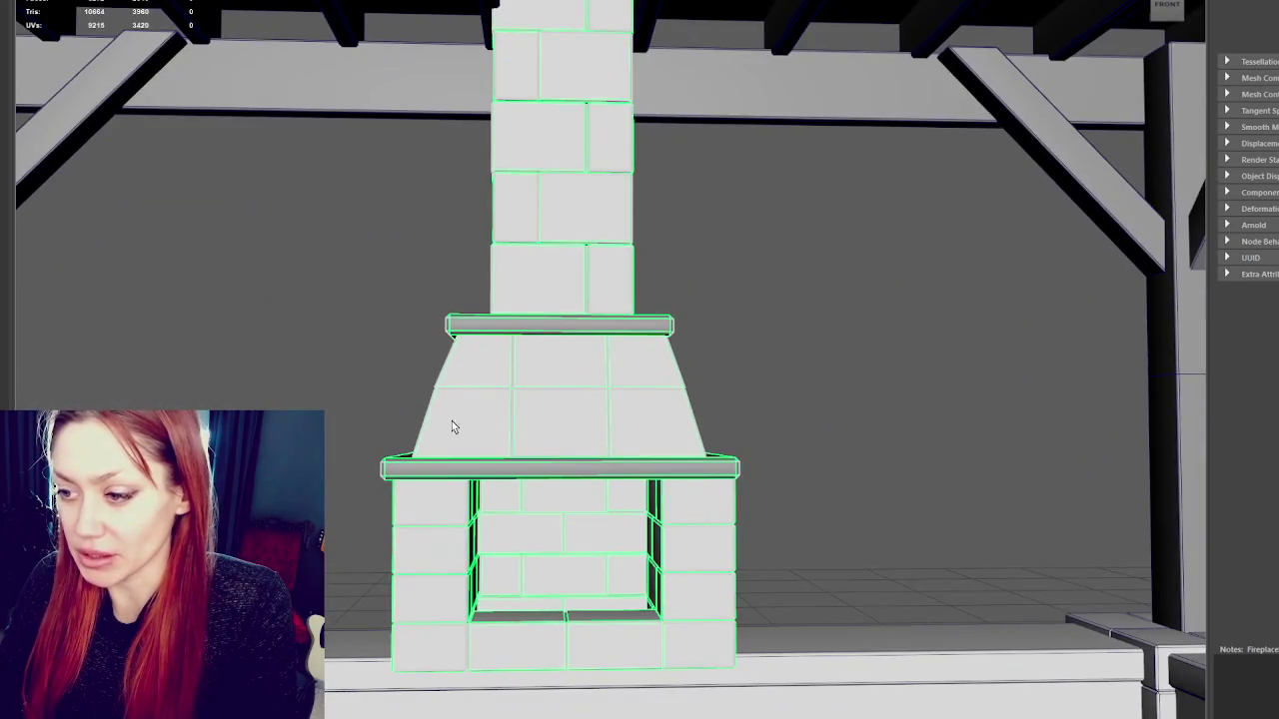
mouse_move(533, 333)
alt+mouse_down()
mouse_move(553, 310)
mouse_move(521, 347)
mouse_move(426, 346)
alt+mouse_up()
alt+right_drag(426, 346, 639, 420)
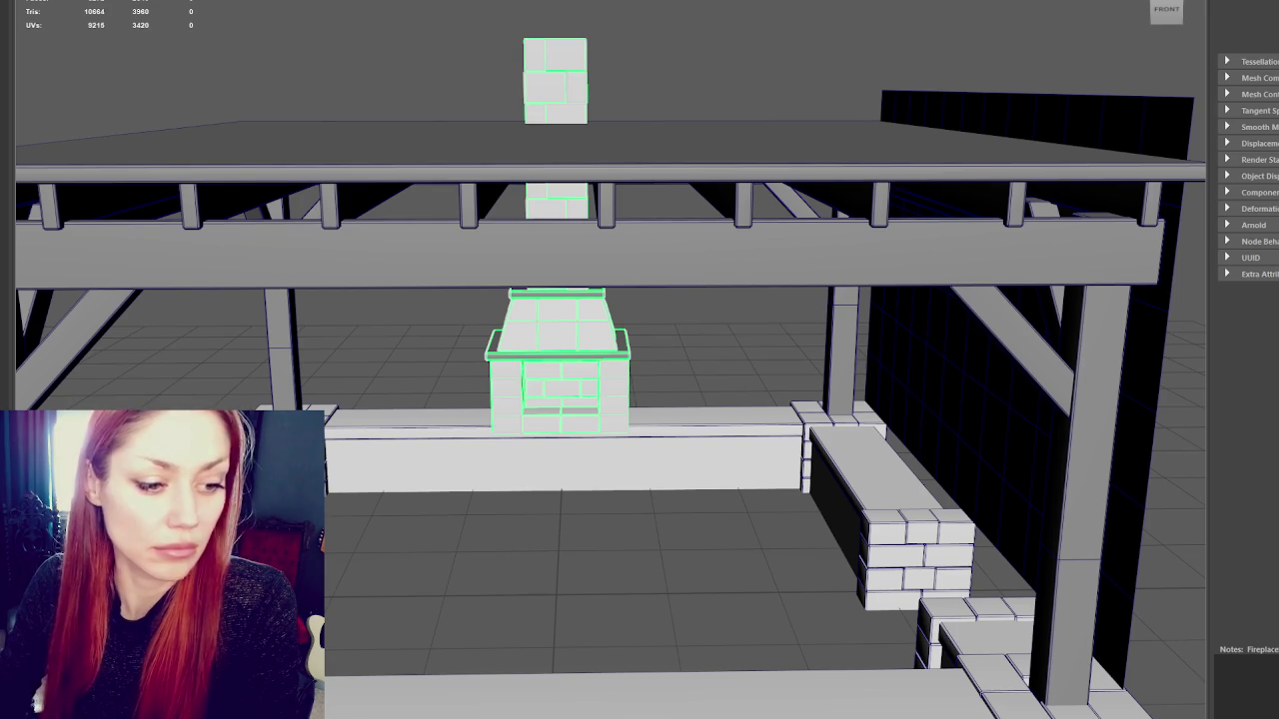
click(347, 103)
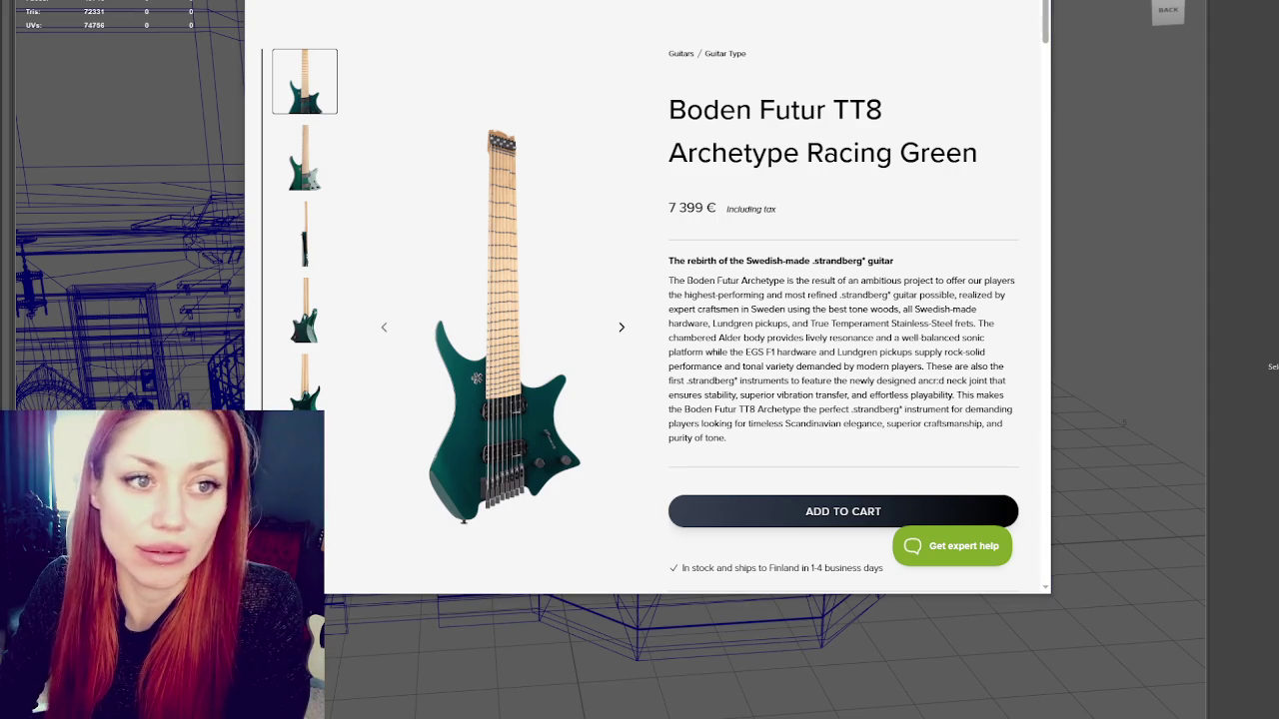
Browse the Racing Green guitar thumbnails: front, back, side and angled views
click(297, 170)
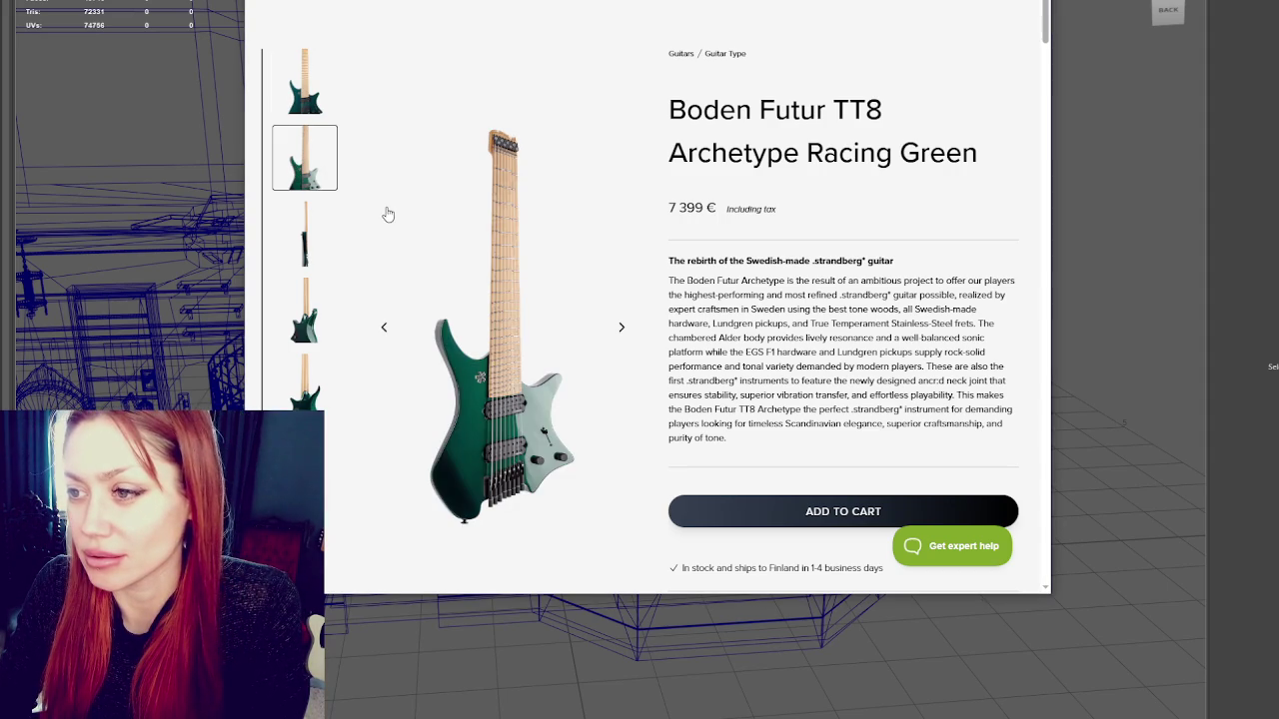
click(310, 250)
click(297, 339)
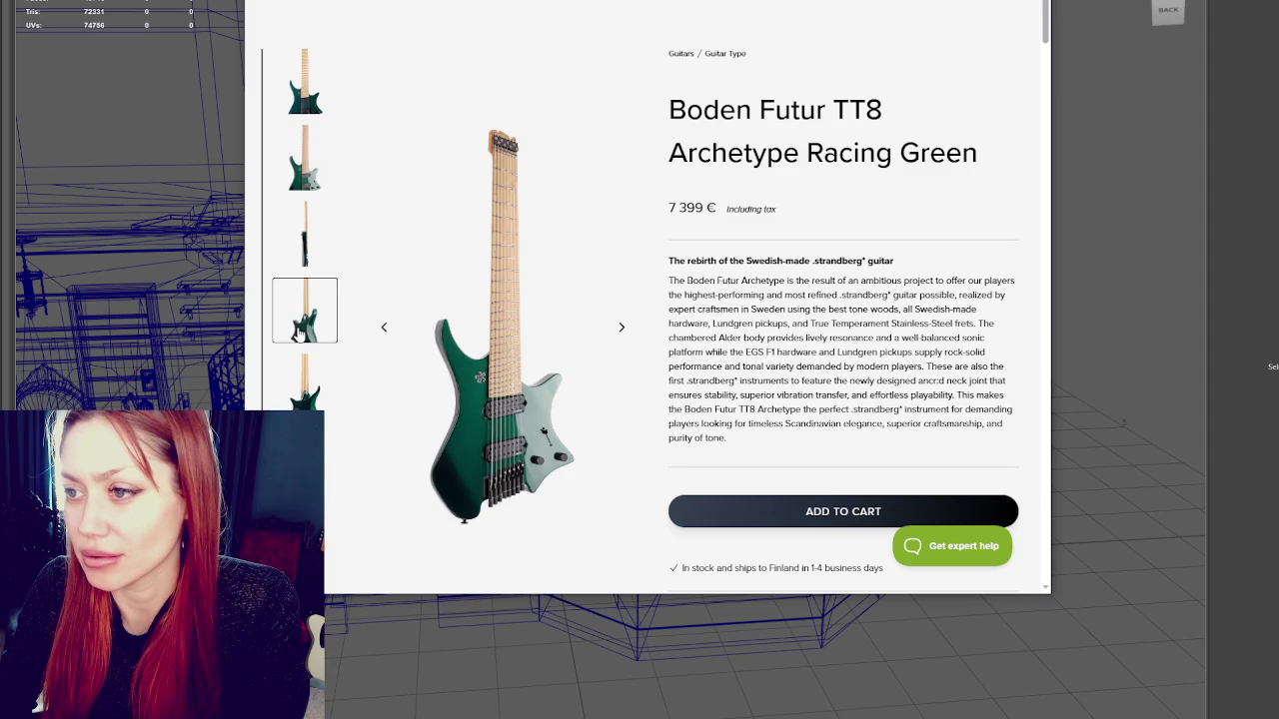
click(294, 395)
click(300, 462)
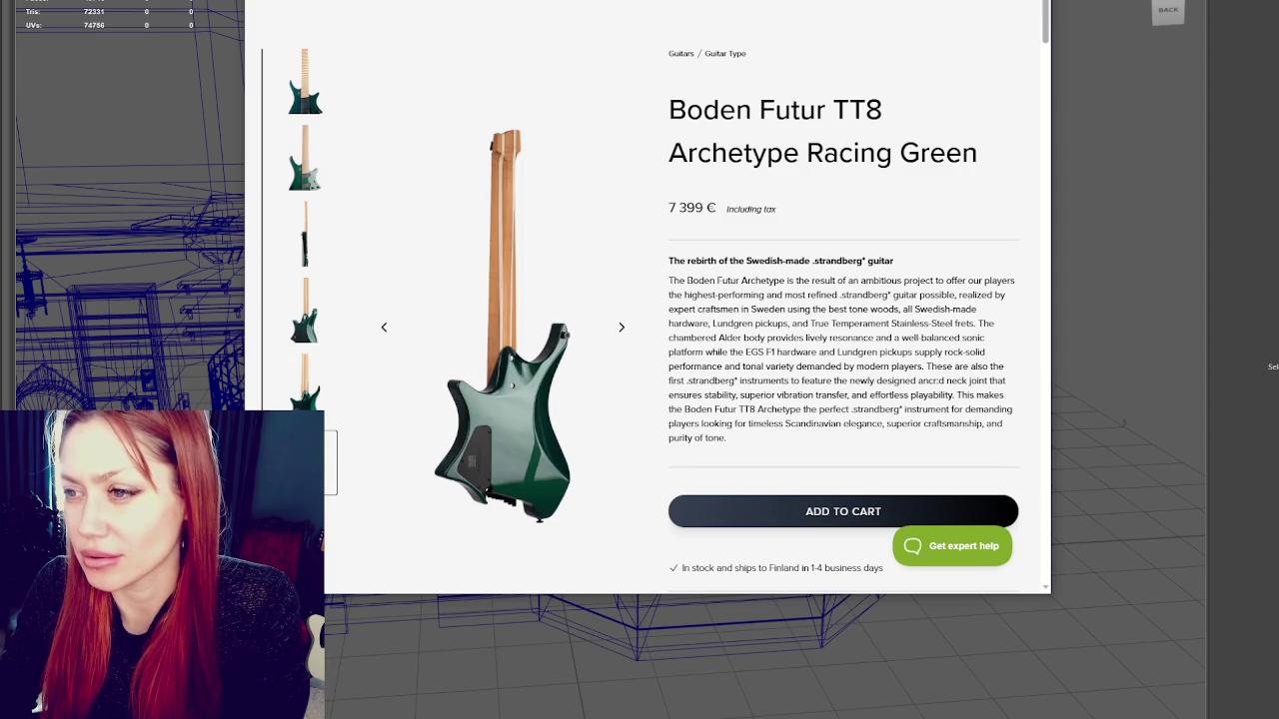
click(299, 540)
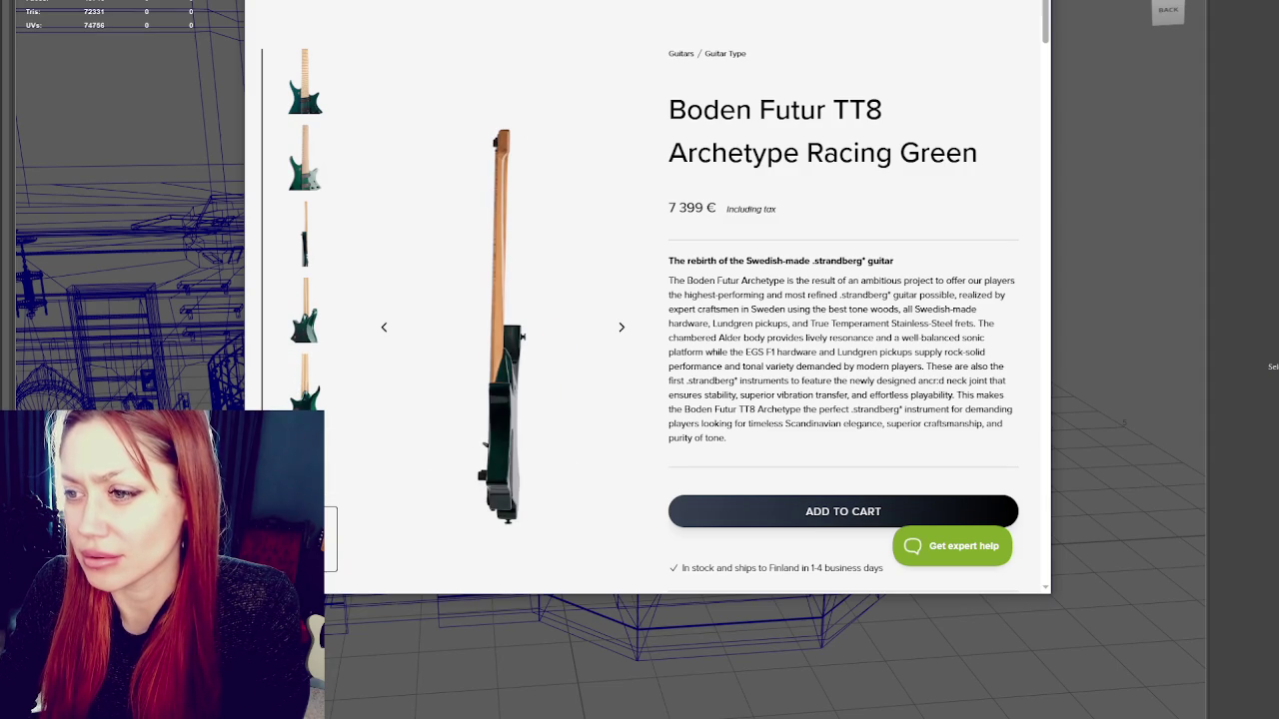
click(328, 595)
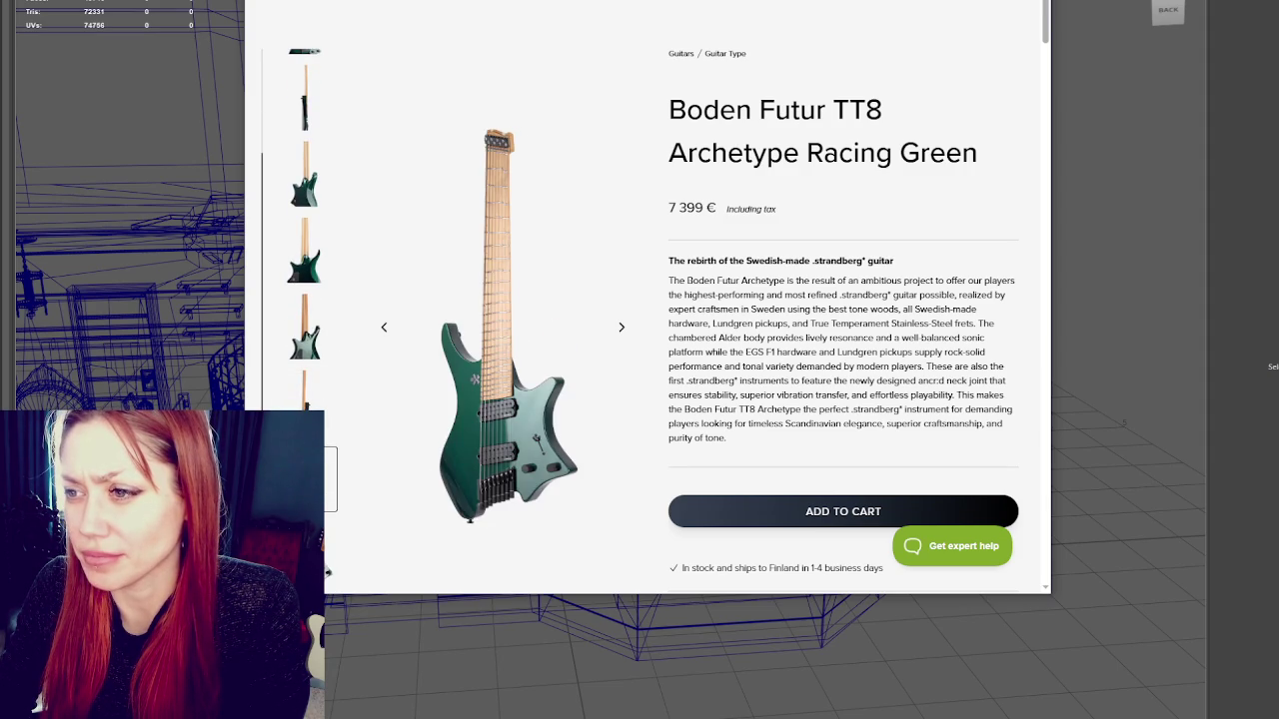
click(302, 249)
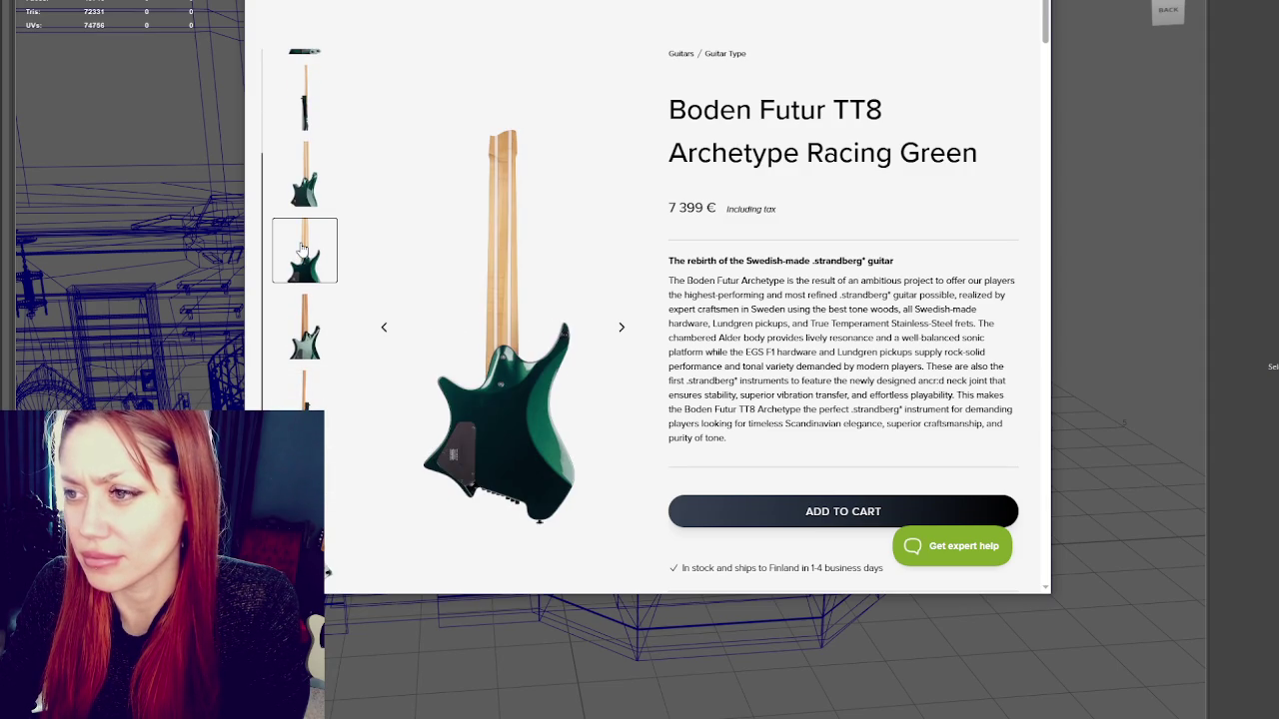
click(328, 571)
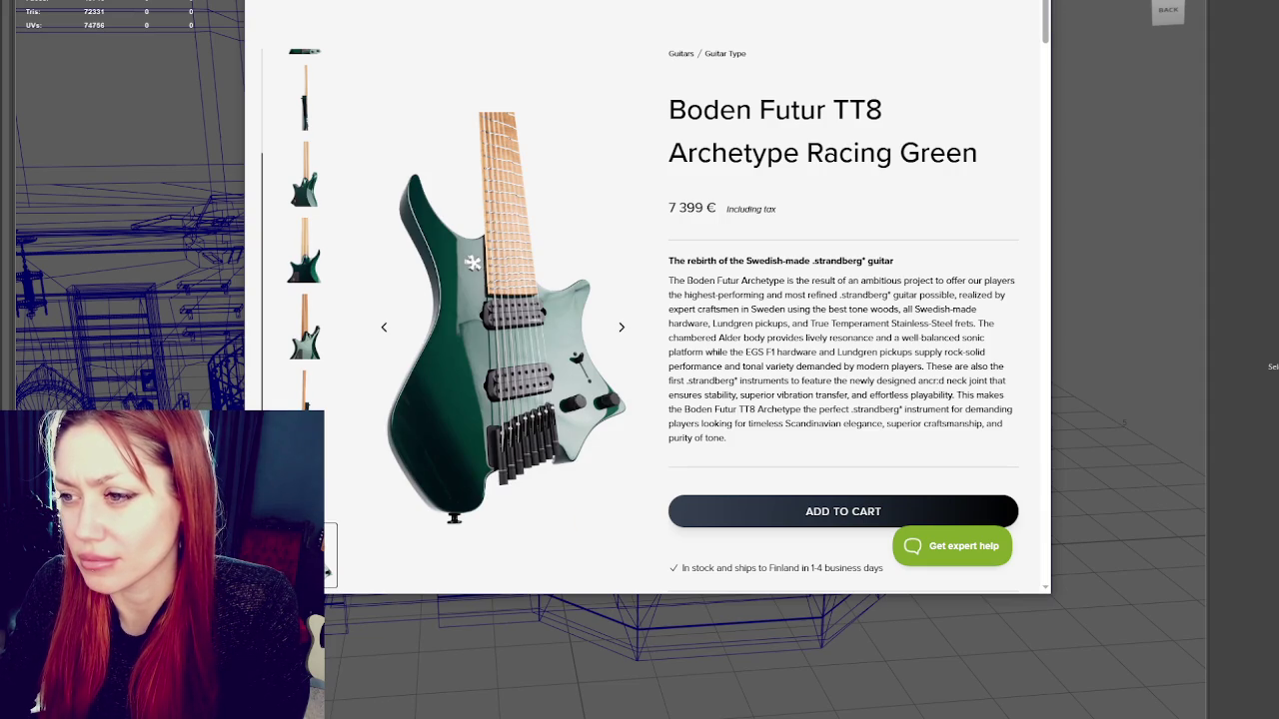
Open the main product image in the fullscreen gallery
scroll(335, 403, down, 1)
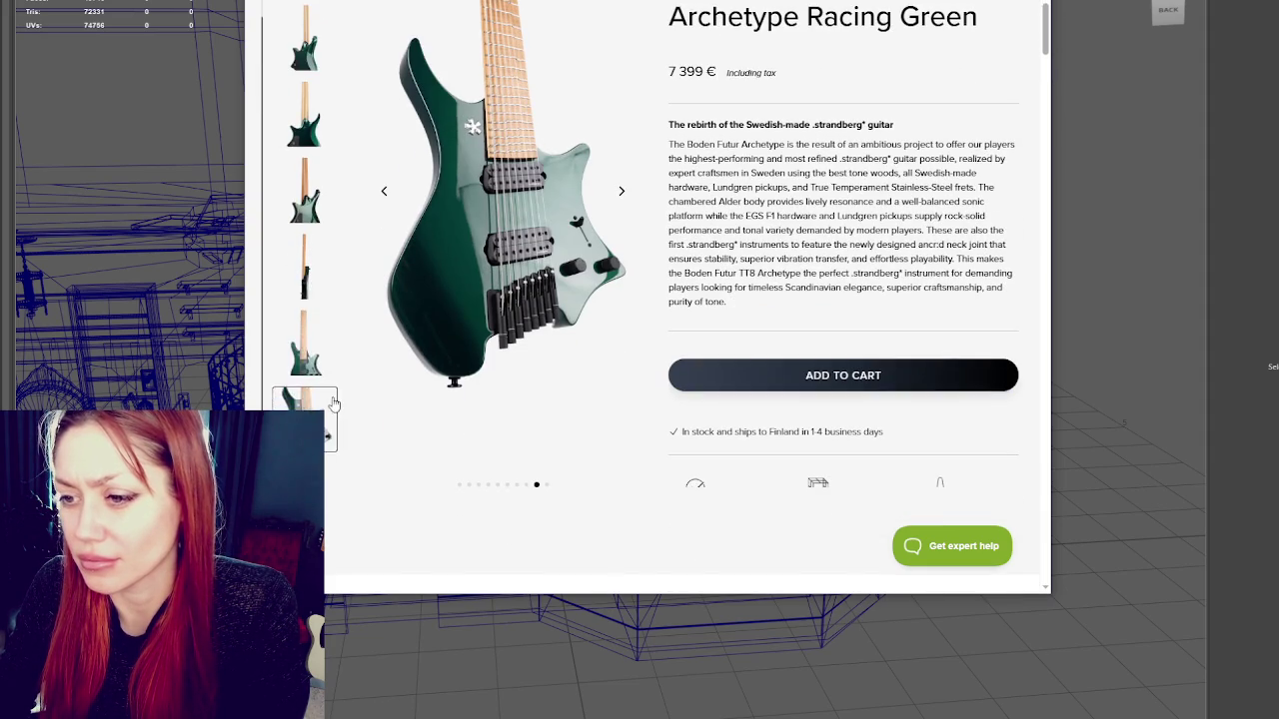
scroll(330, 380, up, 2)
click(500, 228)
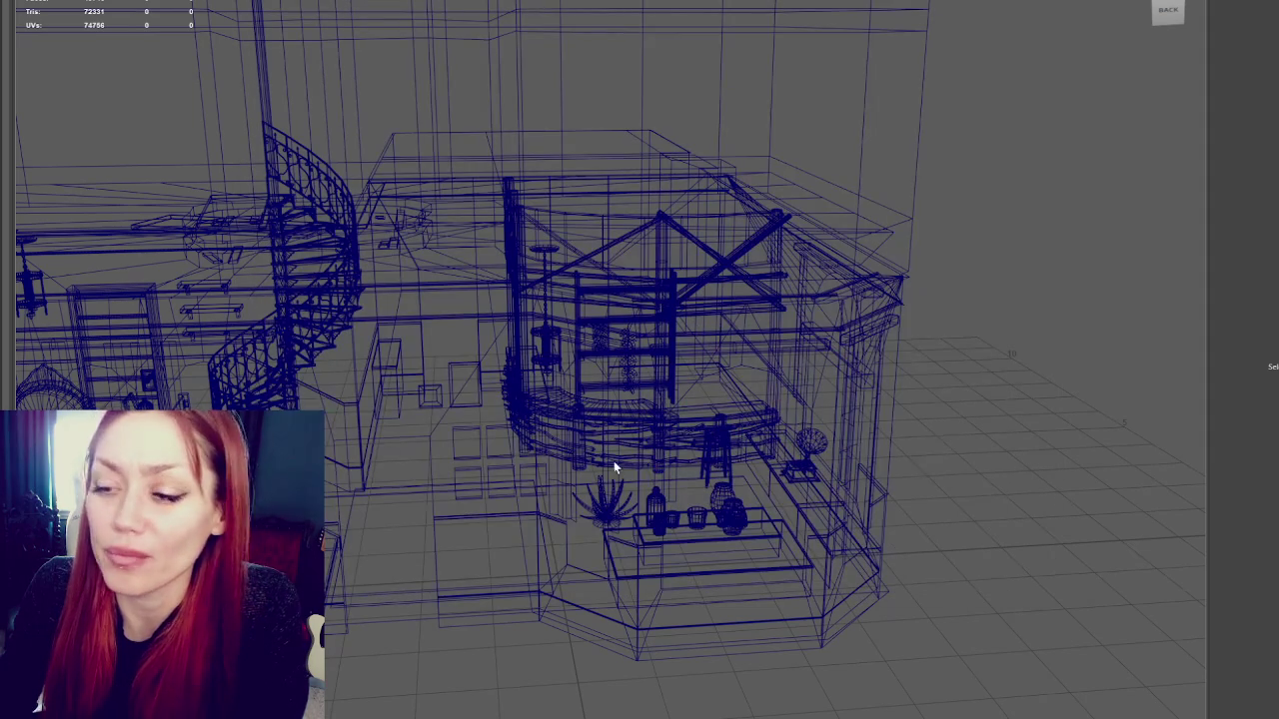
click(656, 446)
scroll(656, 445, up, 5)
scroll(683, 413, up, 5)
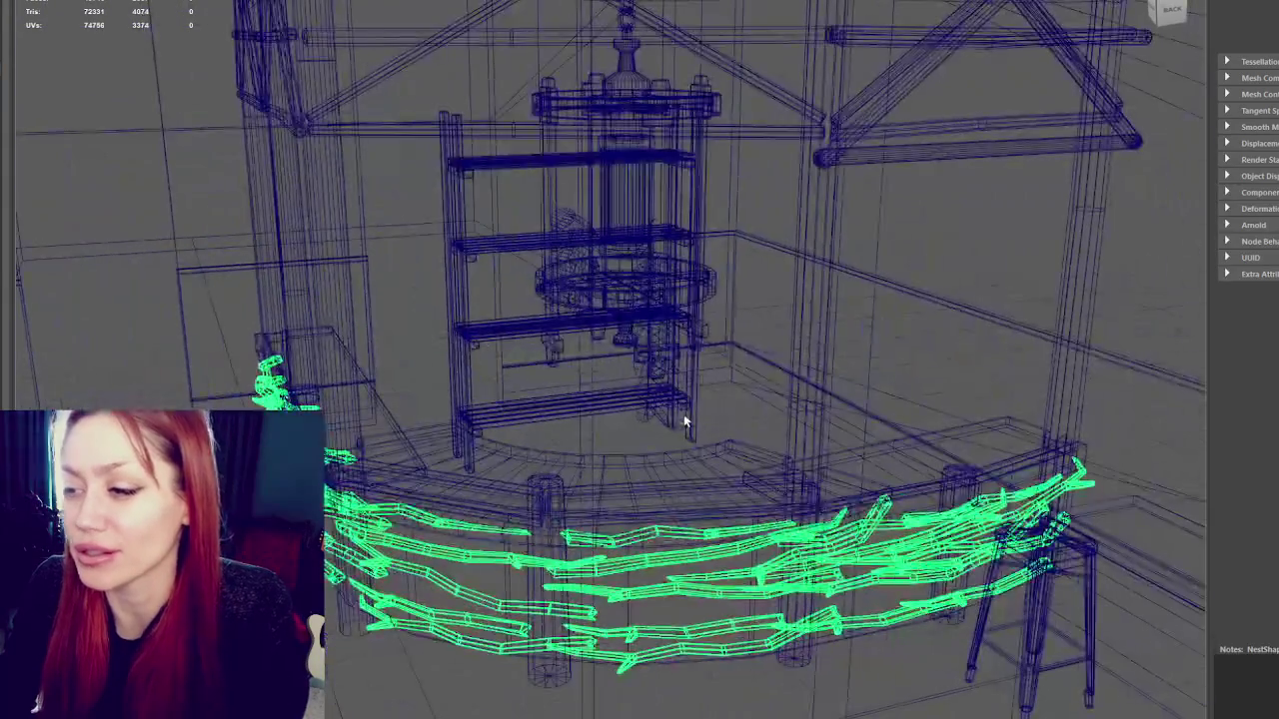
key(ctrl+1)
key(ctrl+1)
scroll(650, 366, up, 5)
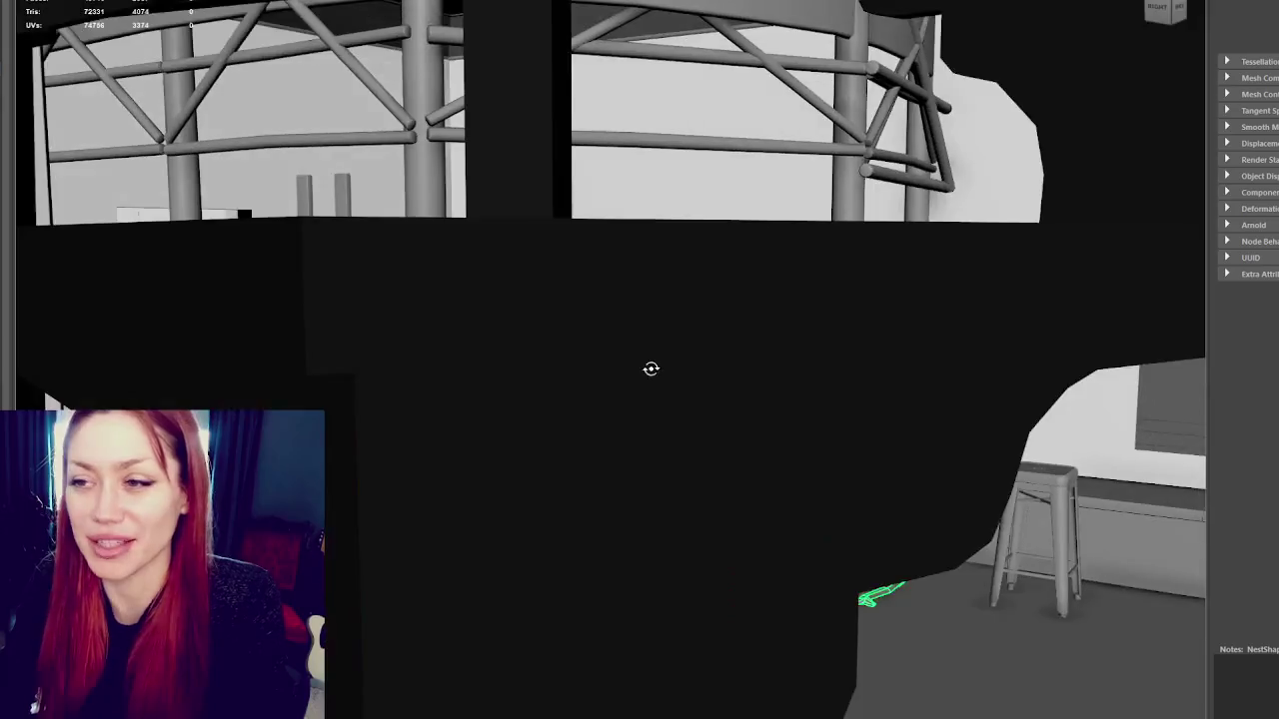
scroll(463, 267, up, 3)
scroll(463, 268, down, 5)
click(418, 238)
mouse_move(418, 237)
alt+mouse_down()
mouse_move(469, 110)
mouse_move(483, 359)
alt+mouse_up()
click(720, 590)
alt+drag(739, 531, 1059, 160)
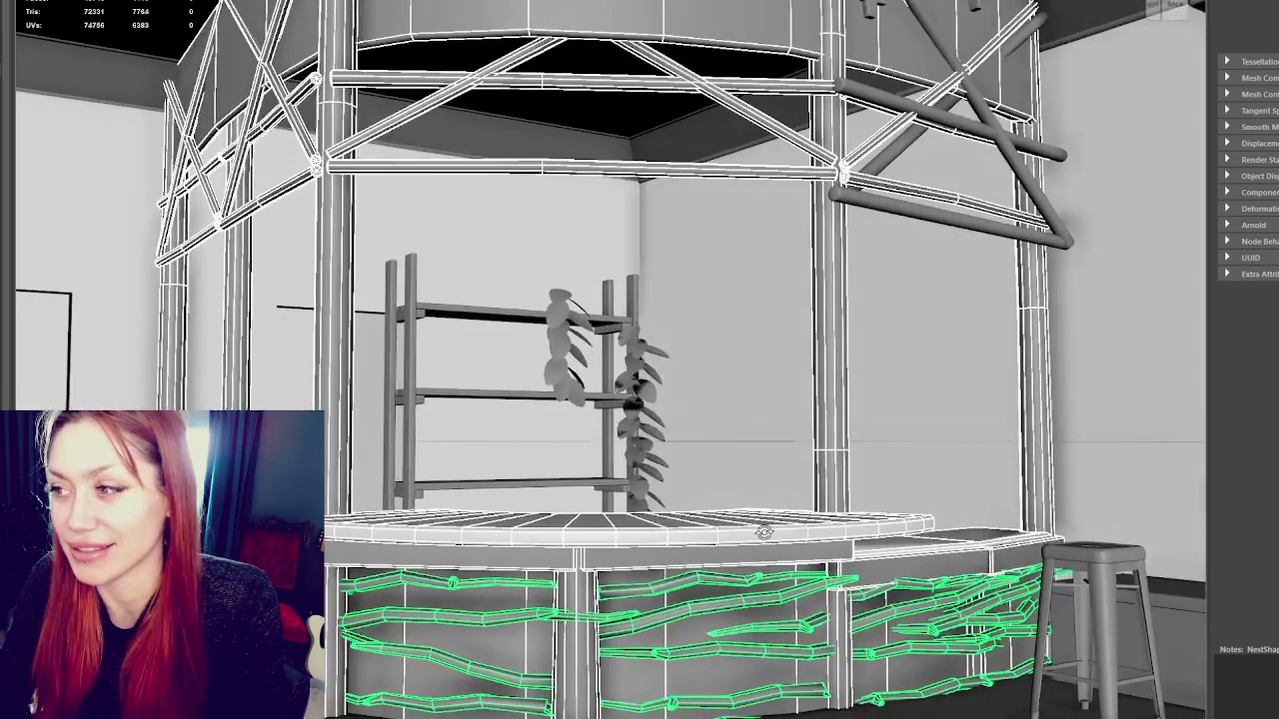
click(925, 208)
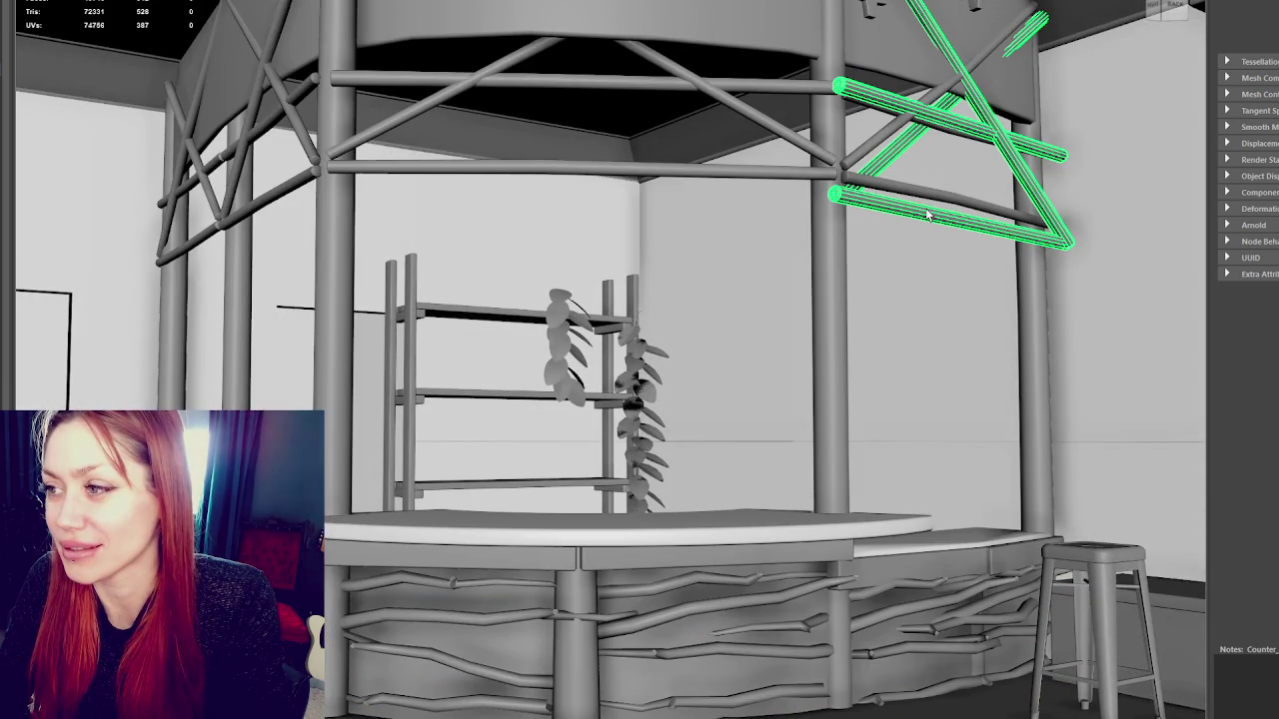
click(979, 283)
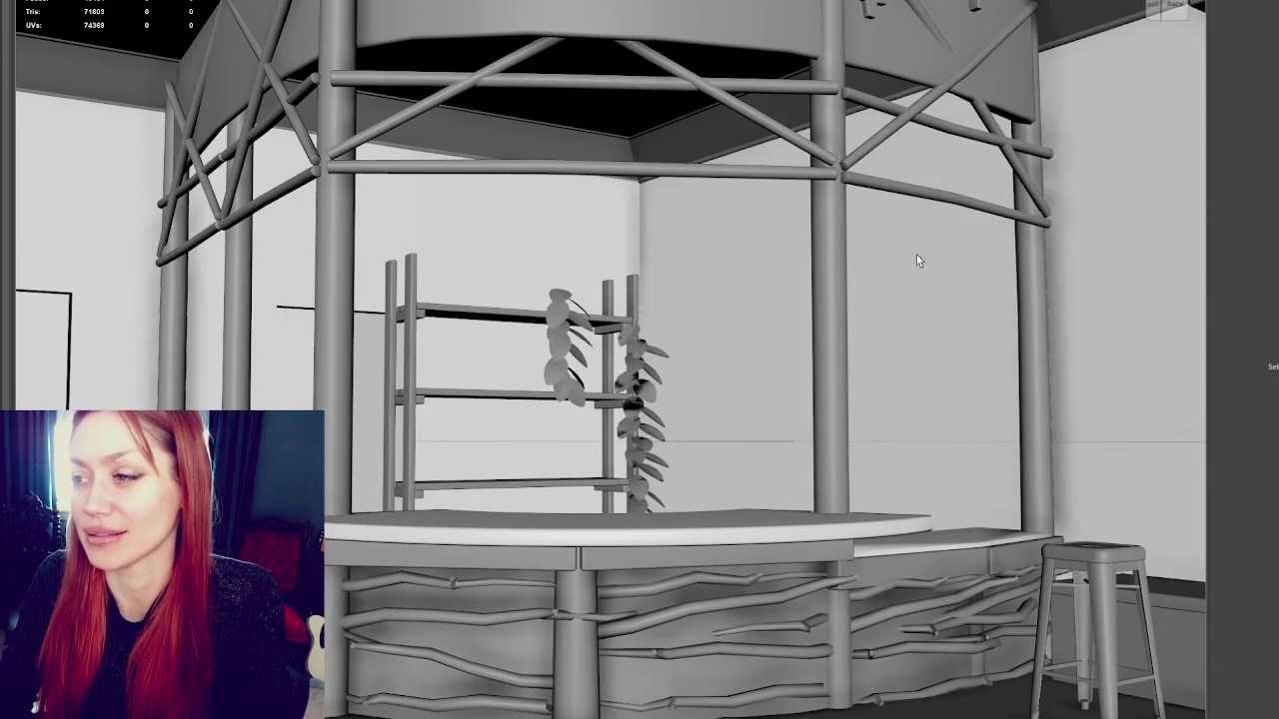
click(861, 187)
click(817, 582)
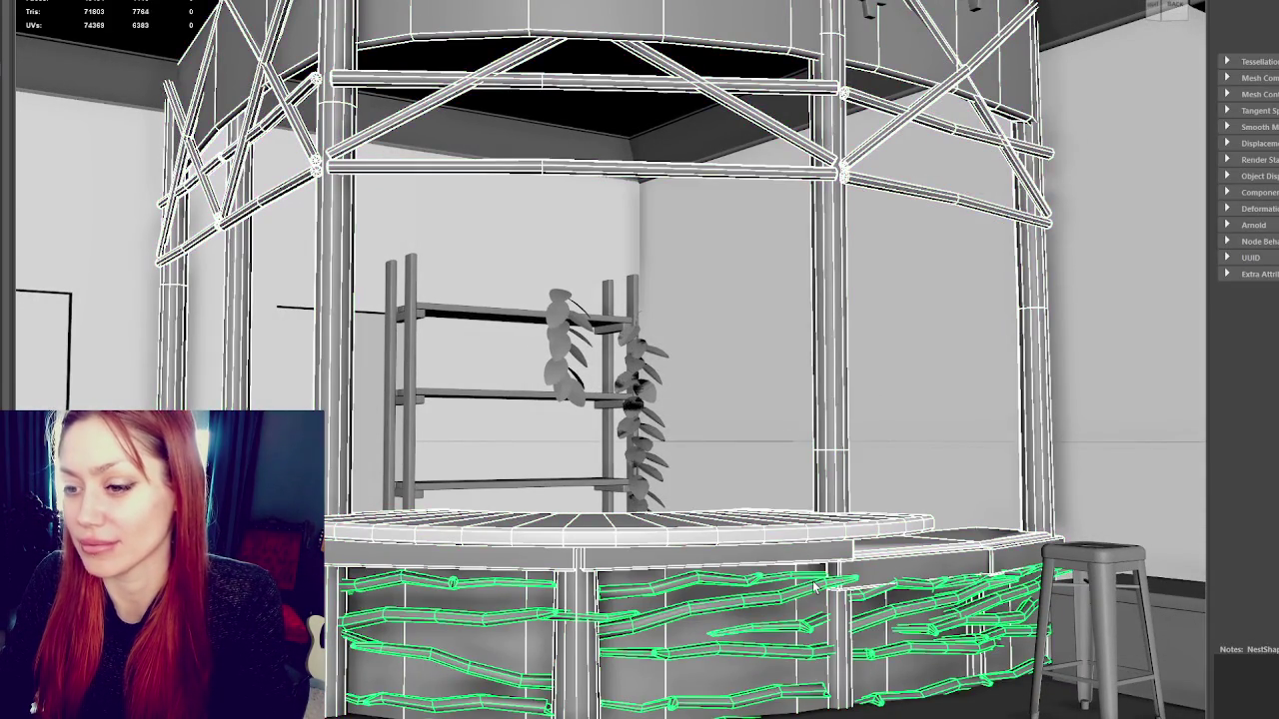
scroll(816, 582, down, 5)
alt+drag(816, 582, 570, 421)
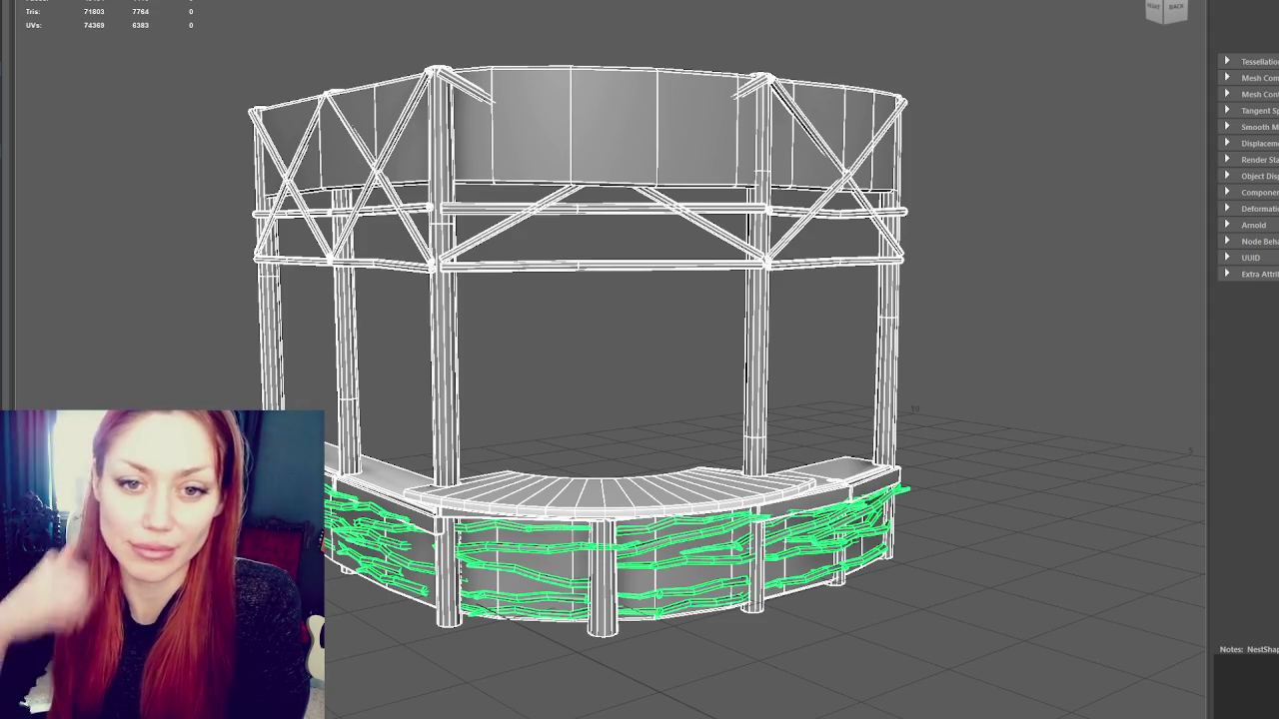
Select the twig nest mesh on the kiosk counter front
mouse_move(361, 231)
alt+mouse_down()
mouse_move(570, 243)
mouse_move(560, 258)
mouse_move(603, 216)
alt+mouse_up()
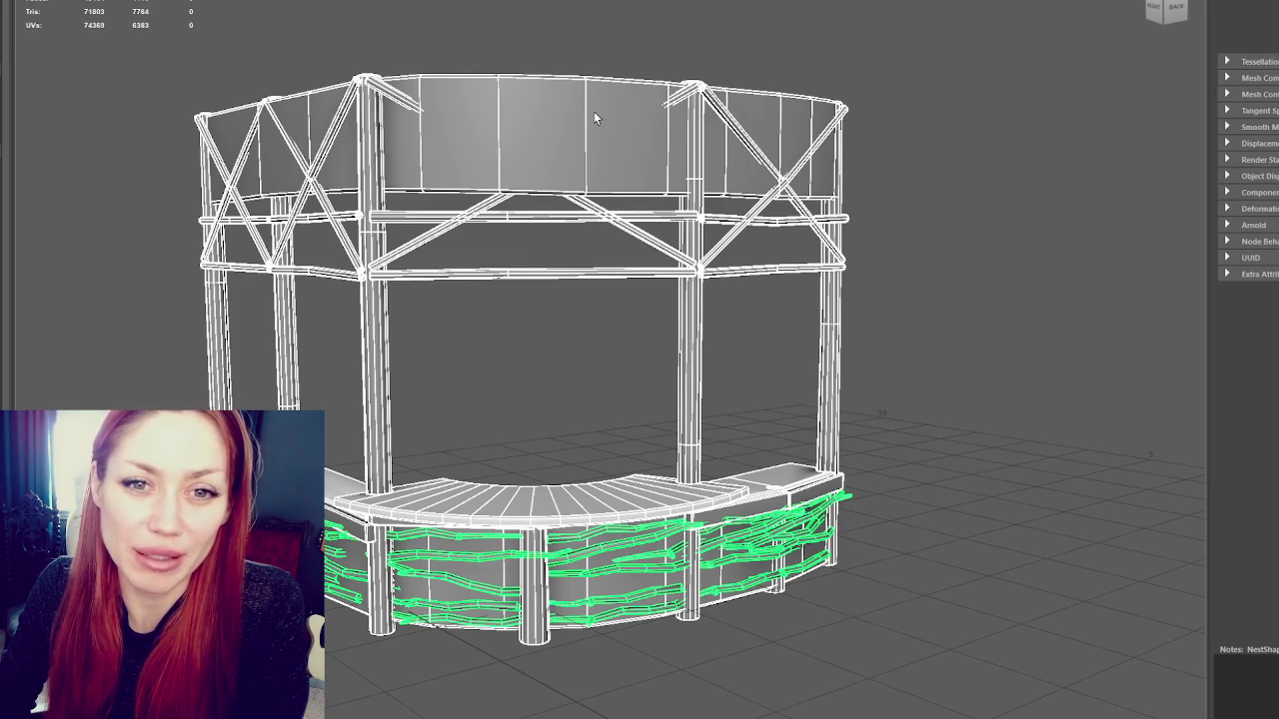
click(635, 104)
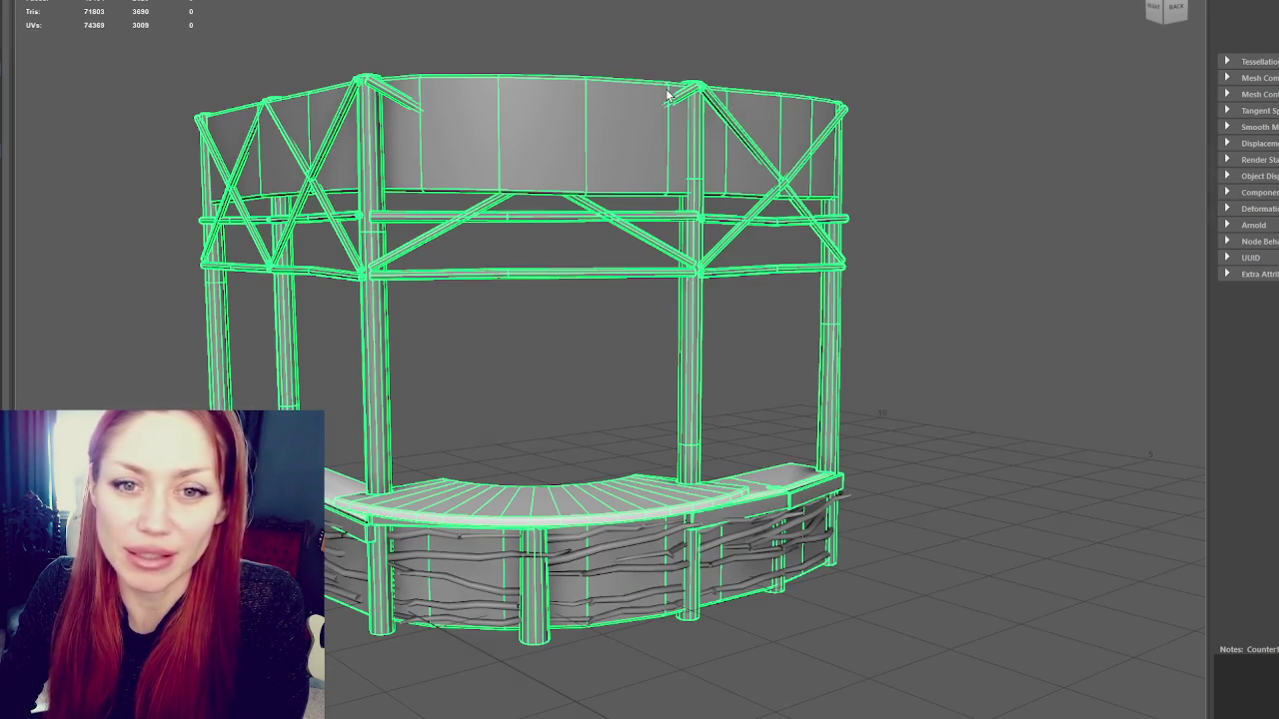
mouse_move(544, 114)
alt+mouse_down()
mouse_move(722, 108)
mouse_move(605, 193)
mouse_move(626, 172)
mouse_move(500, 134)
mouse_move(714, 134)
mouse_move(814, 114)
mouse_move(825, 86)
mouse_move(611, 338)
alt+mouse_up()
click(633, 337)
mouse_move(833, 297)
alt+mouse_down()
mouse_move(608, 202)
mouse_move(669, 82)
alt+mouse_up()
scroll(794, 287, up, 3)
Enter component mode and rotate the selected twig pieces slightly
right_drag(655, 38, 629, 268)
alt+drag(640, 275, 678, 257)
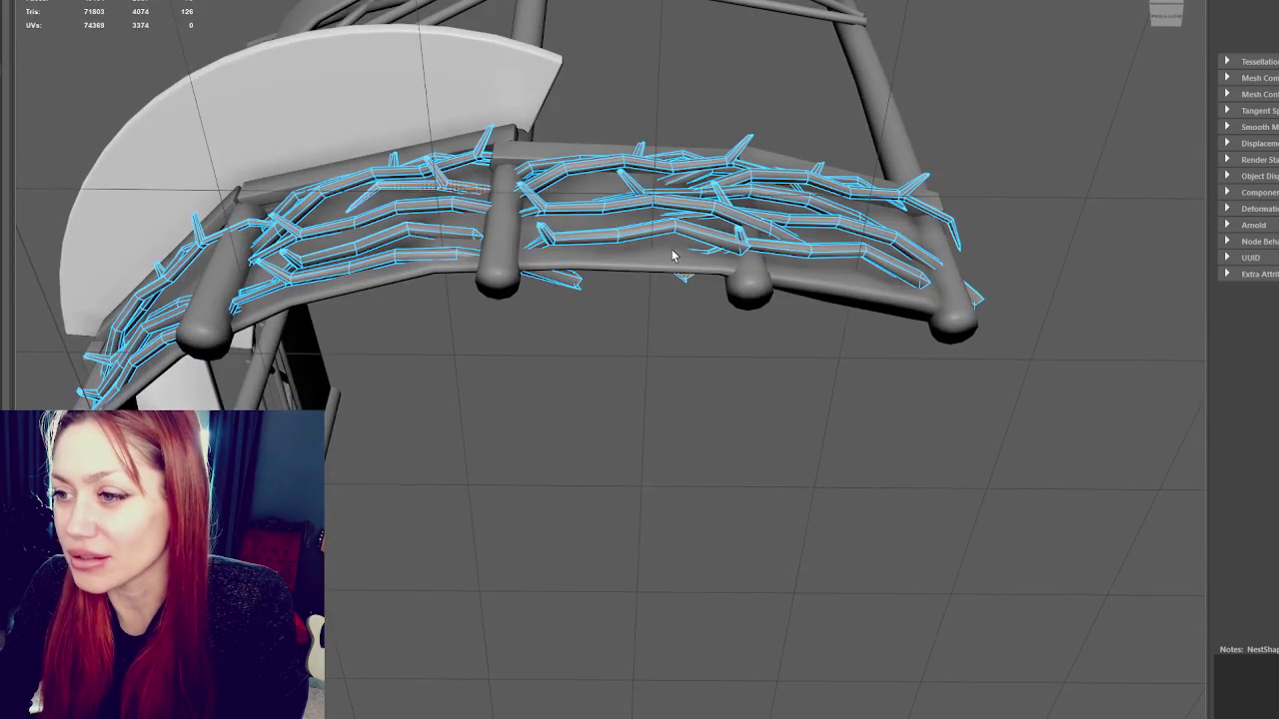
key(e)
mouse_move(605, 95)
mouse_down()
mouse_move(623, 126)
mouse_move(776, 131)
mouse_move(443, 199)
mouse_move(733, 162)
mouse_up()
Reselect the twig pieces and move them slightly lower
click(464, 254)
key(f)
scroll(377, 227, up, 3)
click(382, 200)
key(w)
mouse_move(658, 189)
mouse_down()
mouse_move(657, 202)
mouse_move(530, 177)
mouse_move(697, 211)
mouse_move(490, 154)
mouse_up()
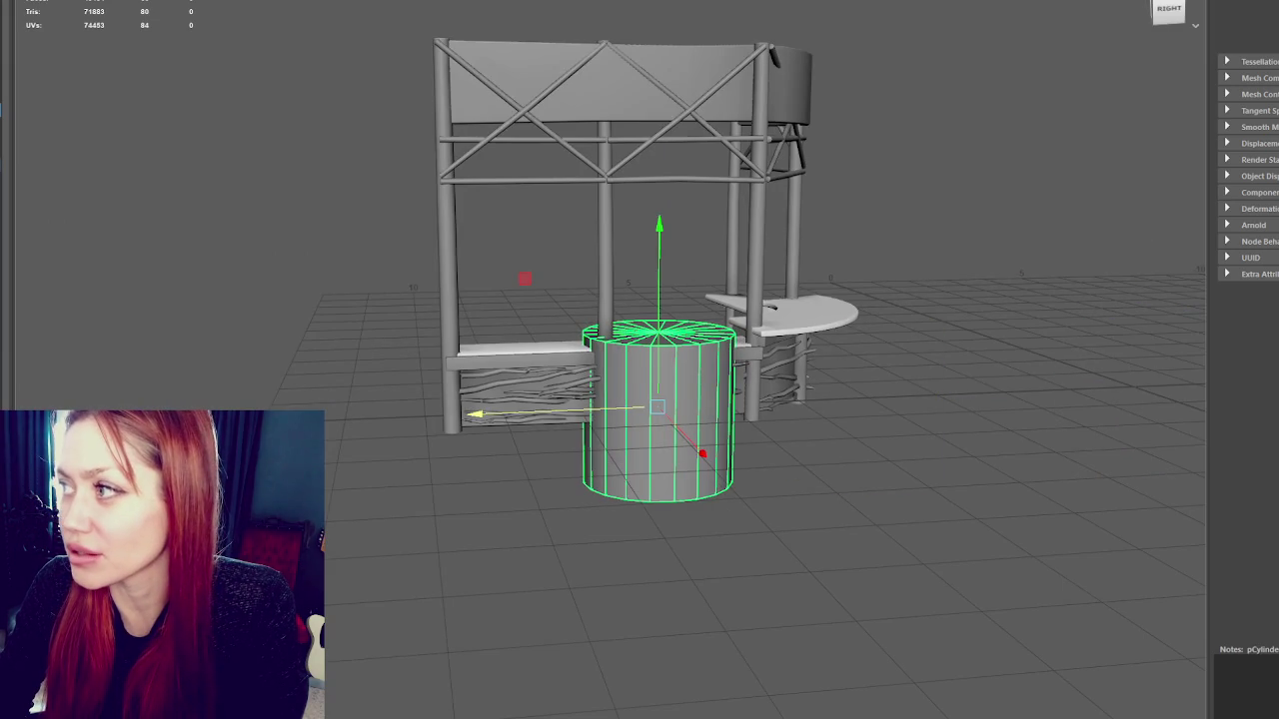
Set polyCylinder2 Subdivisions Axis to 8, then to 10 sides
key(ctrl+a)
click(1099, 138)
double_click(1169, 181)
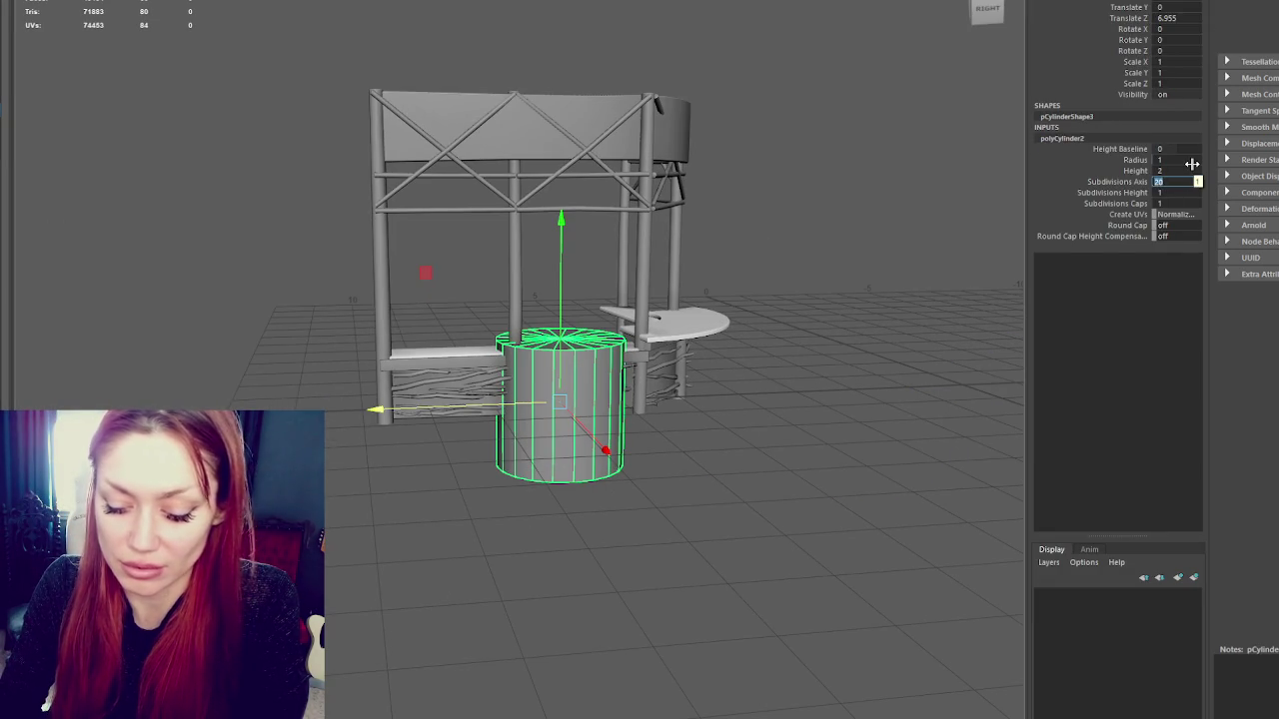
text(8)
key(Return)
scroll(560, 399, up, 3)
click(443, 397)
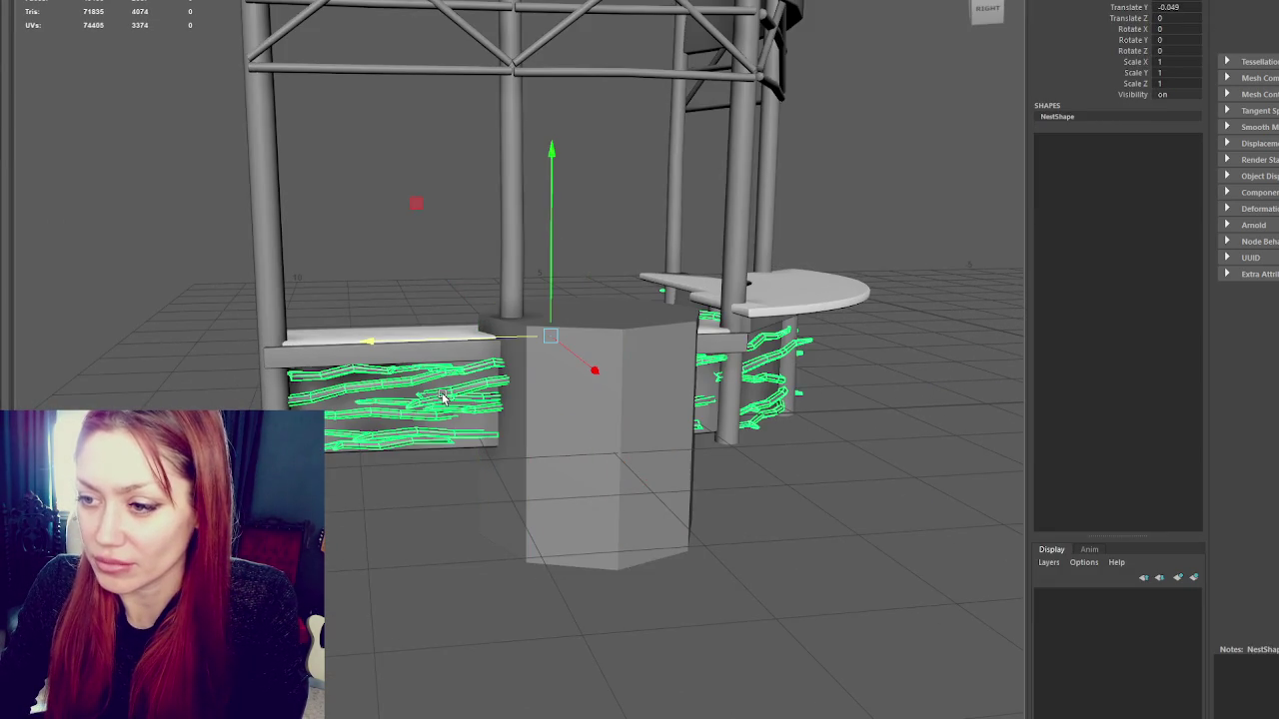
scroll(443, 397, up, 2)
click(545, 444)
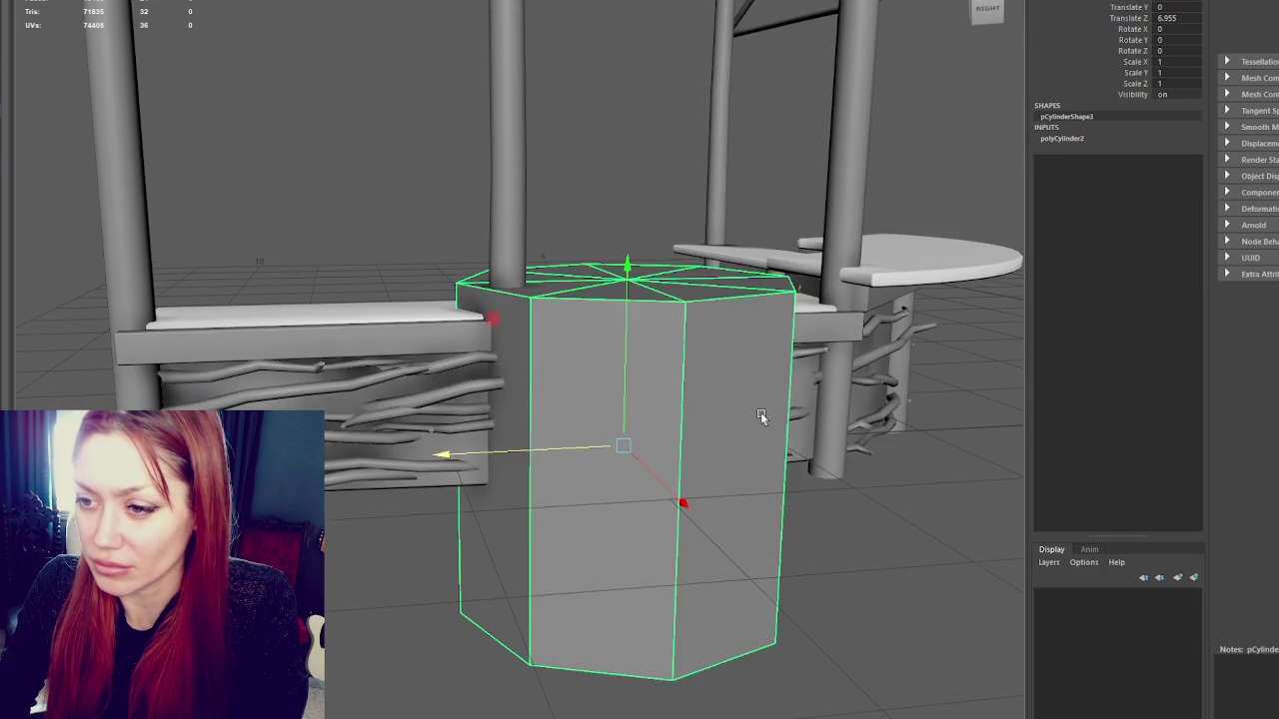
alt+drag(731, 423, 613, 403)
scroll(513, 444, up, 1)
click(1140, 138)
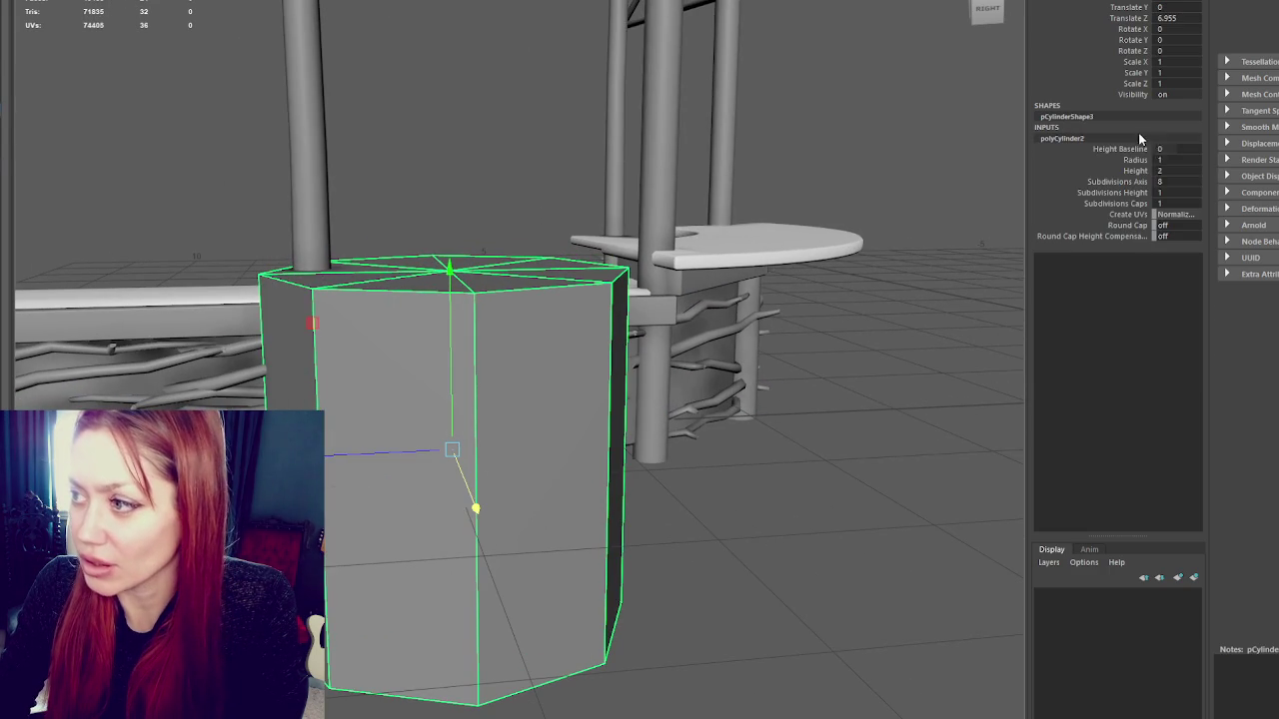
click(1168, 181)
text(10)
key(Return)
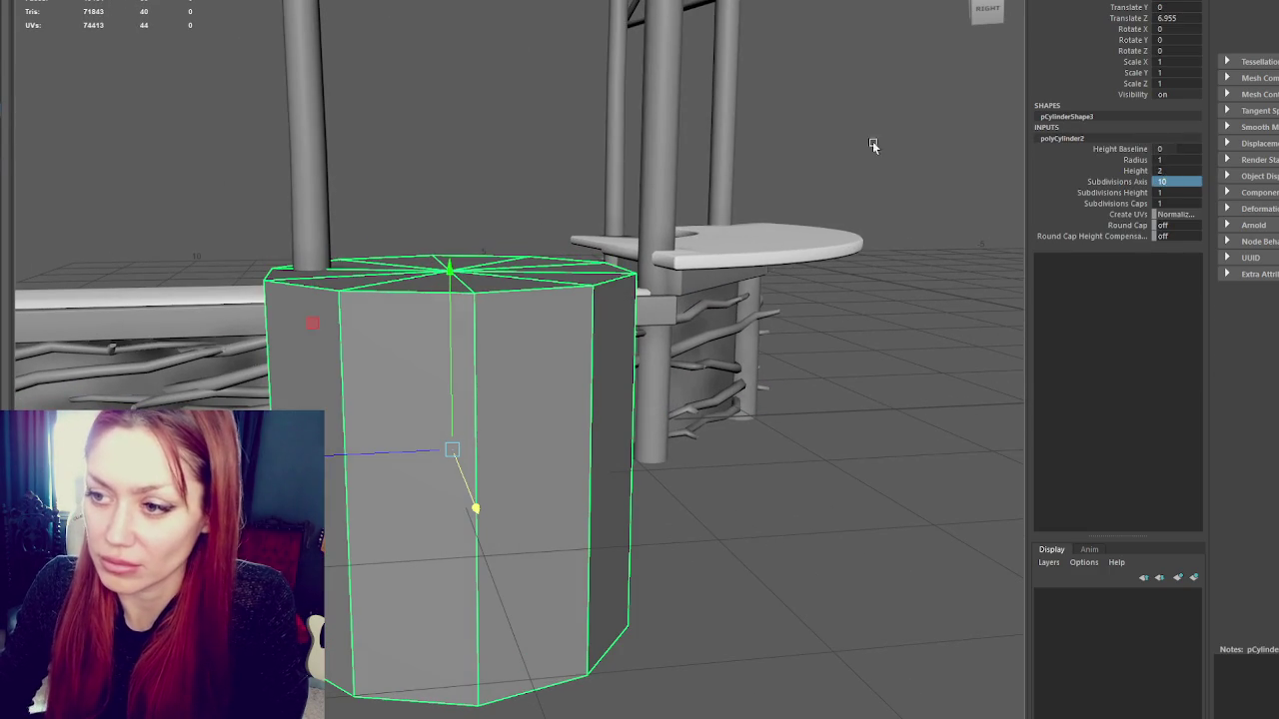
Tip the cylinder onto its side with a -90° X rotation
click(486, 452)
click(486, 452)
key(e)
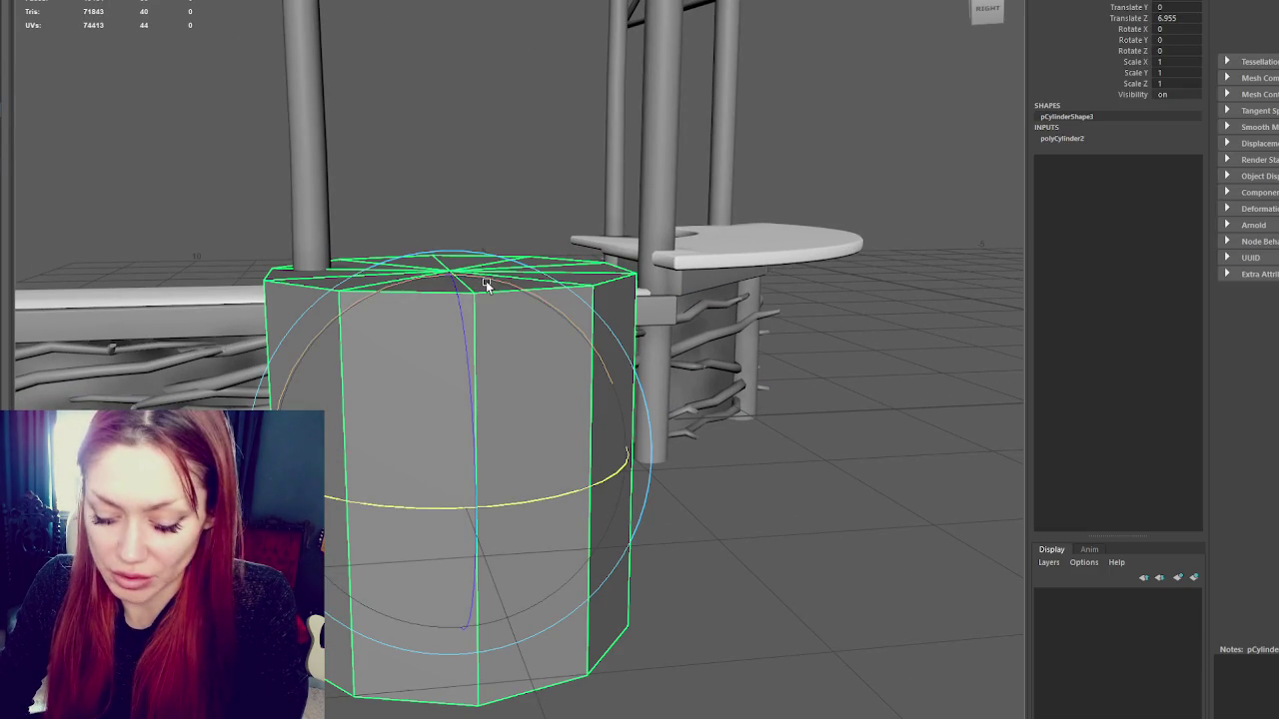
drag(486, 281, 568, 316)
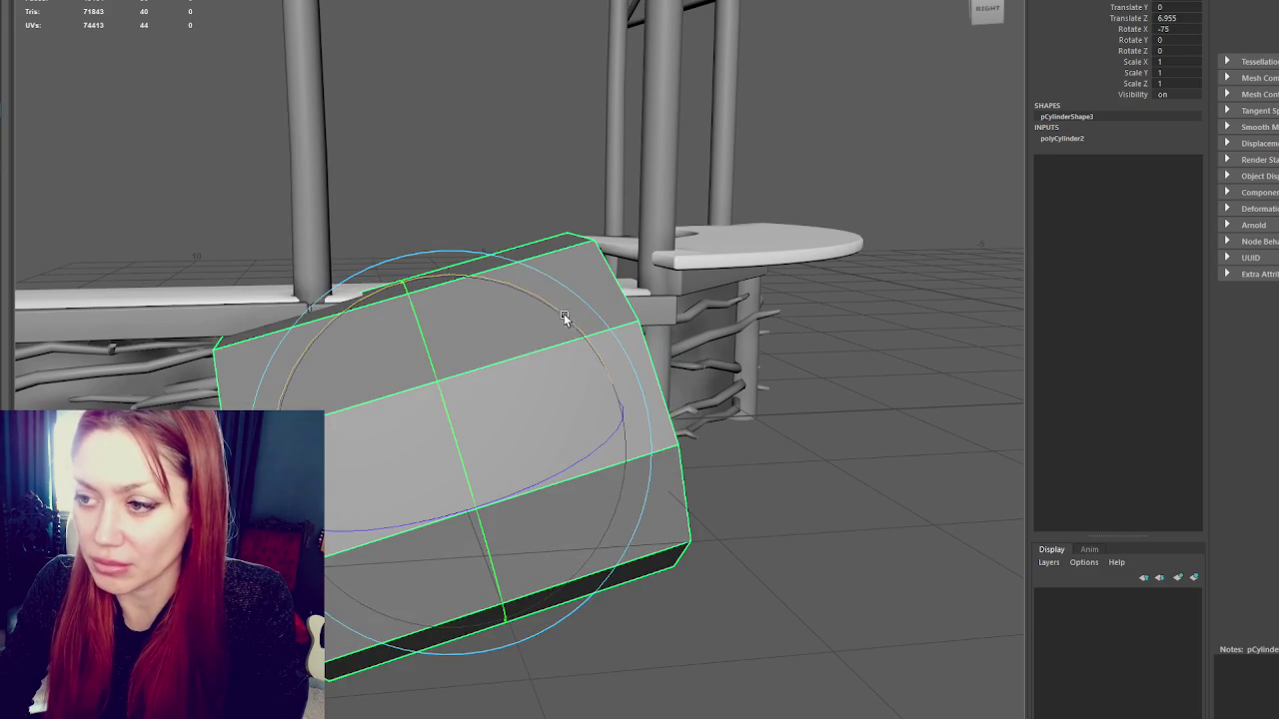
Scale the cylinder down to about 0.011 into a thin rod on the floor
key(r)
mouse_move(452, 449)
mouse_down()
mouse_move(400, 452)
mouse_move(367, 434)
mouse_up()
scroll(499, 420, down, 5)
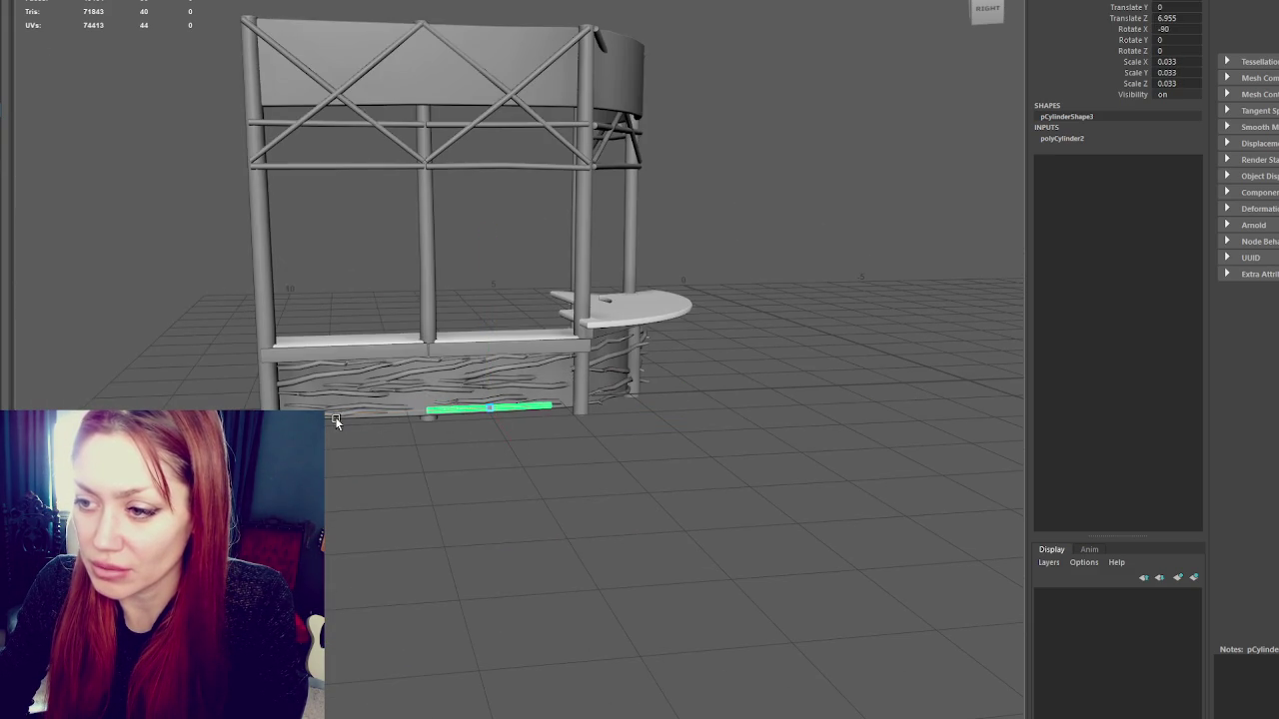
key(f)
scroll(491, 420, down, 3)
mouse_move(559, 420)
mouse_down()
mouse_move(571, 476)
mouse_move(689, 448)
mouse_up()
key(r)
mouse_move(595, 470)
mouse_down()
mouse_move(551, 500)
mouse_move(358, 536)
mouse_up()
Try scaling the rod's end in component mode, then return to object mode and reselect it
right_click(777, 372)
click(631, 433)
click(744, 424)
right_drag(744, 425, 713, 366)
drag(713, 366, 759, 423)
right_drag(759, 423, 879, 271)
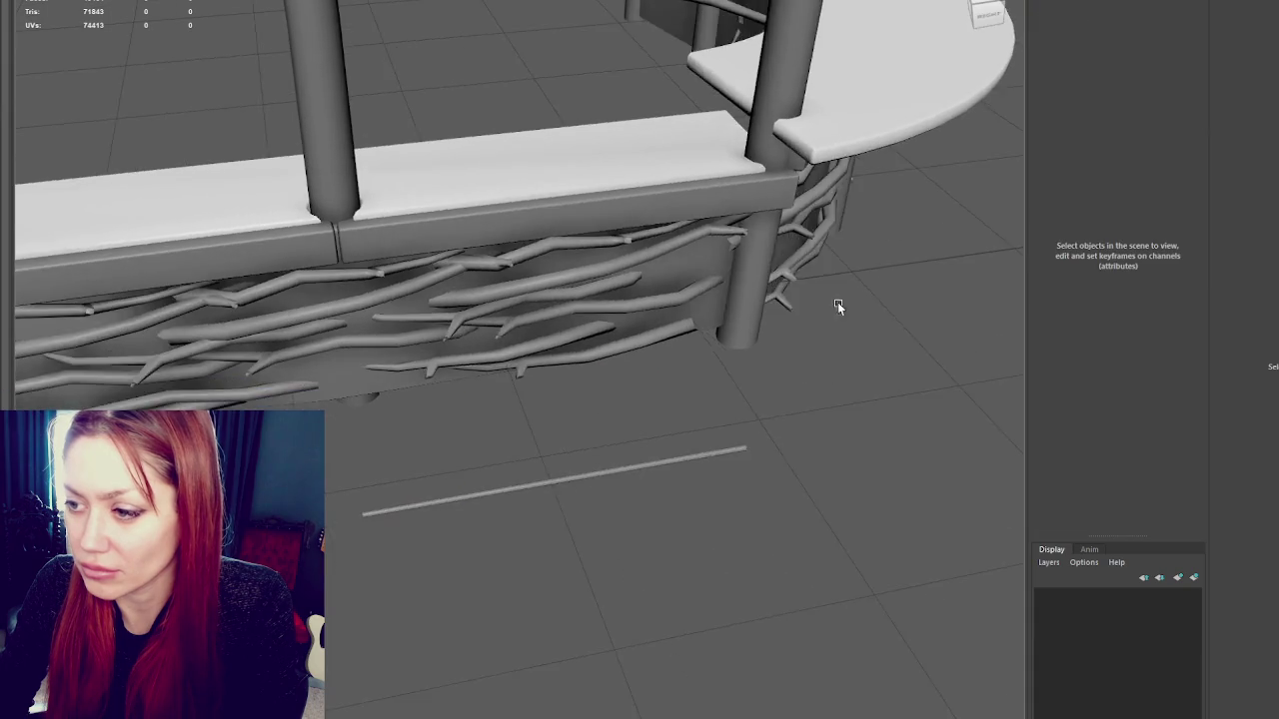
scroll(608, 511, up, 3)
click(463, 545)
alt+middle_drag(464, 546, 593, 277)
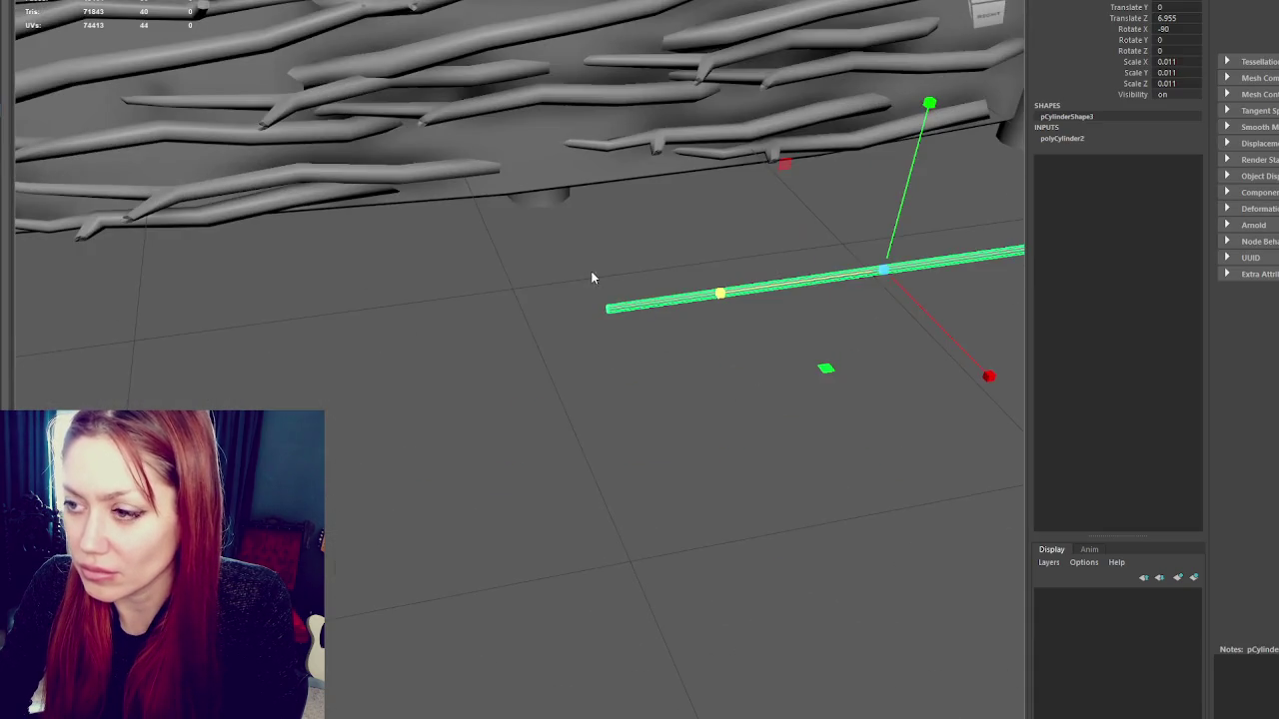
Pull the rod's tip vertices into a taper, then undo it
key(F8)
click(740, 209)
mouse_move(575, 228)
mouse_down()
mouse_move(505, 240)
mouse_move(639, 199)
mouse_up()
right_click(674, 170)
click(558, 187)
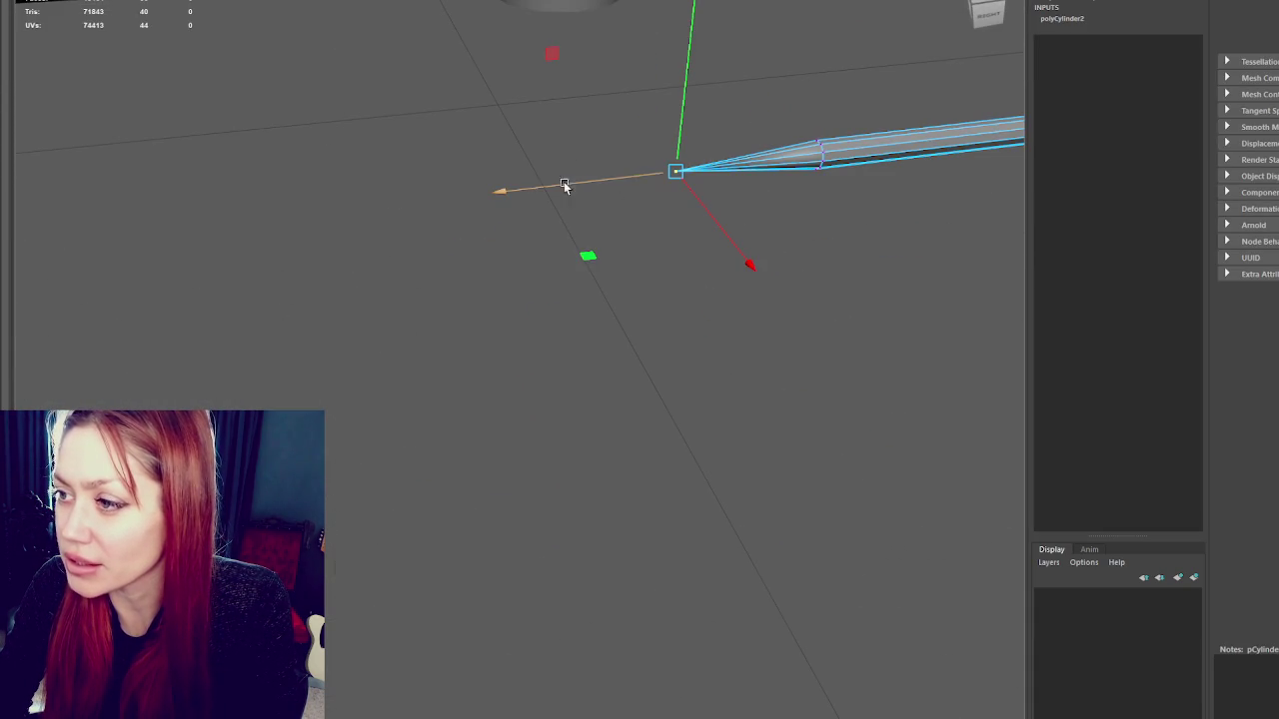
key(ctrl+z)
Adjust the tip vertex selection, then pull back and deselect the straight rod
right_drag(687, 118, 714, 20)
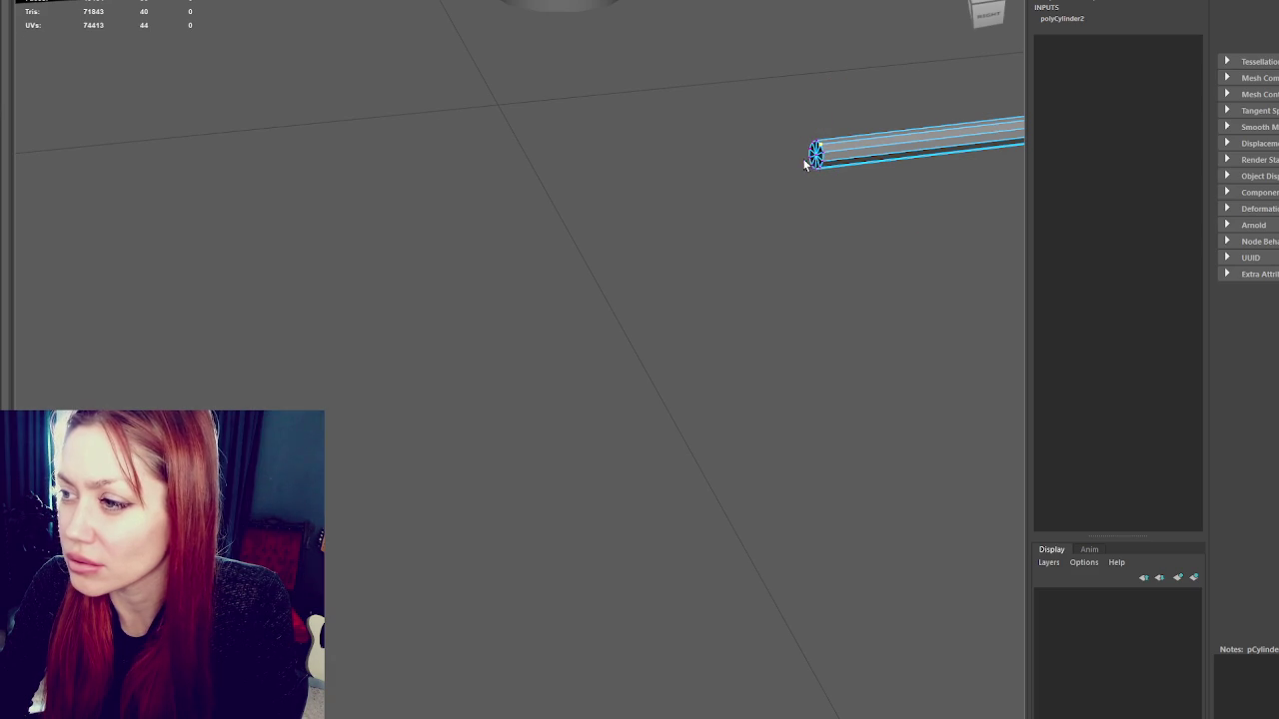
mouse_move(834, 136)
mouse_down()
mouse_move(790, 163)
mouse_move(815, 167)
mouse_move(781, 157)
mouse_up()
right_drag(693, 161, 766, 124)
scroll(699, 180, down, 2)
scroll(645, 239, down, 1)
scroll(731, 320, down, 1)
mouse_move(821, 255)
alt+mouse_down()
mouse_move(687, 236)
mouse_move(693, 223)
mouse_move(765, 210)
mouse_move(686, 200)
alt+mouse_up()
click(677, 180)
click(687, 178)
drag(674, 197, 643, 174)
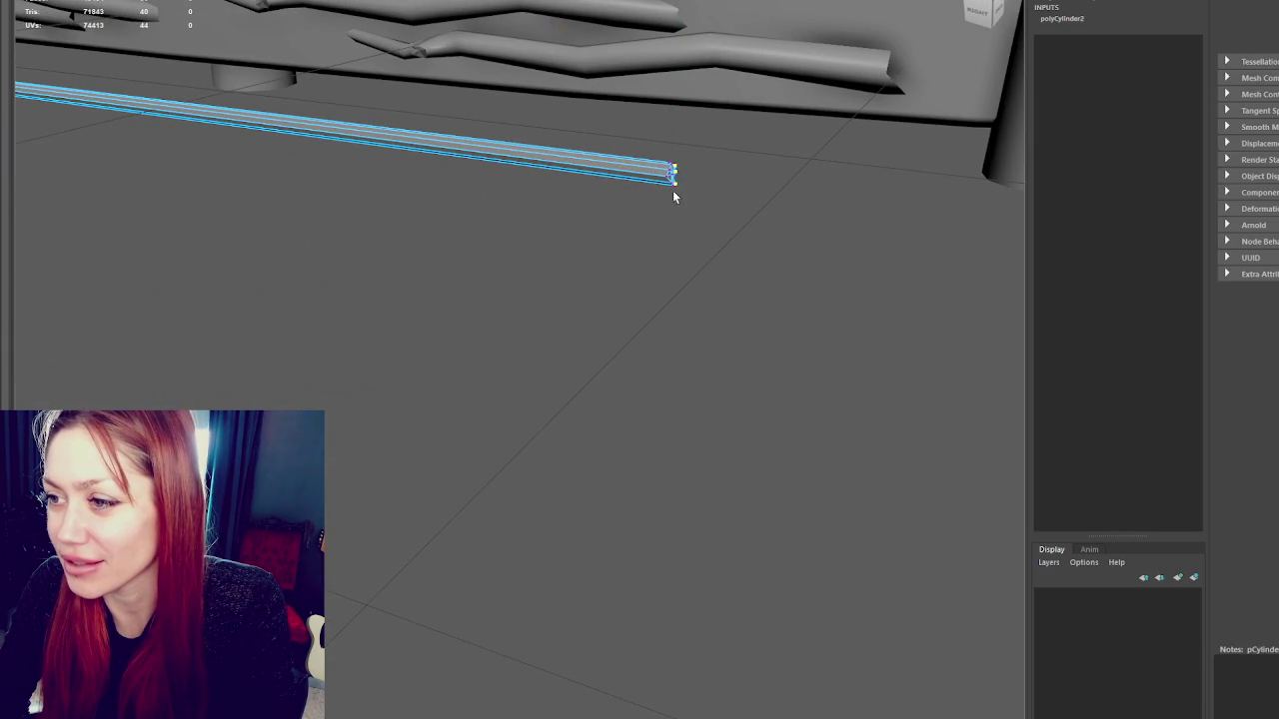
mouse_move(590, 135)
alt+mouse_down()
mouse_move(693, 190)
mouse_move(633, 279)
alt+mouse_up()
click(685, 258)
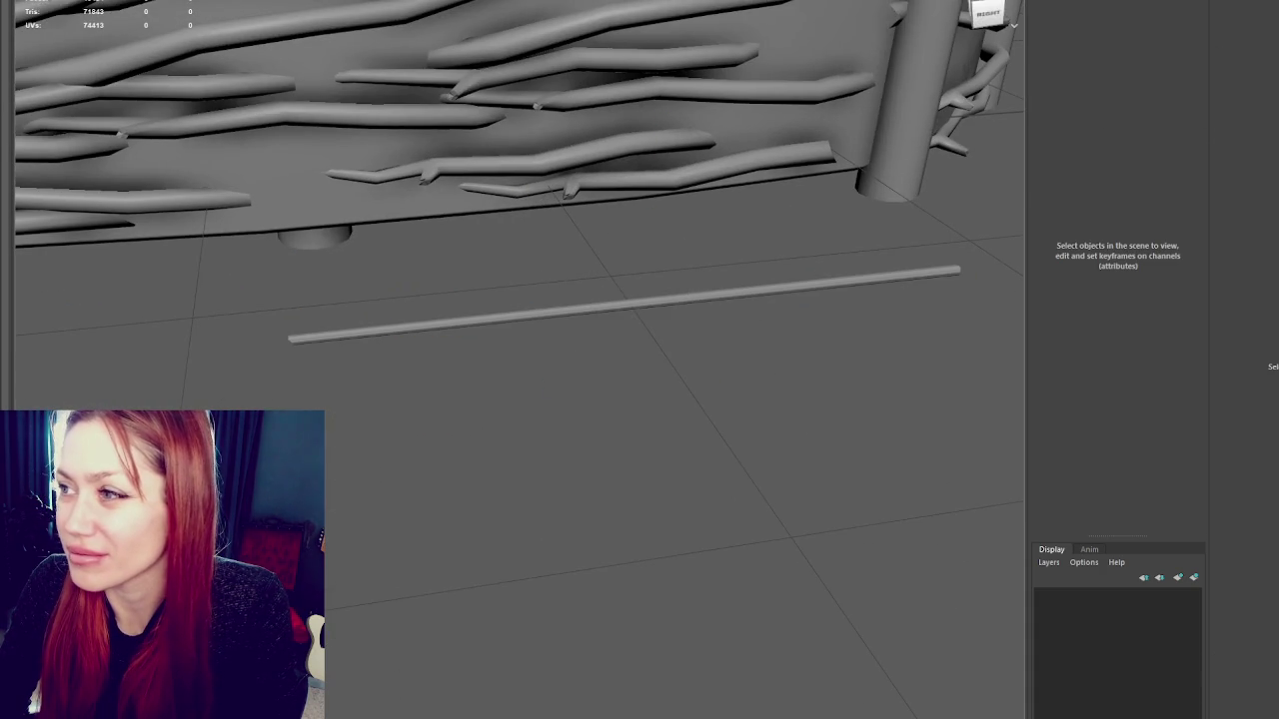
Insert evenly spaced edge loops along the rod
key(ctrl+shift+x)
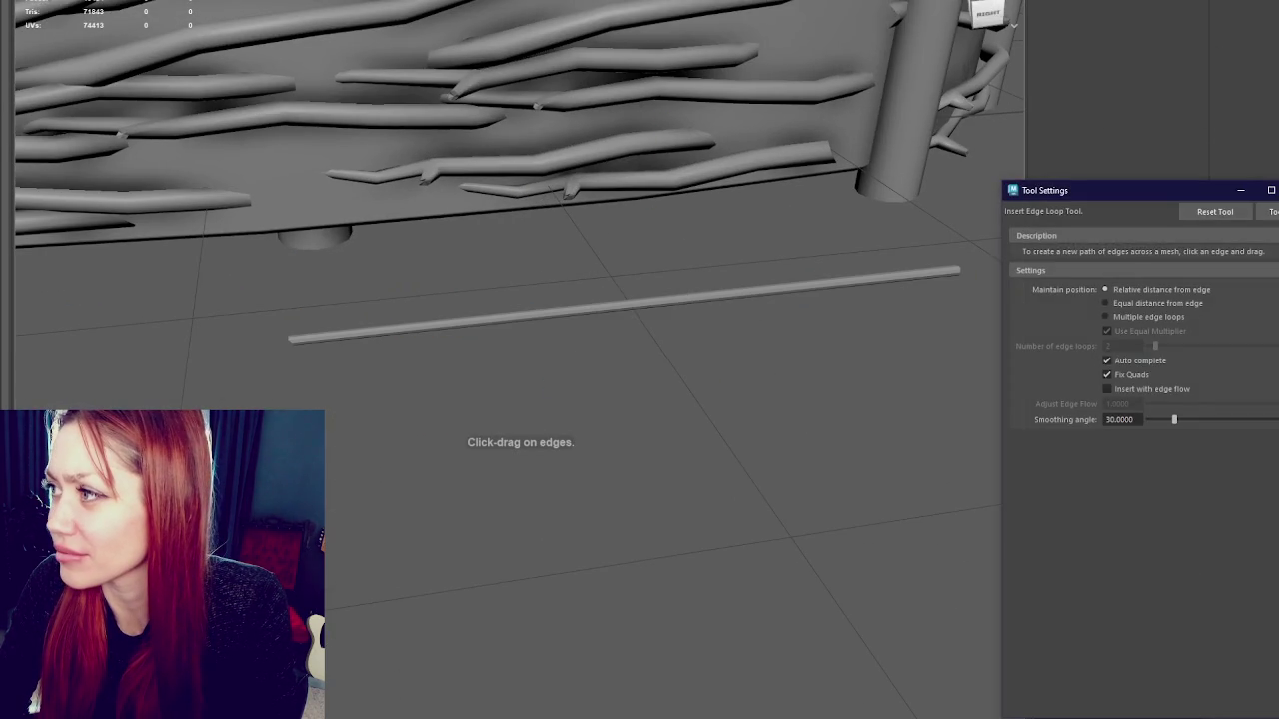
key(ctrl+space)
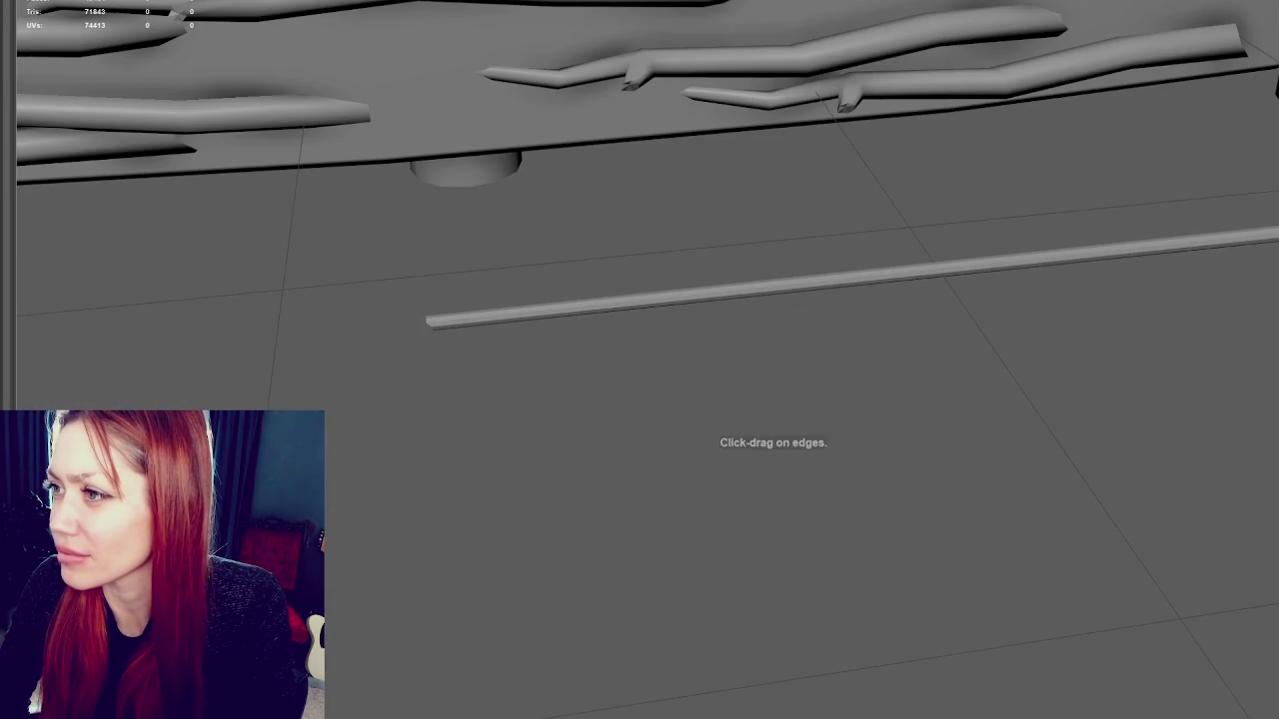
key(ctrl+shift+t)
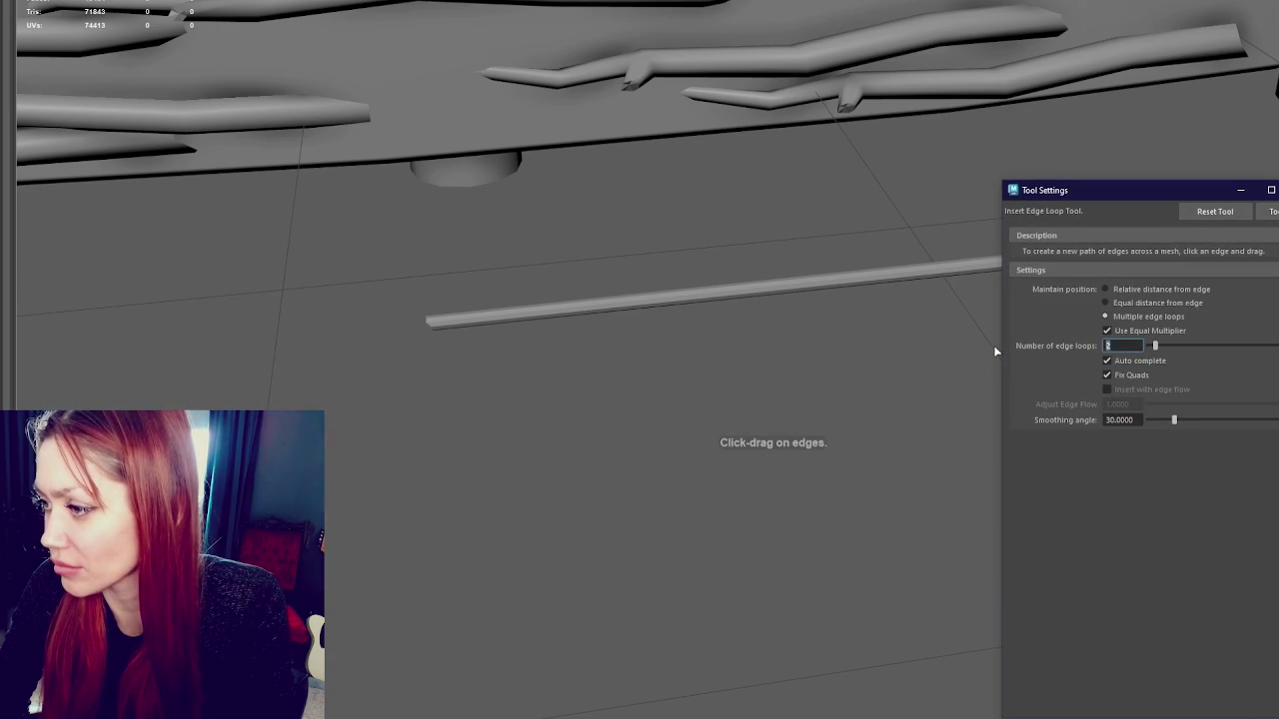
click(849, 279)
click(875, 275)
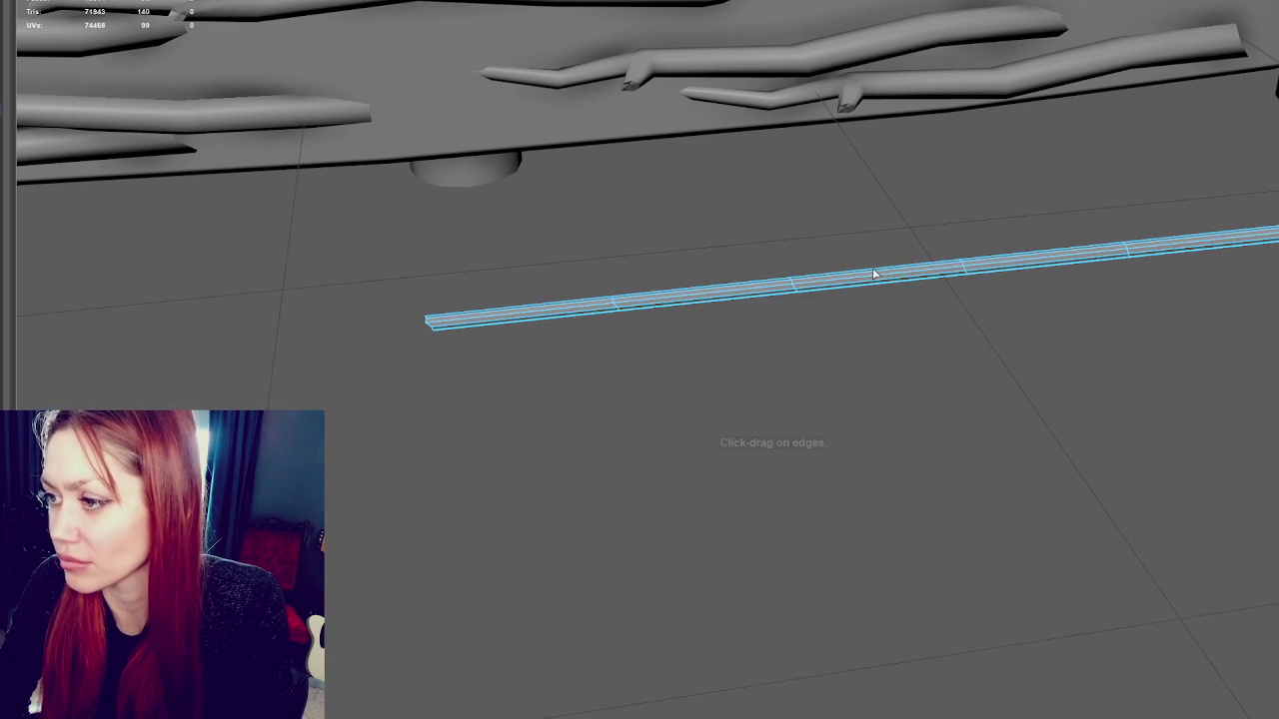
With soft selection on, bow the rod's middle vertices, then ease them back nearly straight
key(w)
key(f)
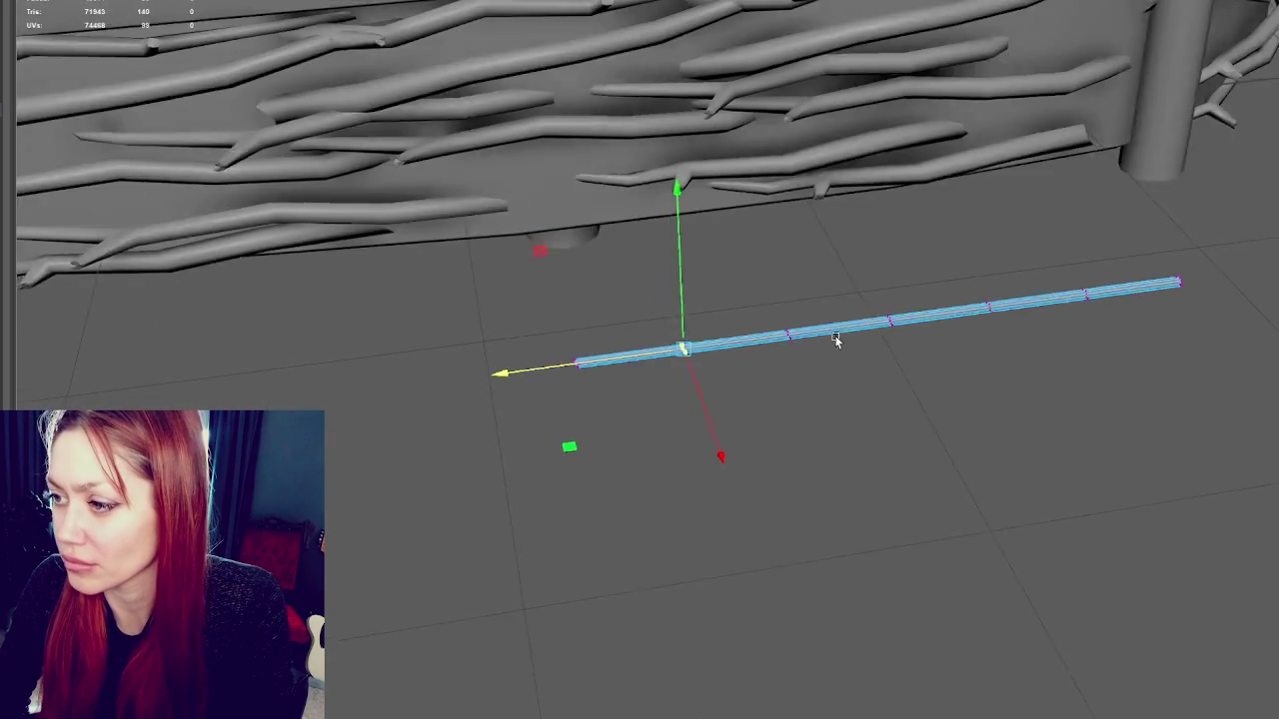
key(F9)
drag(827, 333, 879, 405)
key(b)
middle_drag(879, 428, 1210, 429)
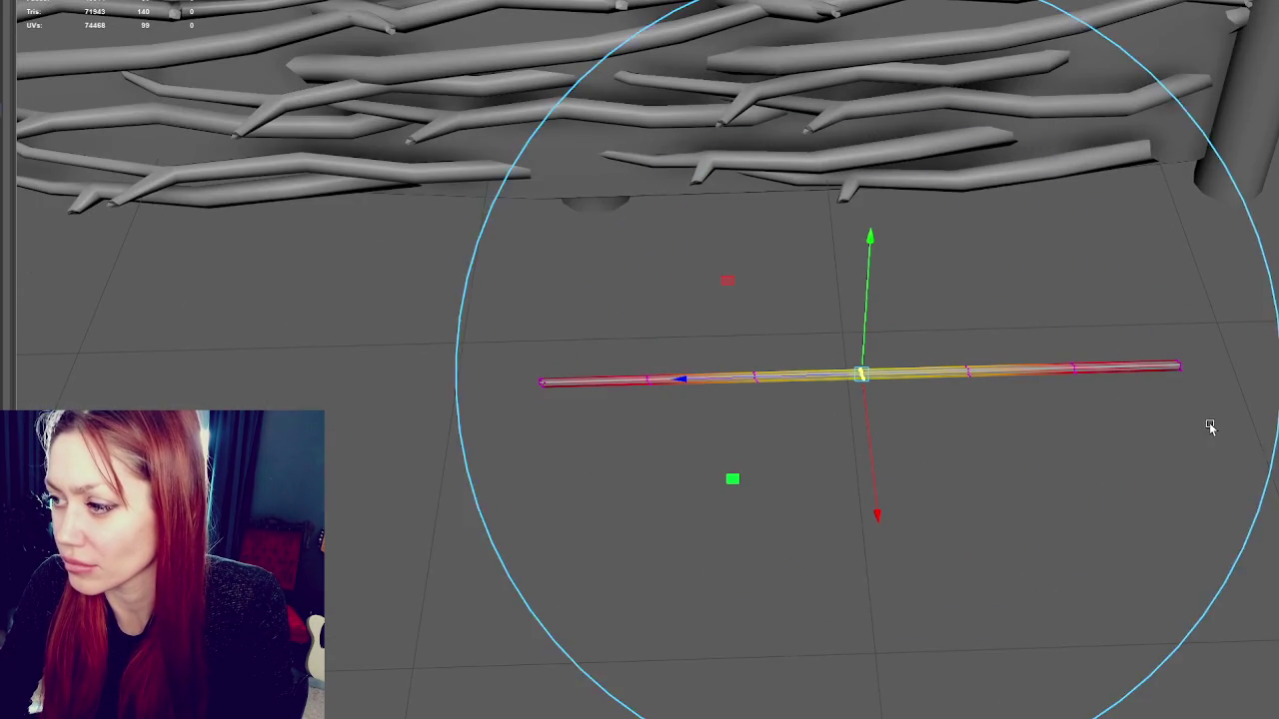
drag(856, 437, 868, 454)
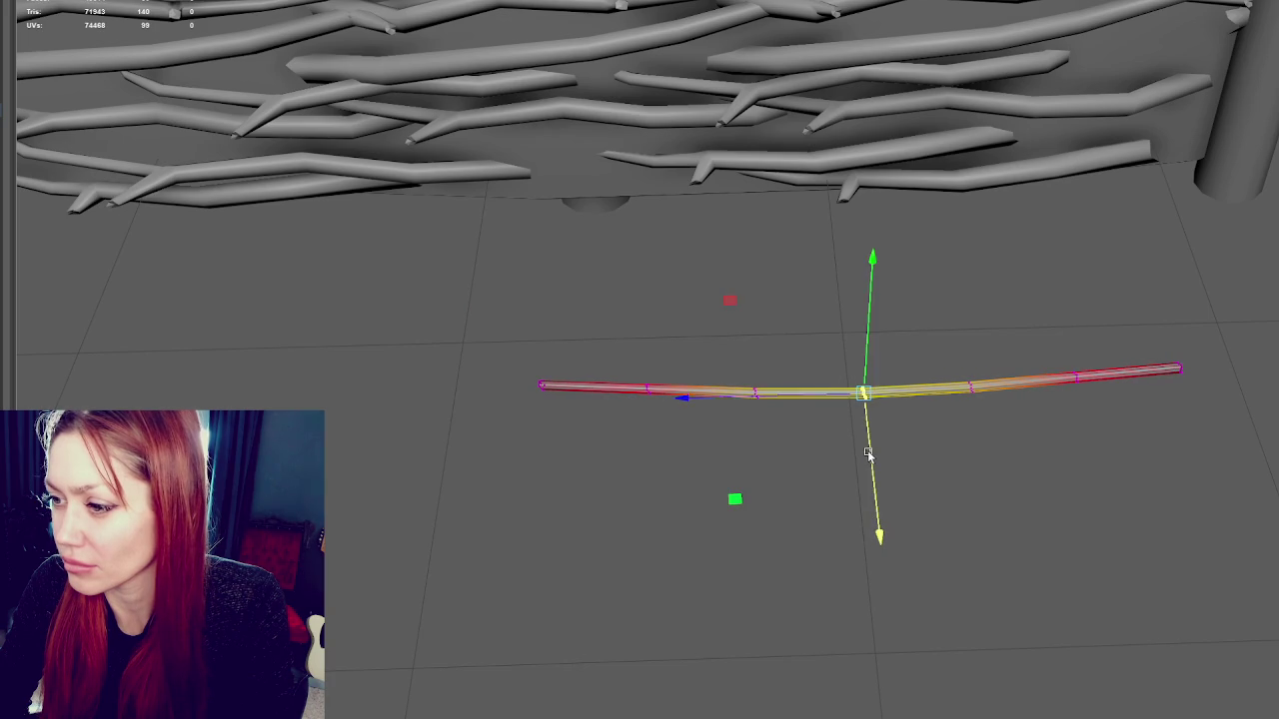
drag(704, 345, 551, 448)
mouse_move(644, 427)
mouse_down()
mouse_move(663, 409)
mouse_move(657, 420)
mouse_up()
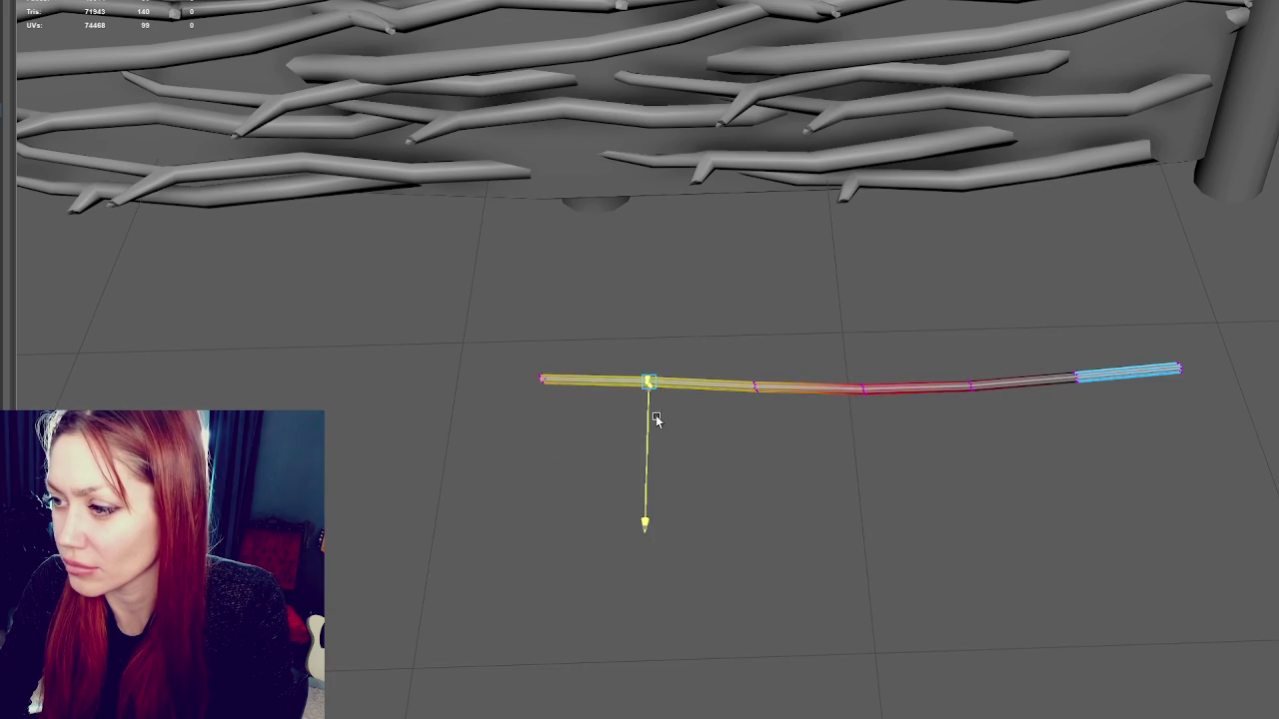
Lower the rod's left end and rotate its right end vertex to bend it
drag(582, 337, 531, 447)
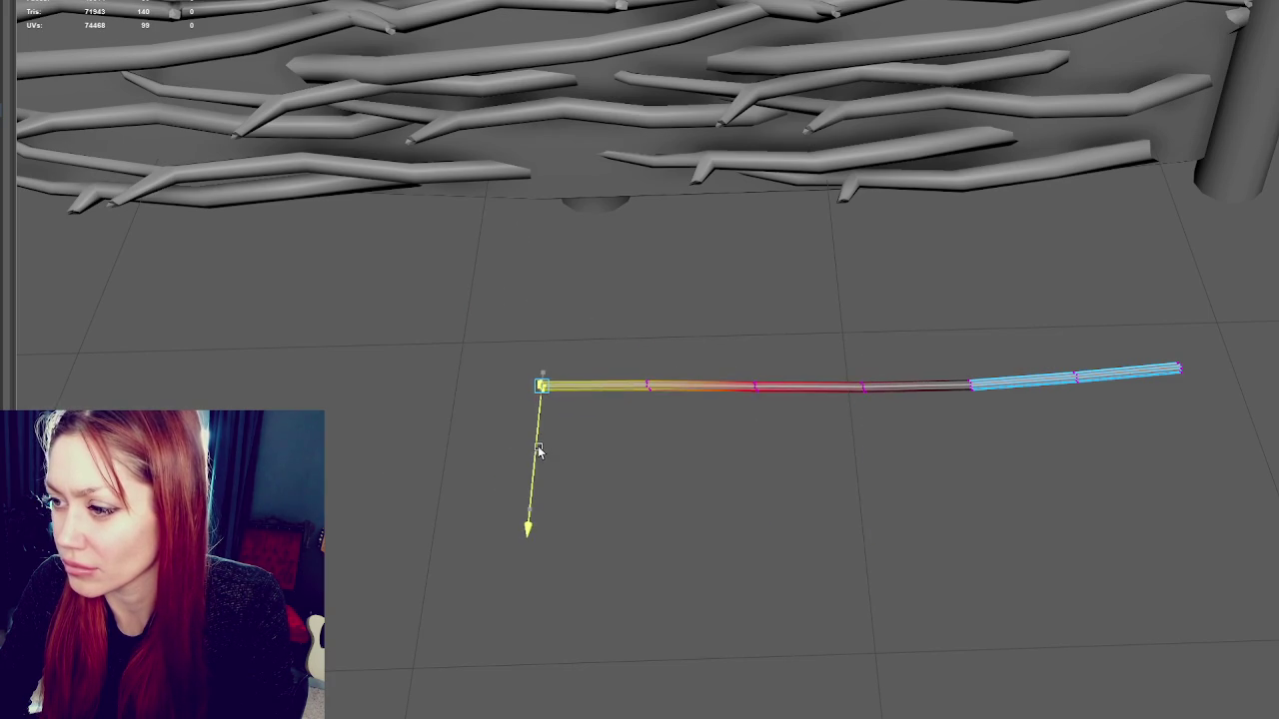
mouse_move(736, 373)
mouse_down()
mouse_move(792, 414)
mouse_move(759, 446)
mouse_up()
mouse_move(928, 356)
mouse_down()
mouse_move(871, 400)
mouse_move(865, 430)
mouse_up()
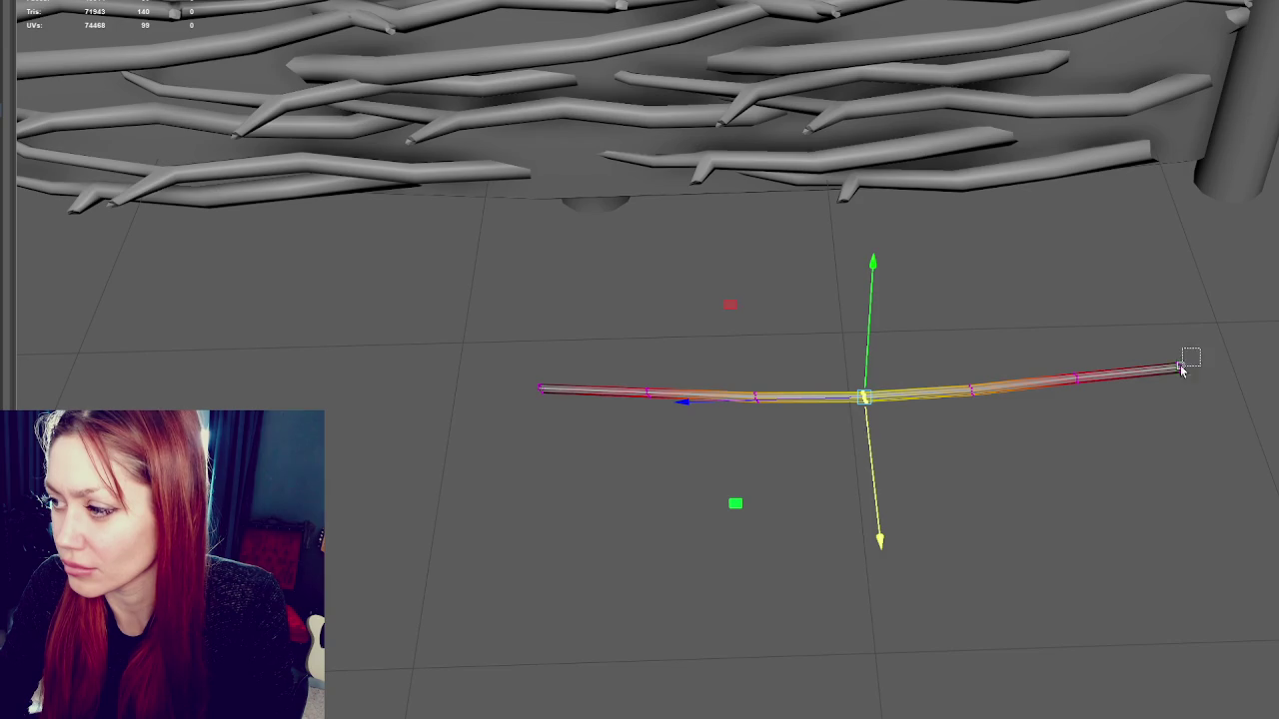
drag(1199, 355, 1133, 409)
key(e)
drag(1150, 497, 1165, 456)
Rotate the left end vertex to curve the rod, then return to object mode
key(q)
click(757, 395)
drag(659, 351, 615, 454)
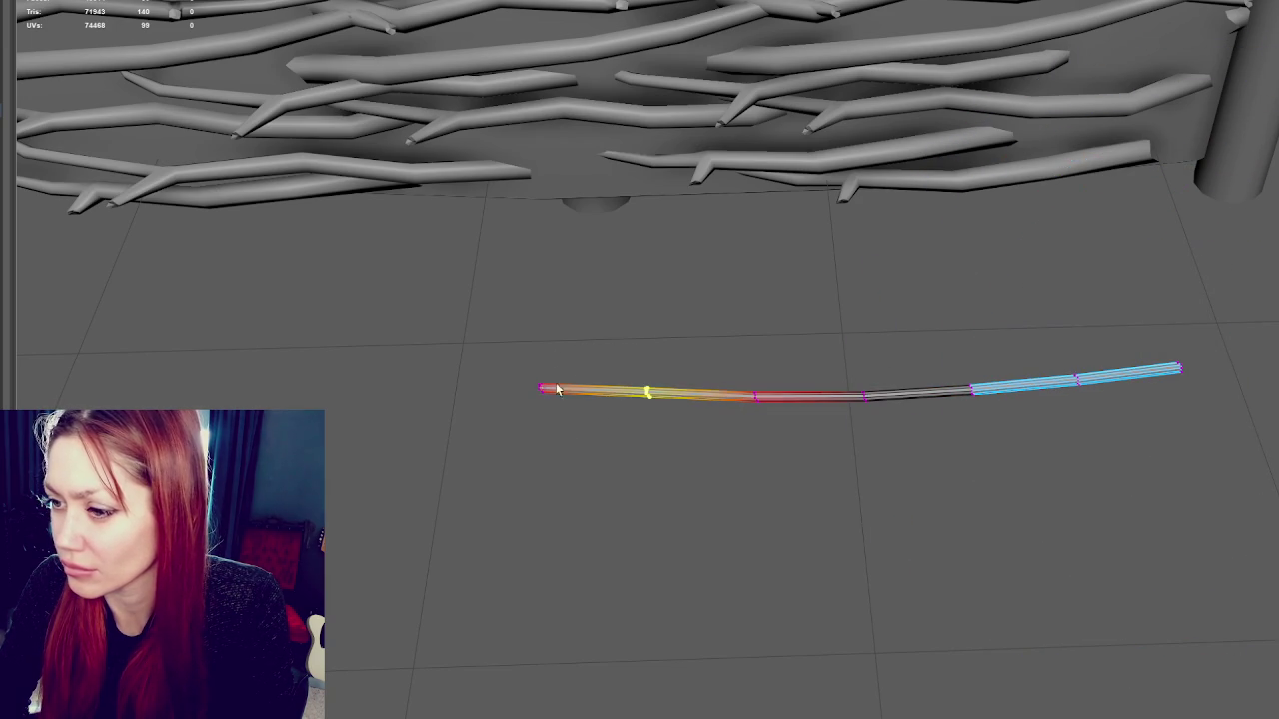
drag(507, 346, 579, 435)
key(e)
drag(645, 503, 659, 490)
key(q)
key(F8)
mouse_move(781, 350)
alt+mouse_down()
mouse_move(765, 305)
mouse_move(956, 253)
alt+mouse_up()
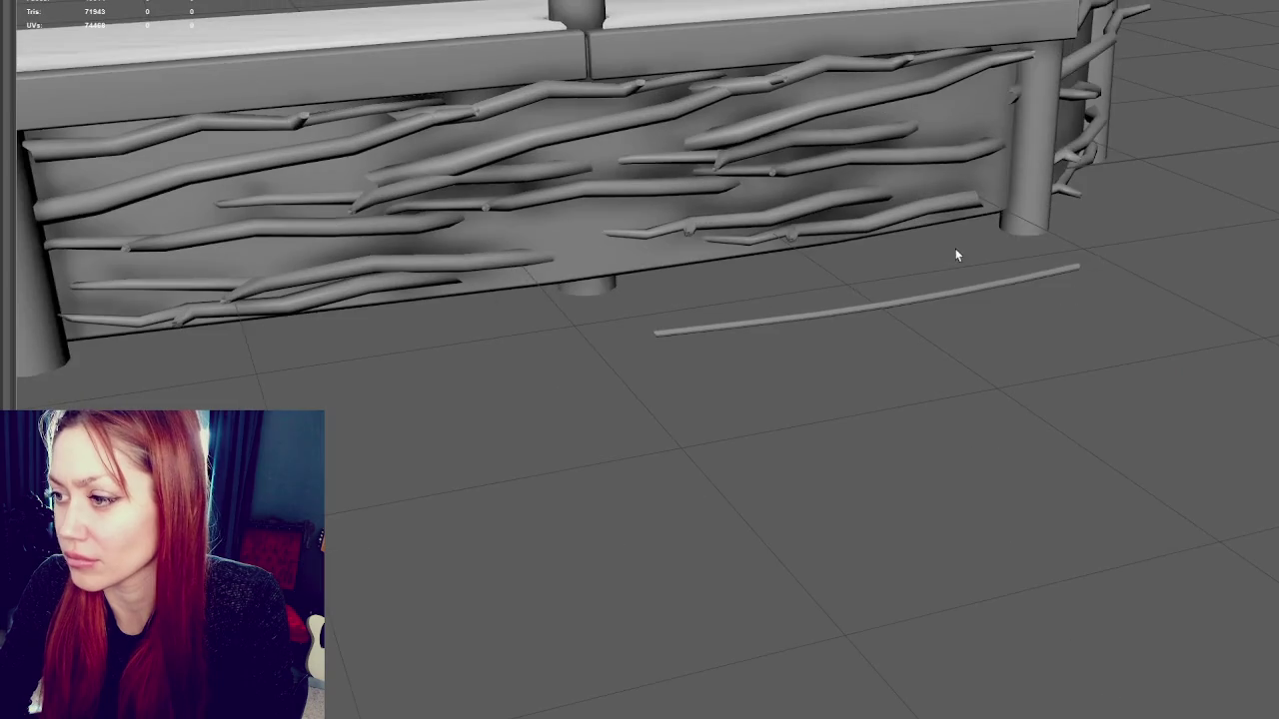
click(881, 300)
click(1105, 314)
mouse_move(1105, 313)
alt+mouse_down()
mouse_move(885, 322)
mouse_move(829, 388)
alt+mouse_up()
alt+drag(825, 342, 862, 323)
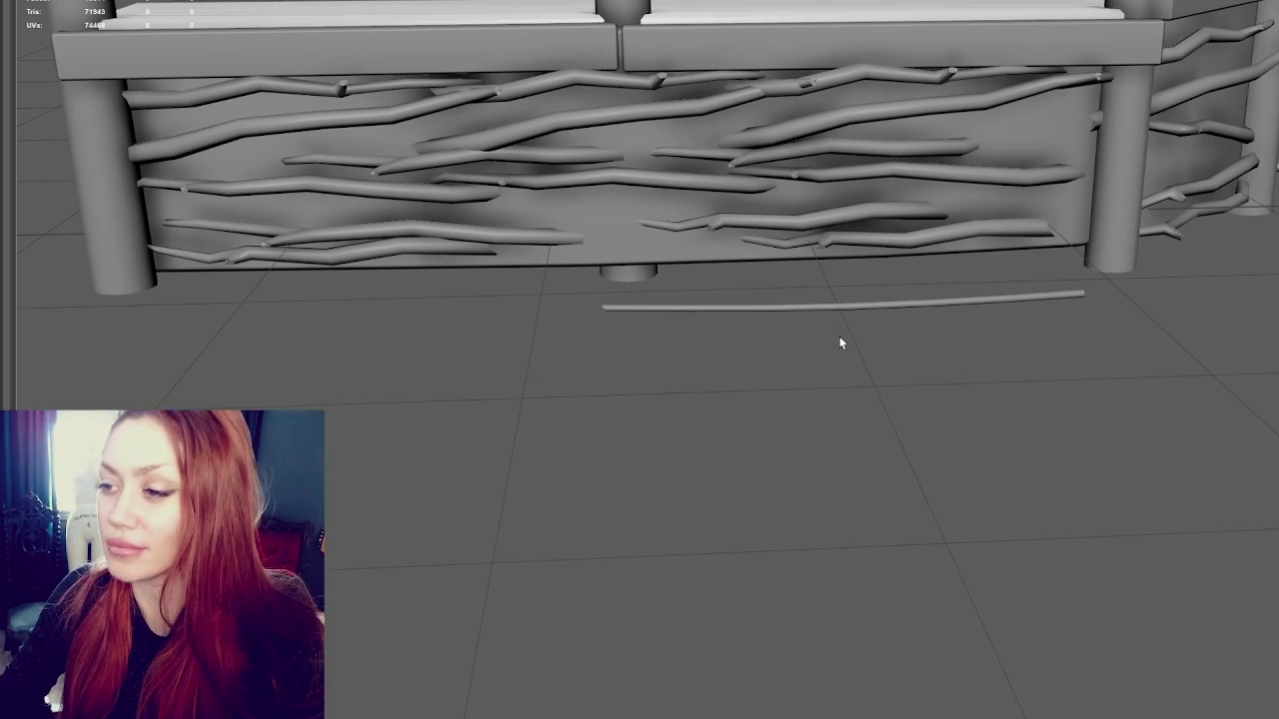
Slide the bent rod over to the counter wall, raise it and turn it to align
click(857, 305)
alt+drag(990, 334, 431, 289)
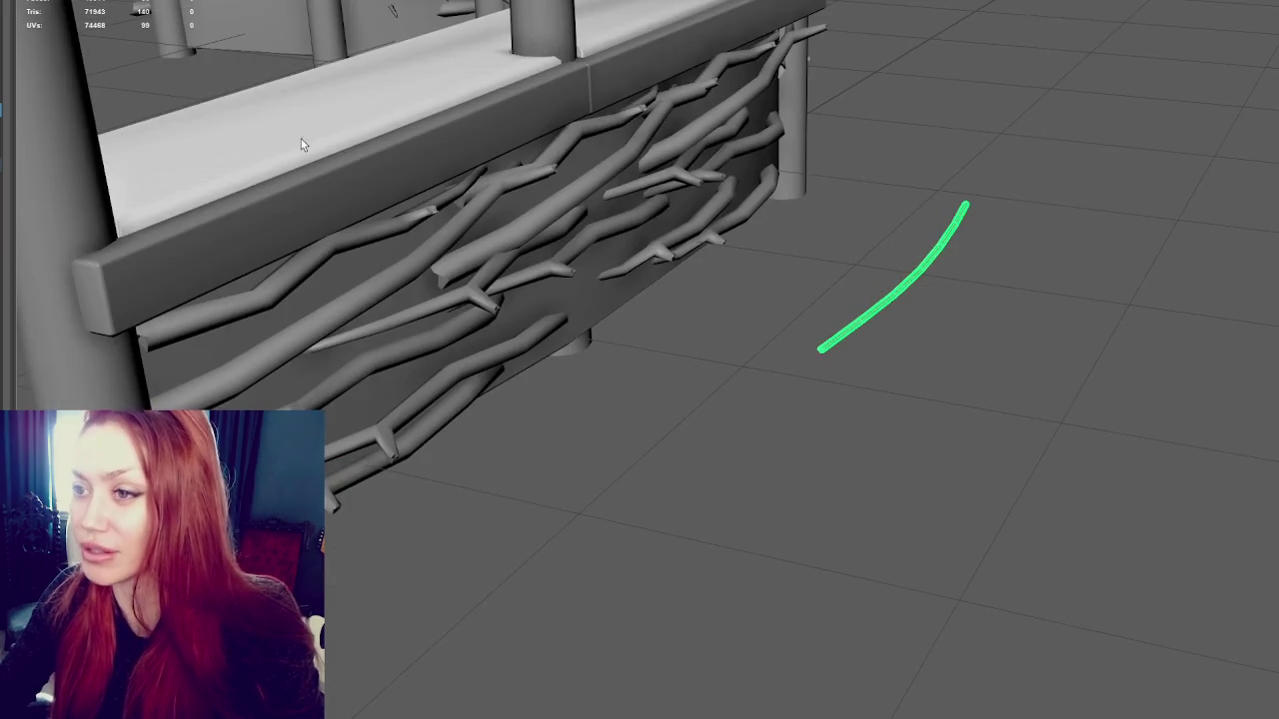
key(w)
drag(985, 281, 762, 266)
mouse_move(689, 190)
mouse_down()
mouse_move(704, 150)
mouse_move(735, 195)
mouse_move(265, 211)
mouse_up()
key(e)
drag(410, 280, 408, 290)
Shorten the rod from its right end, tilt it along the wall, and lower it against the front
key(r)
mouse_move(372, 249)
mouse_down()
mouse_move(359, 250)
mouse_move(426, 278)
mouse_up()
key(e)
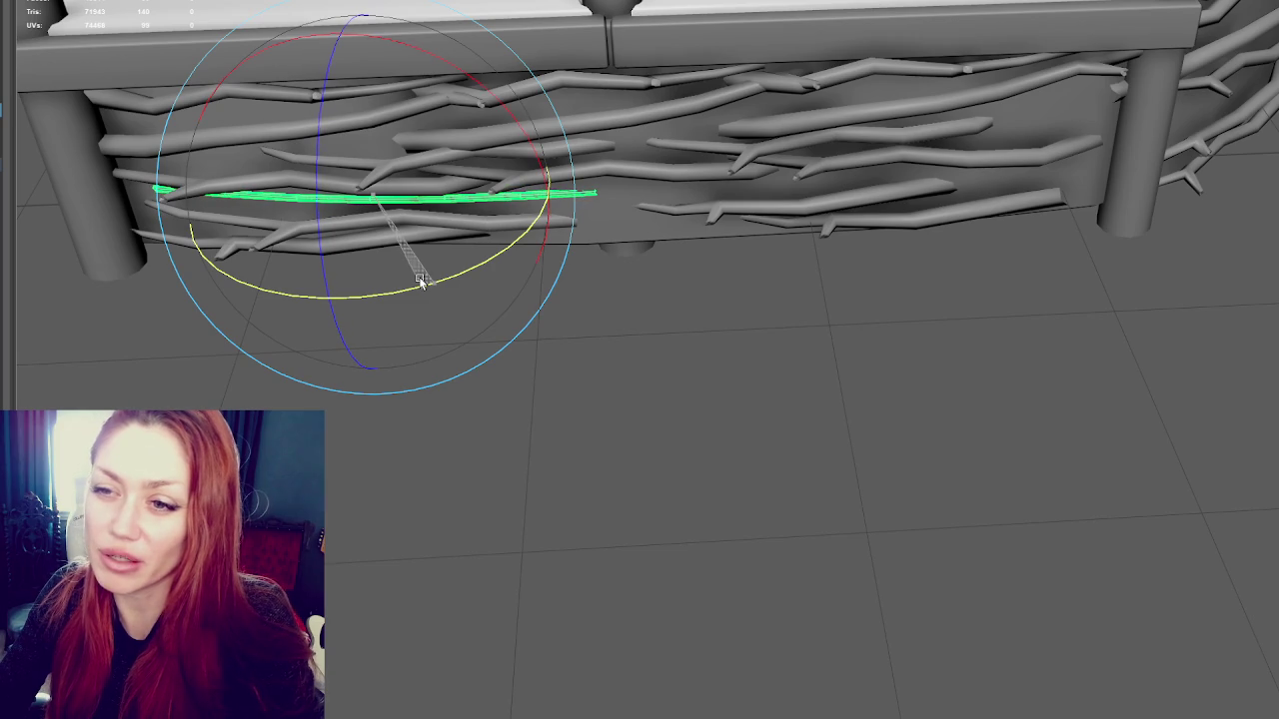
mouse_move(425, 262)
alt+mouse_down()
mouse_move(513, 218)
mouse_move(360, 240)
mouse_move(481, 290)
alt+mouse_up()
drag(475, 357, 473, 357)
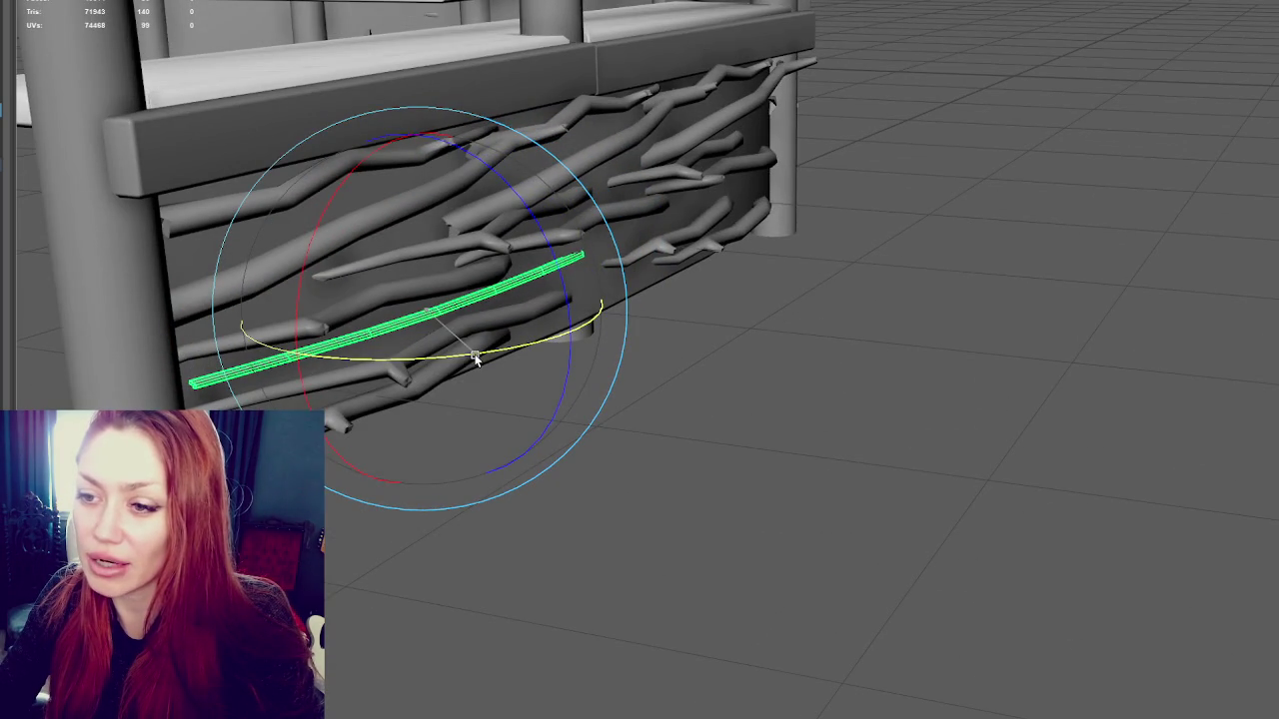
key(w)
drag(514, 332, 489, 316)
drag(339, 182, 340, 202)
Tilt the rod slightly and push it down and forward among the lower twigs
key(e)
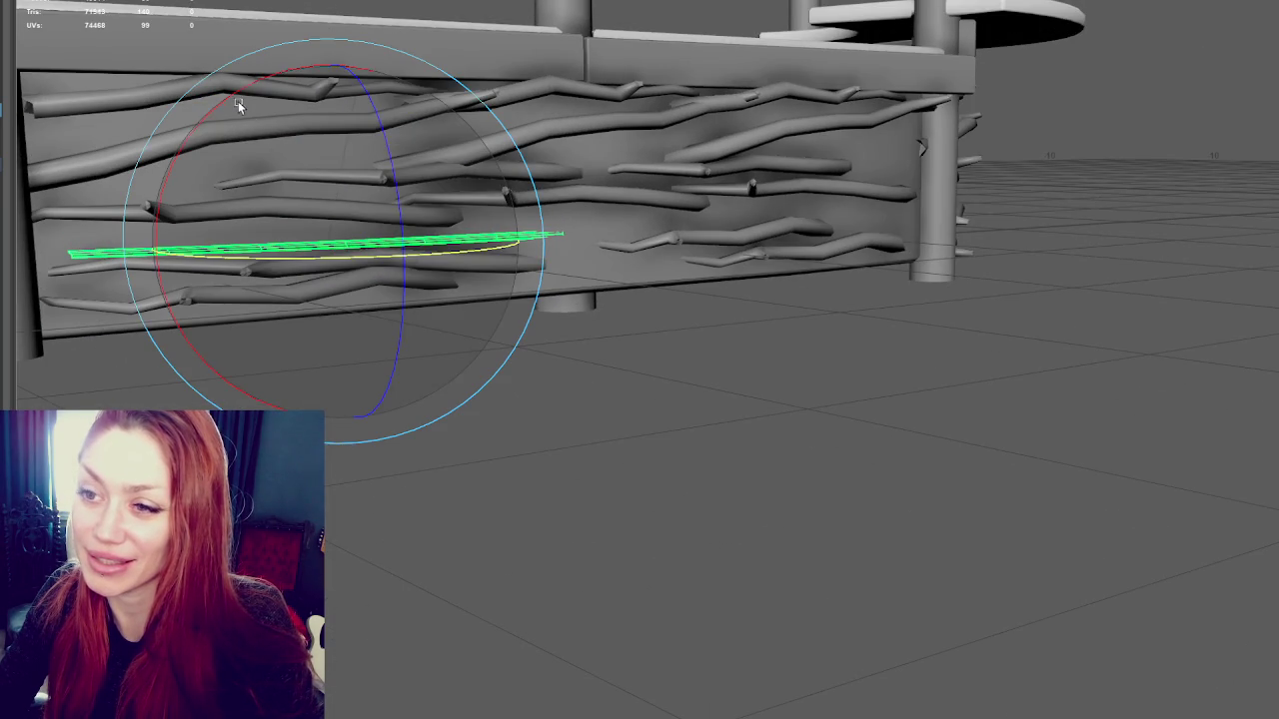
drag(241, 103, 236, 96)
key(w)
alt+middle_drag(261, 124, 260, 149)
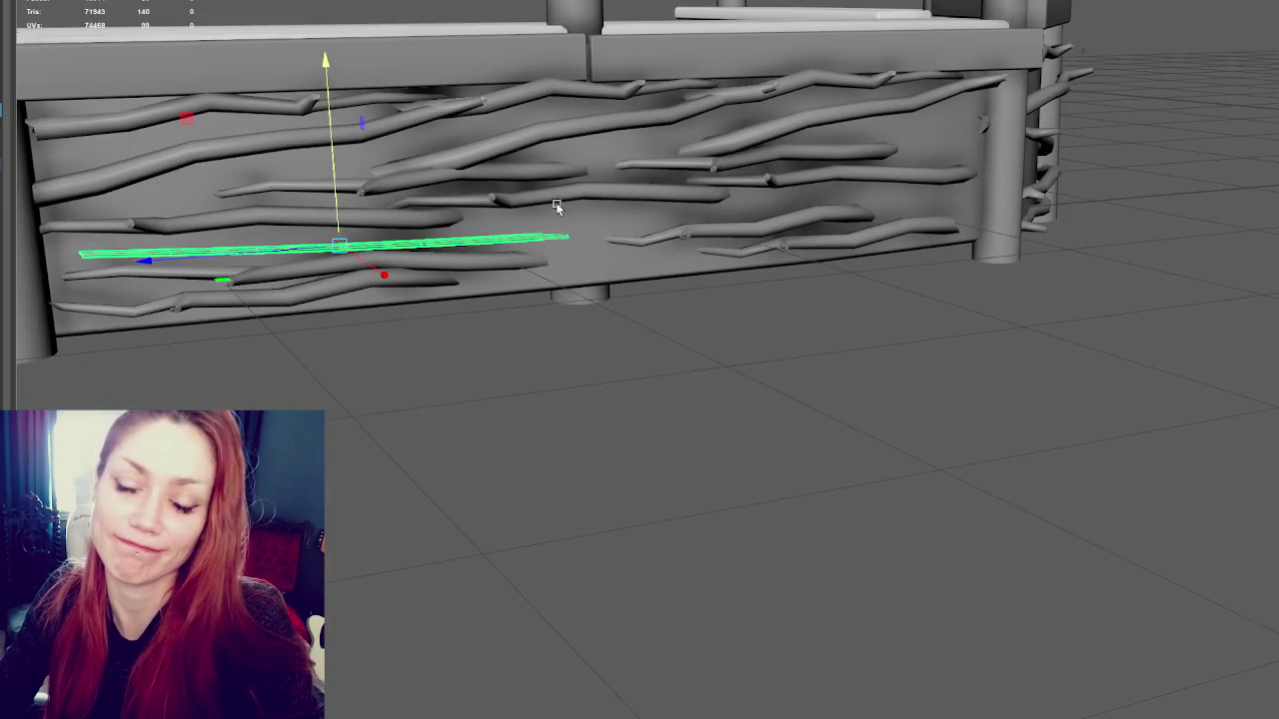
mouse_move(261, 150)
alt+mouse_down()
mouse_move(262, 331)
mouse_move(251, 333)
alt+mouse_up()
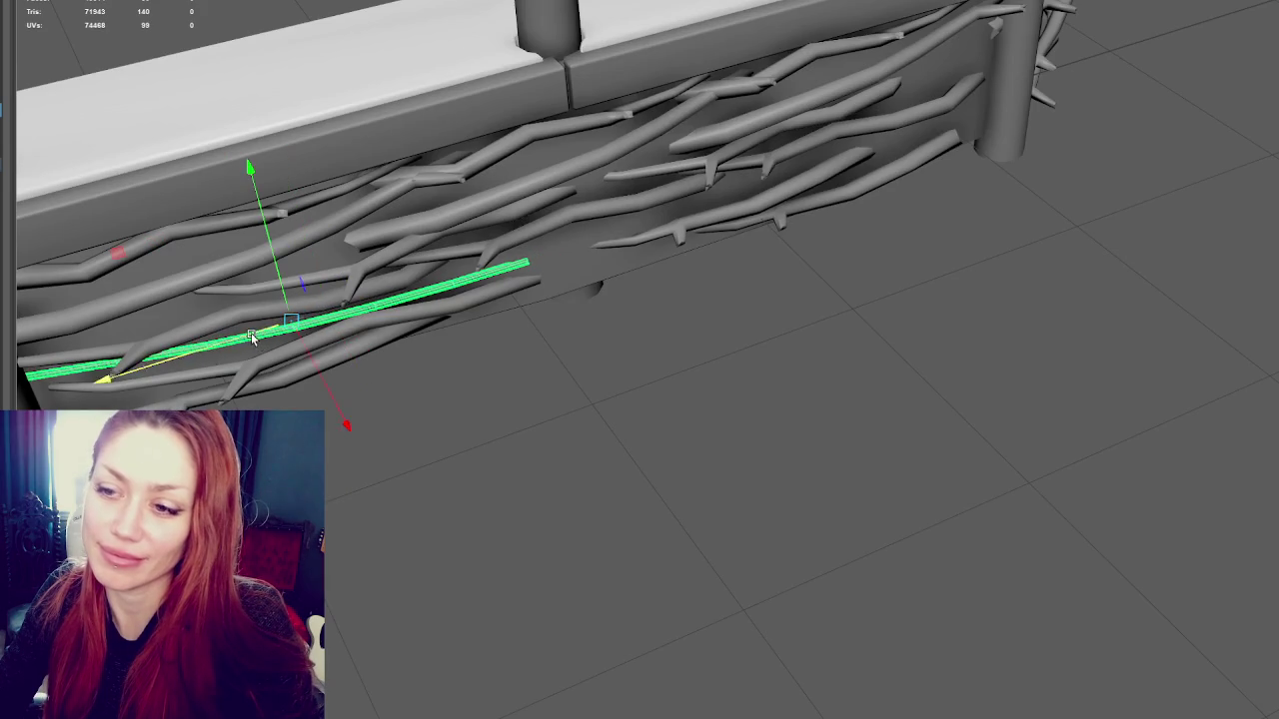
mouse_move(316, 356)
mouse_down()
mouse_move(332, 355)
mouse_move(400, 419)
mouse_move(486, 277)
mouse_move(581, 329)
mouse_up()
key(e)
key(w)
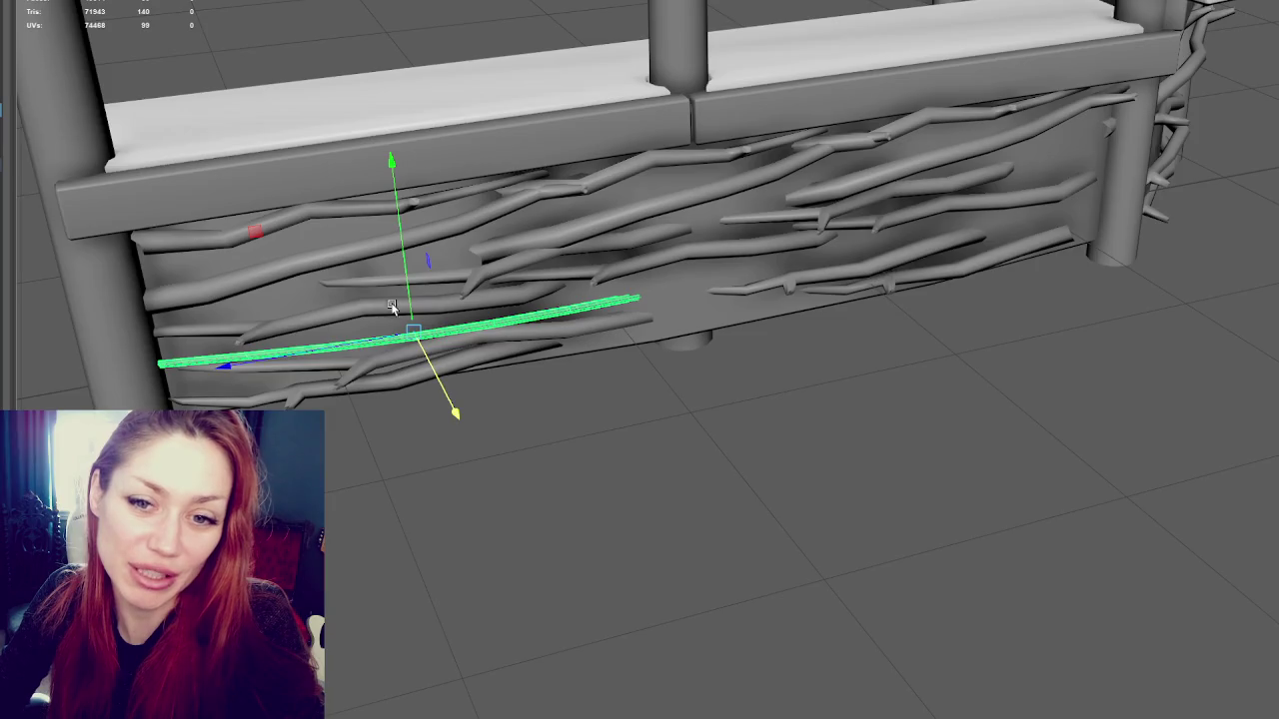
Duplicate the twig rod, then raise, tilt and slide the copy across the counter front
scroll(344, 325, up, 2)
mouse_move(345, 324)
alt+mouse_down()
mouse_move(359, 430)
mouse_move(390, 449)
alt+mouse_up()
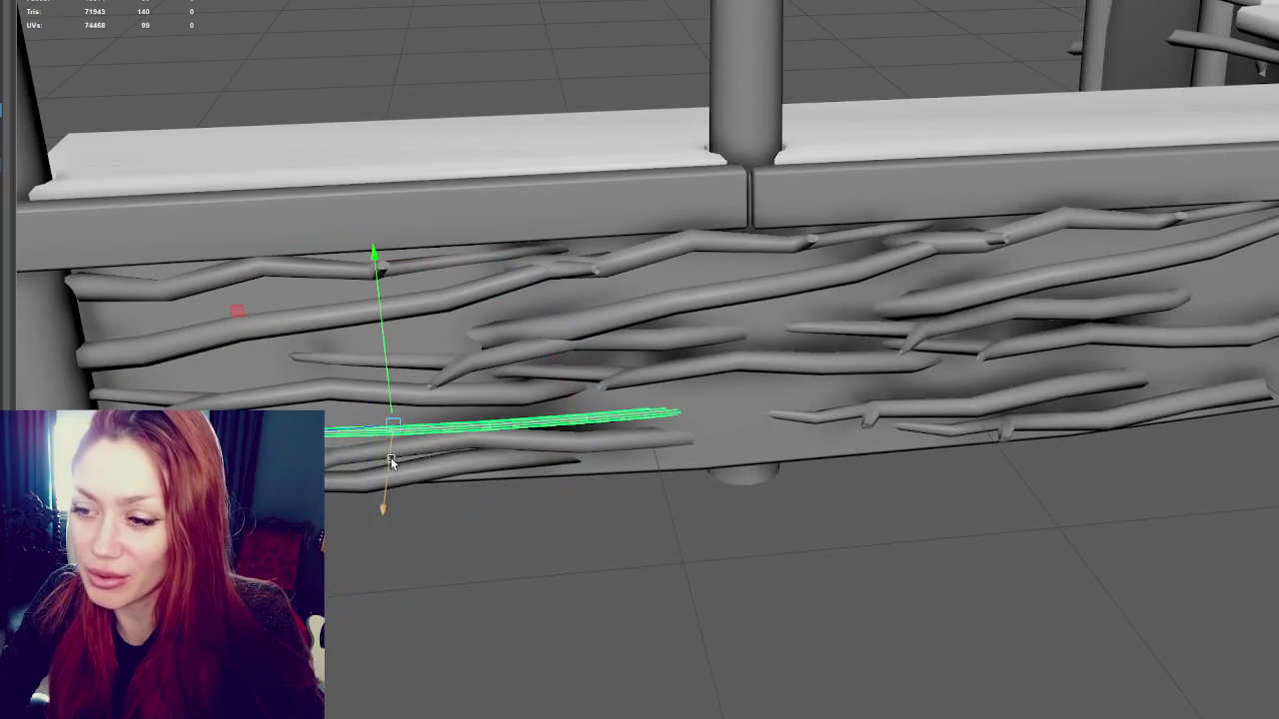
key(e)
key(w)
key(e)
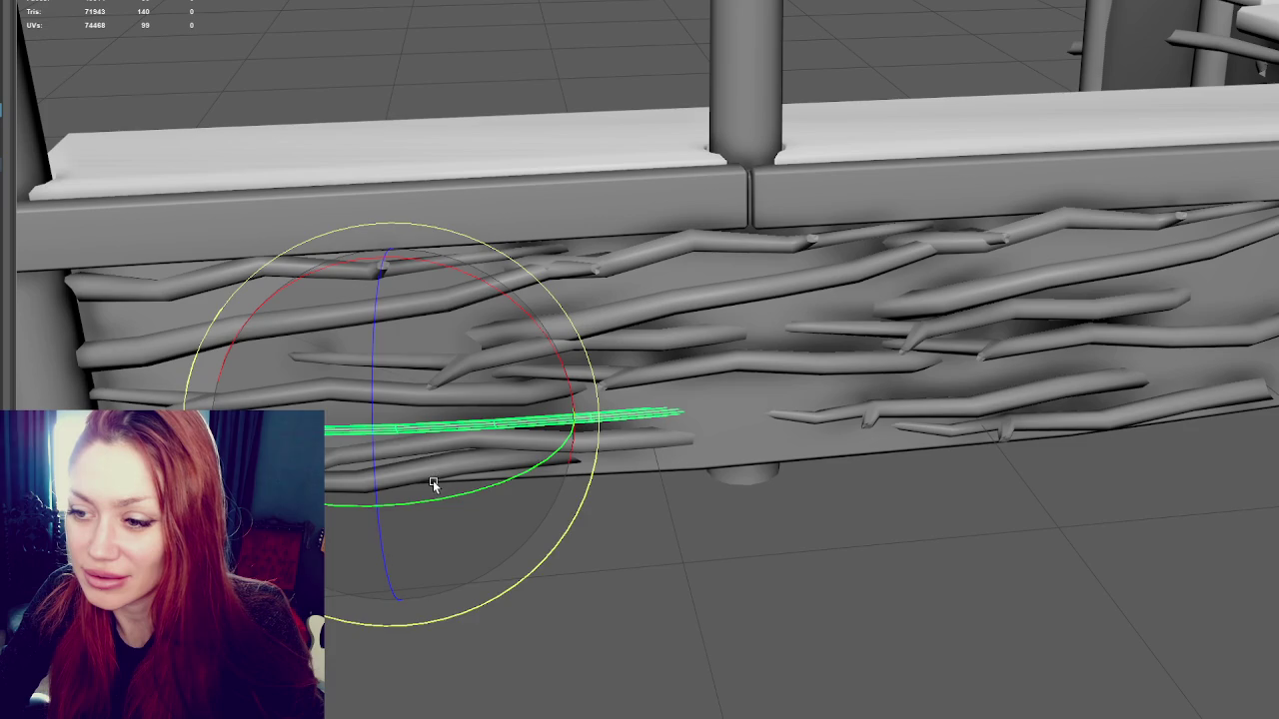
key(ctrl+d)
key(w)
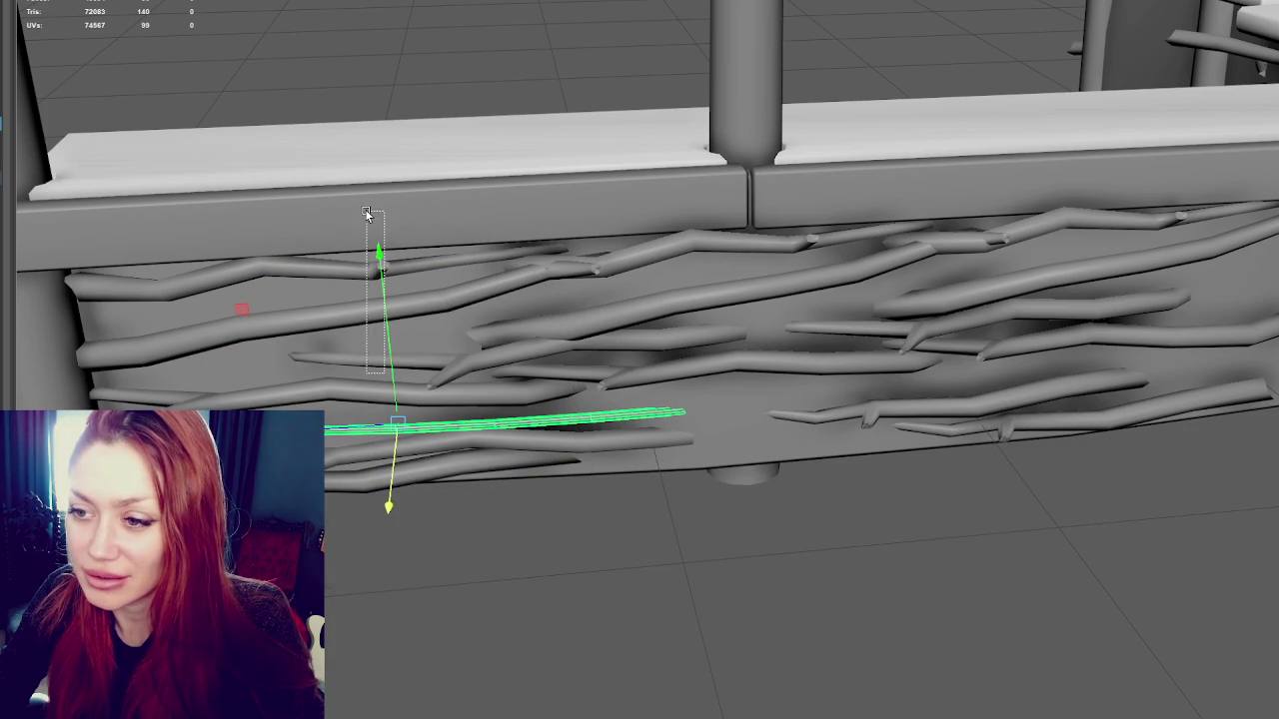
drag(367, 214, 395, 196)
key(e)
drag(384, 362, 415, 372)
key(w)
drag(299, 321, 398, 321)
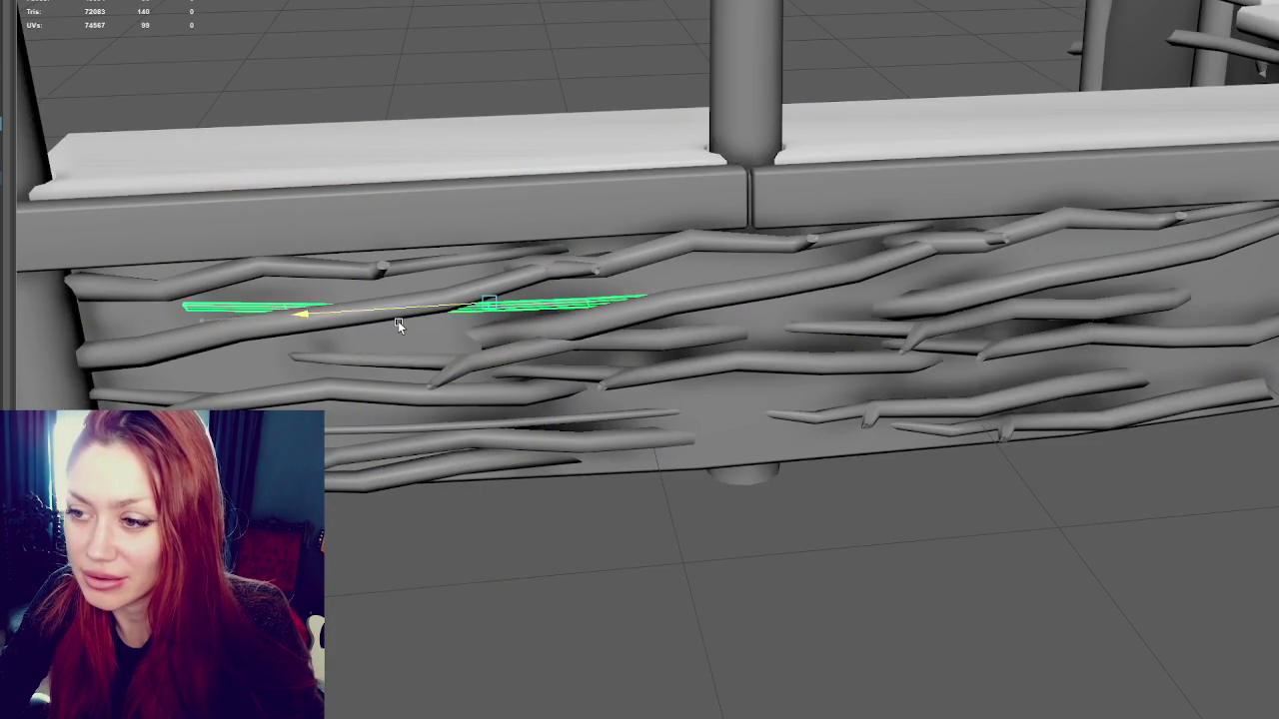
Tilt another copy slightly and slide it left and a little higher on the twig wall
mouse_move(473, 285)
alt+mouse_down()
mouse_move(503, 216)
mouse_move(493, 248)
alt+mouse_up()
key(e)
drag(596, 209, 613, 186)
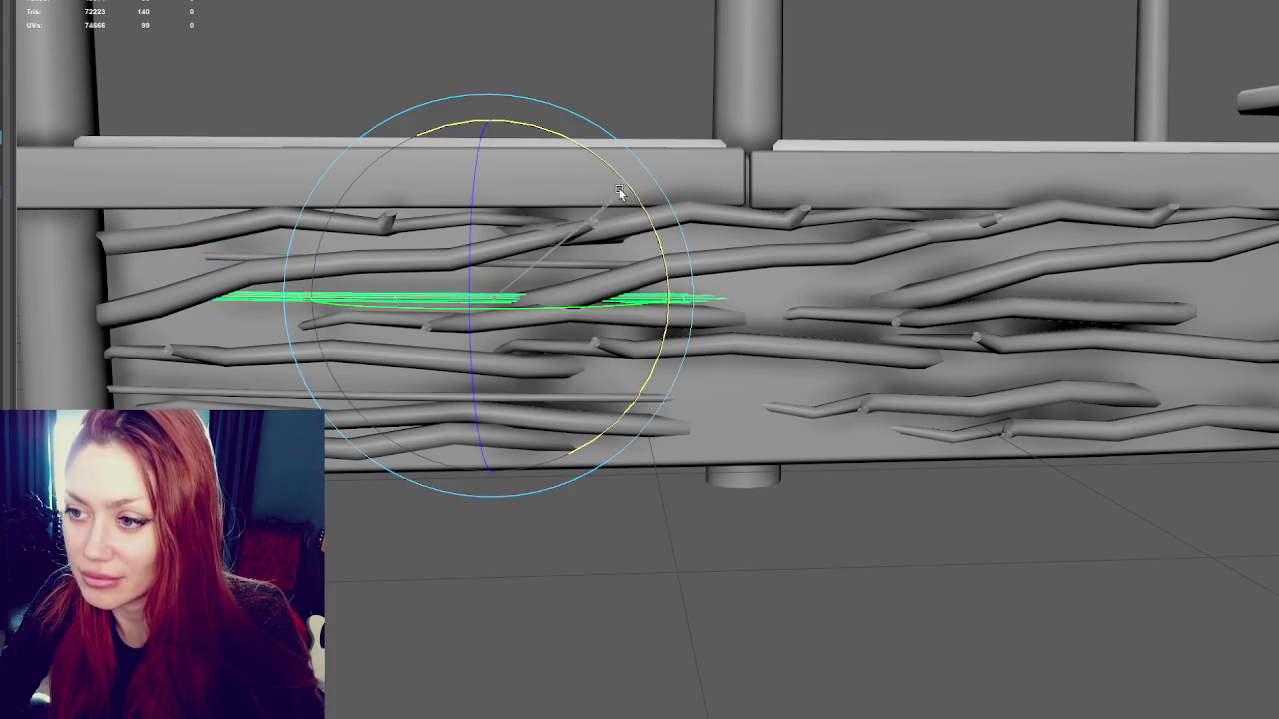
key(w)
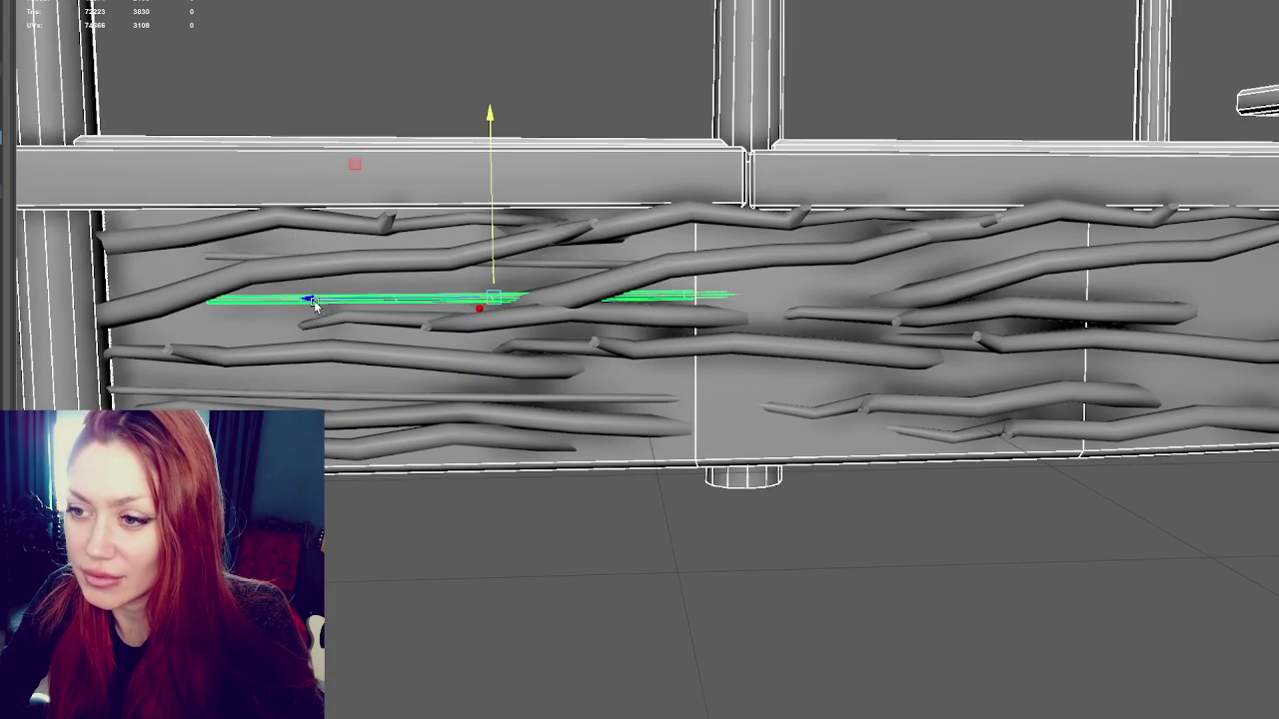
drag(377, 300, 262, 300)
mouse_move(335, 272)
mouse_down()
mouse_move(365, 225)
mouse_move(358, 237)
mouse_move(350, 183)
mouse_move(347, 403)
mouse_move(357, 271)
mouse_up()
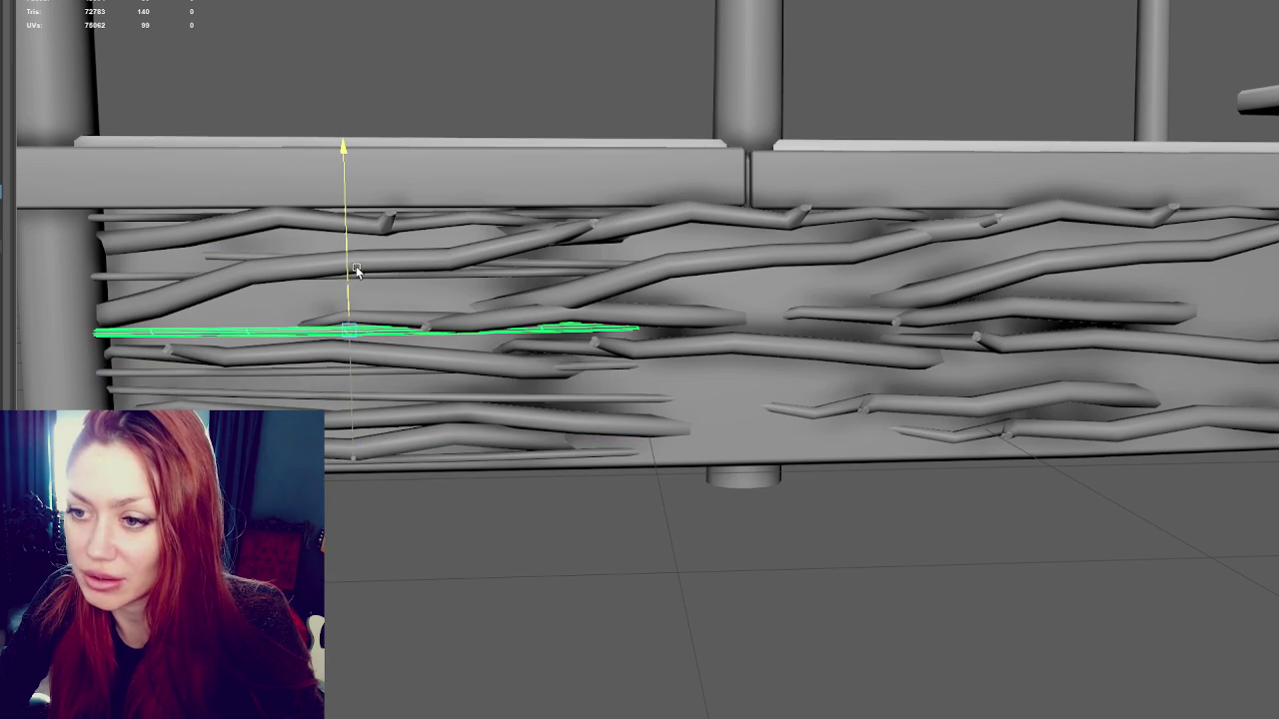
Select the upper branch, raise it higher, shift it right and give it a slight tilt
shift+click(220, 389)
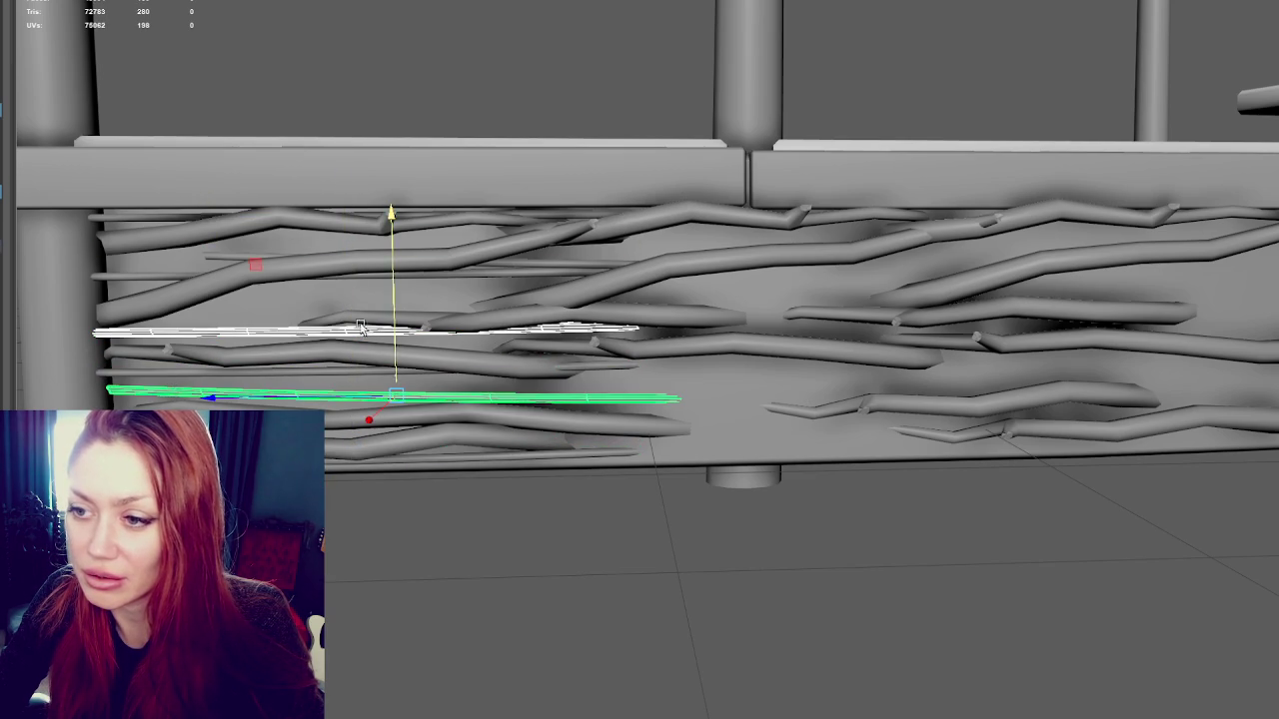
key(Up)
click(435, 333)
key(e)
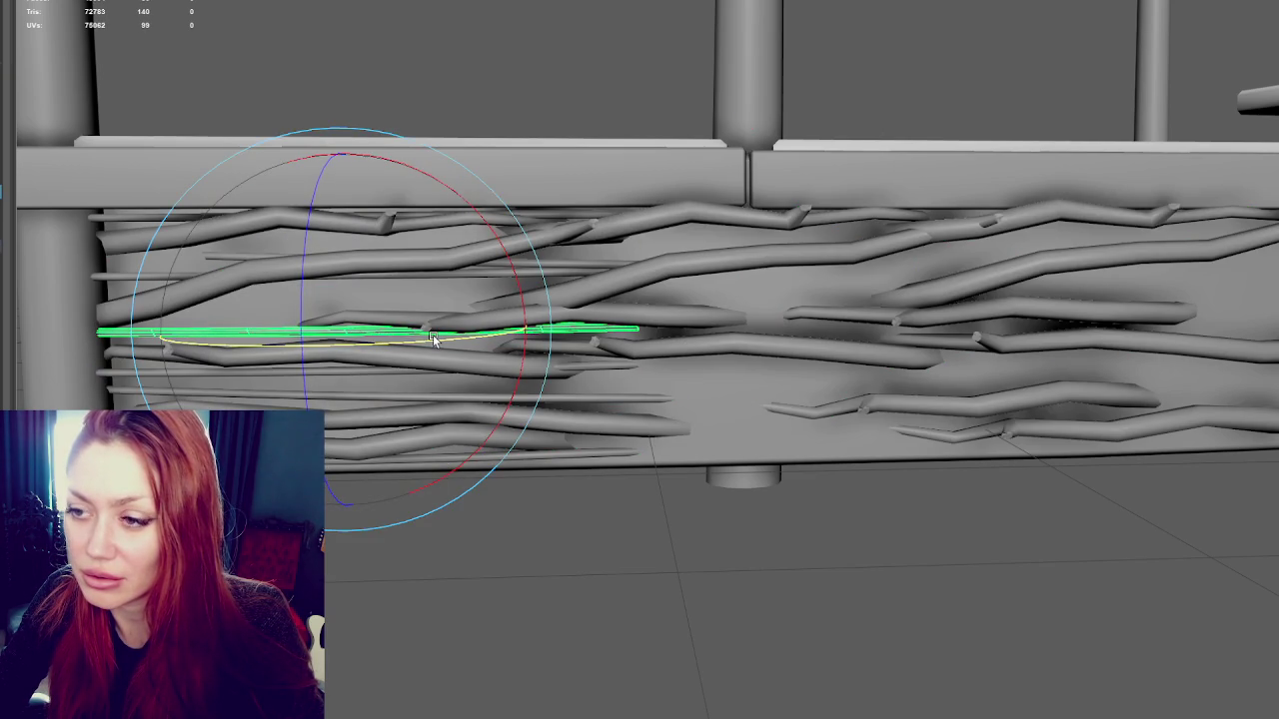
key(w)
mouse_move(353, 294)
mouse_down()
mouse_move(366, 223)
mouse_move(407, 229)
mouse_up()
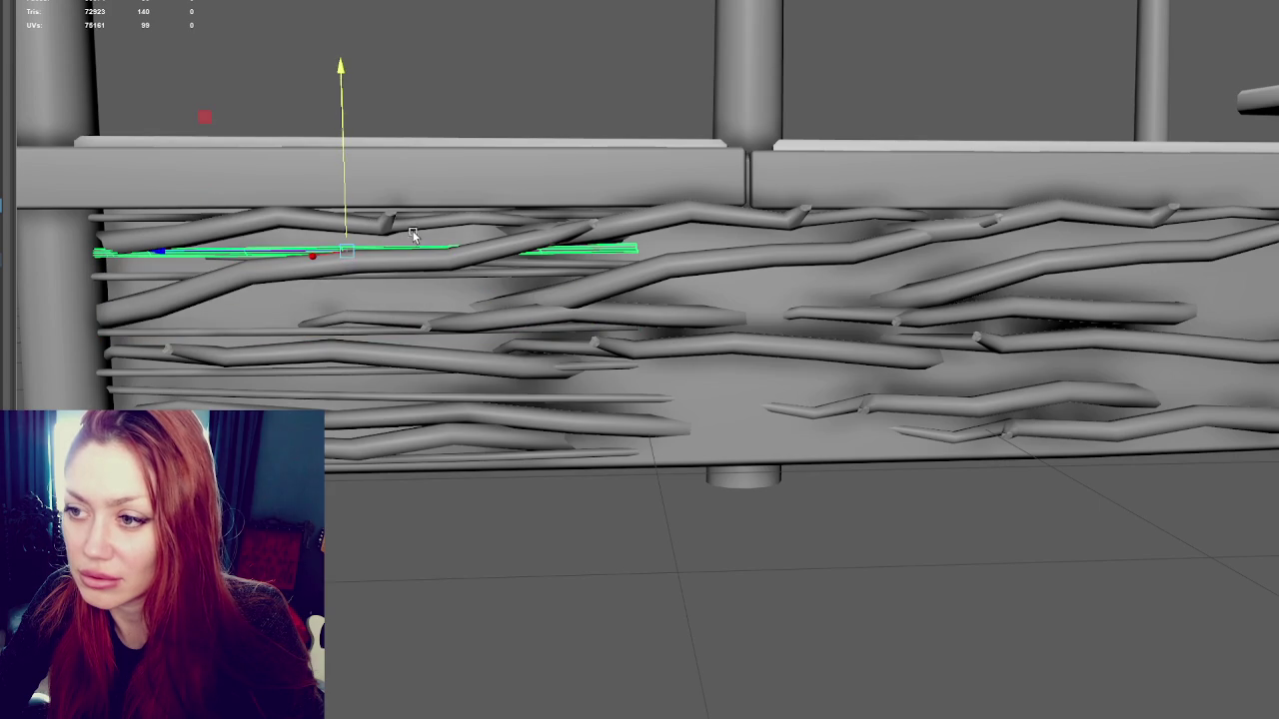
drag(294, 248, 323, 256)
key(e)
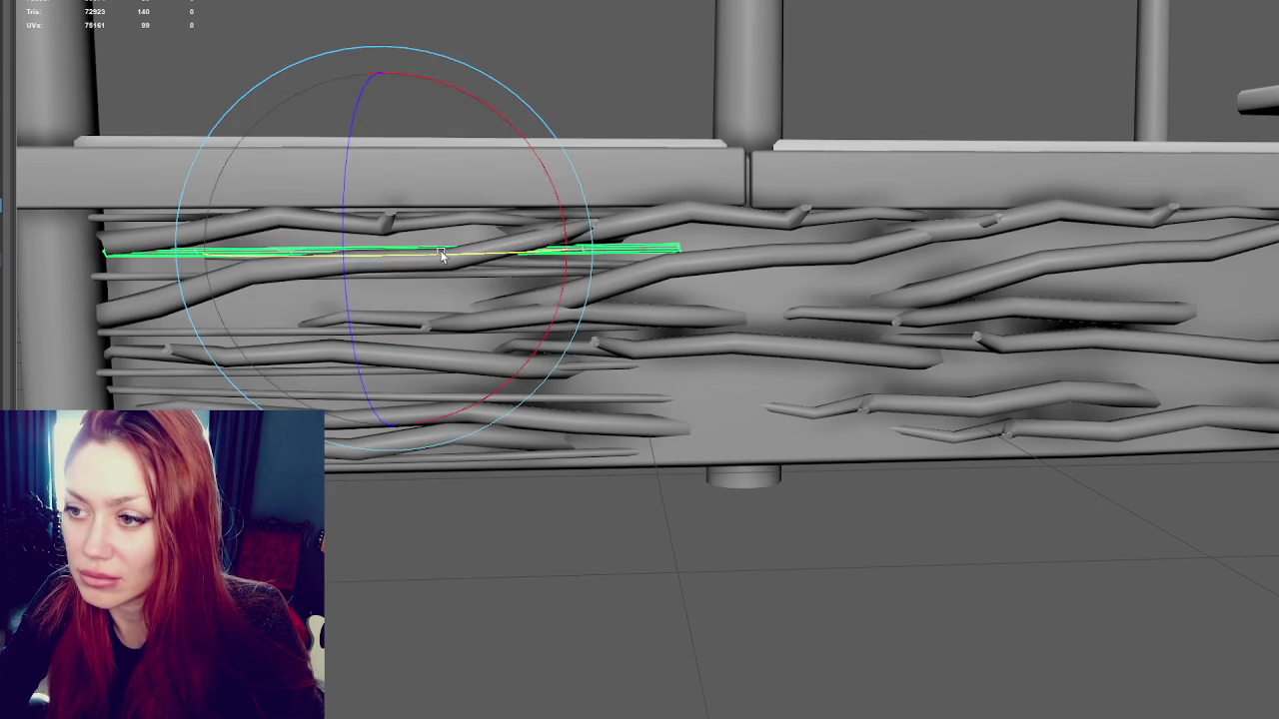
drag(557, 217, 556, 213)
key(w)
mouse_move(388, 215)
mouse_down()
mouse_move(388, 203)
mouse_move(383, 262)
mouse_up()
Adjust the branch's tilt while checking it from an angled view and the front
key(e)
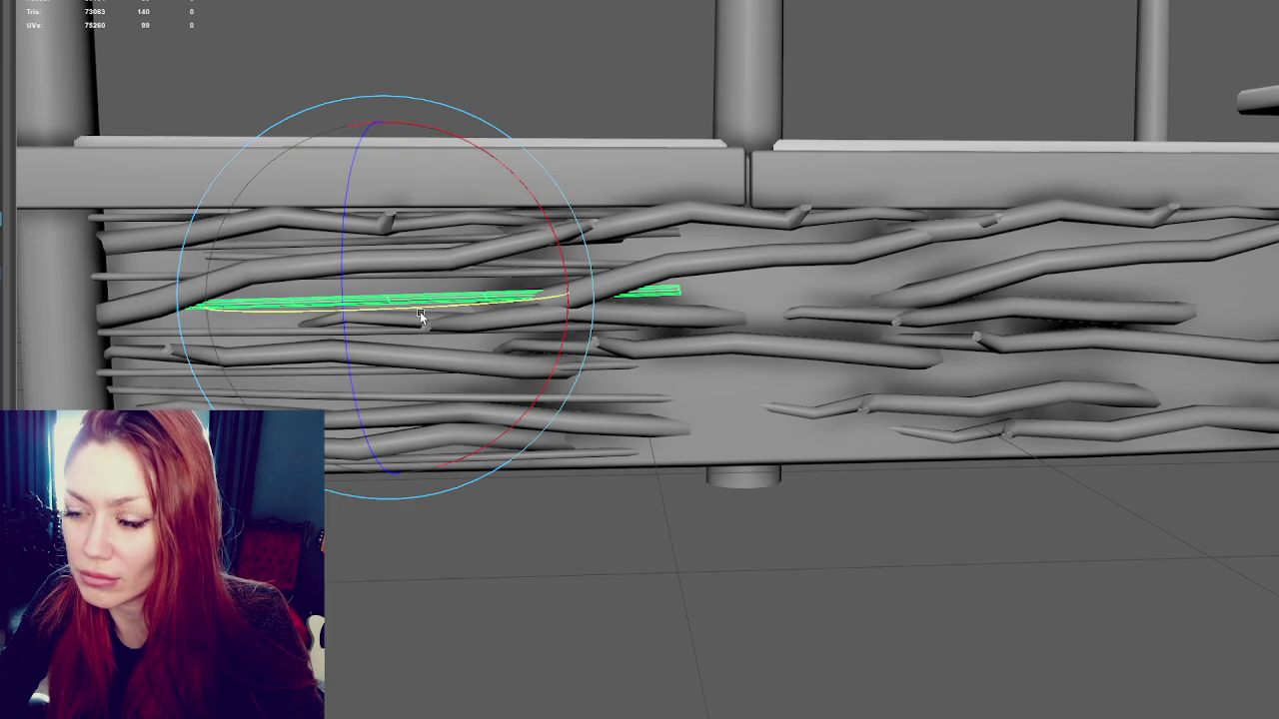
alt+drag(472, 275, 392, 292)
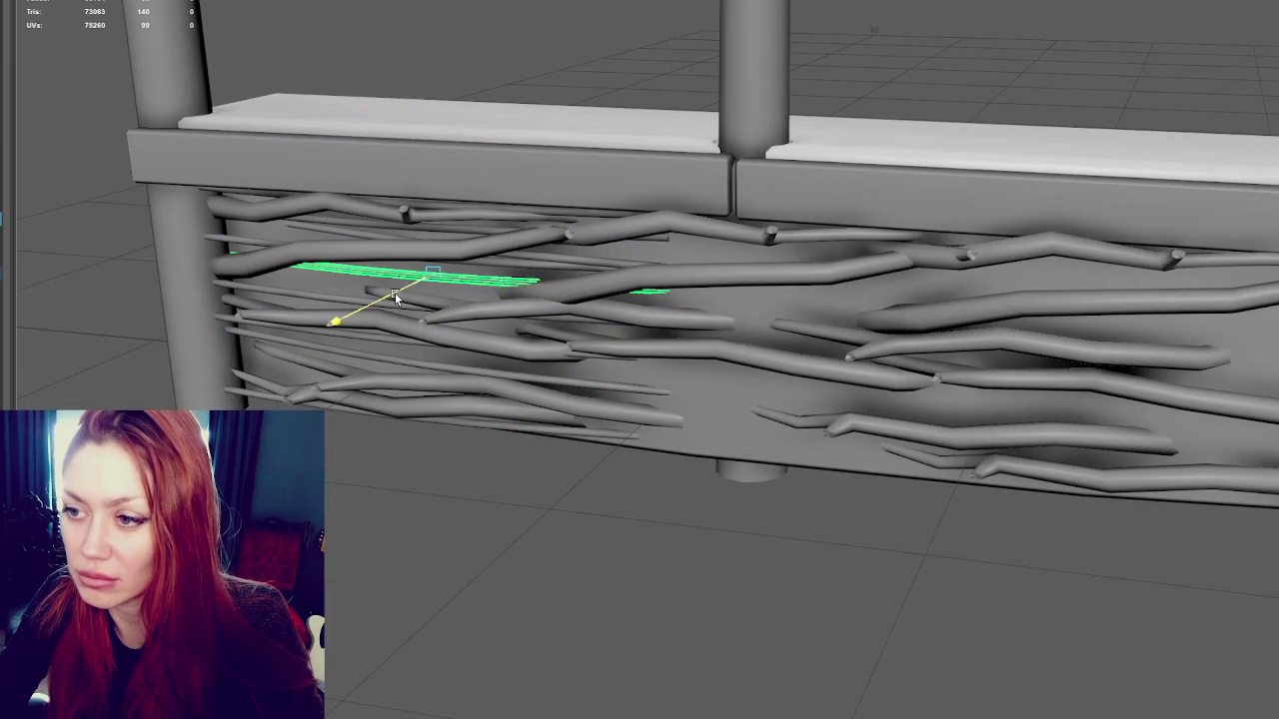
mouse_move(493, 250)
mouse_down()
mouse_move(423, 244)
mouse_move(431, 255)
mouse_up()
key(w)
key(e)
mouse_move(572, 239)
alt+mouse_down()
mouse_move(407, 282)
mouse_move(407, 348)
alt+mouse_up()
key(w)
Place a lower copy of the branch, sliding it right, then lowering it and shifting left
key(e)
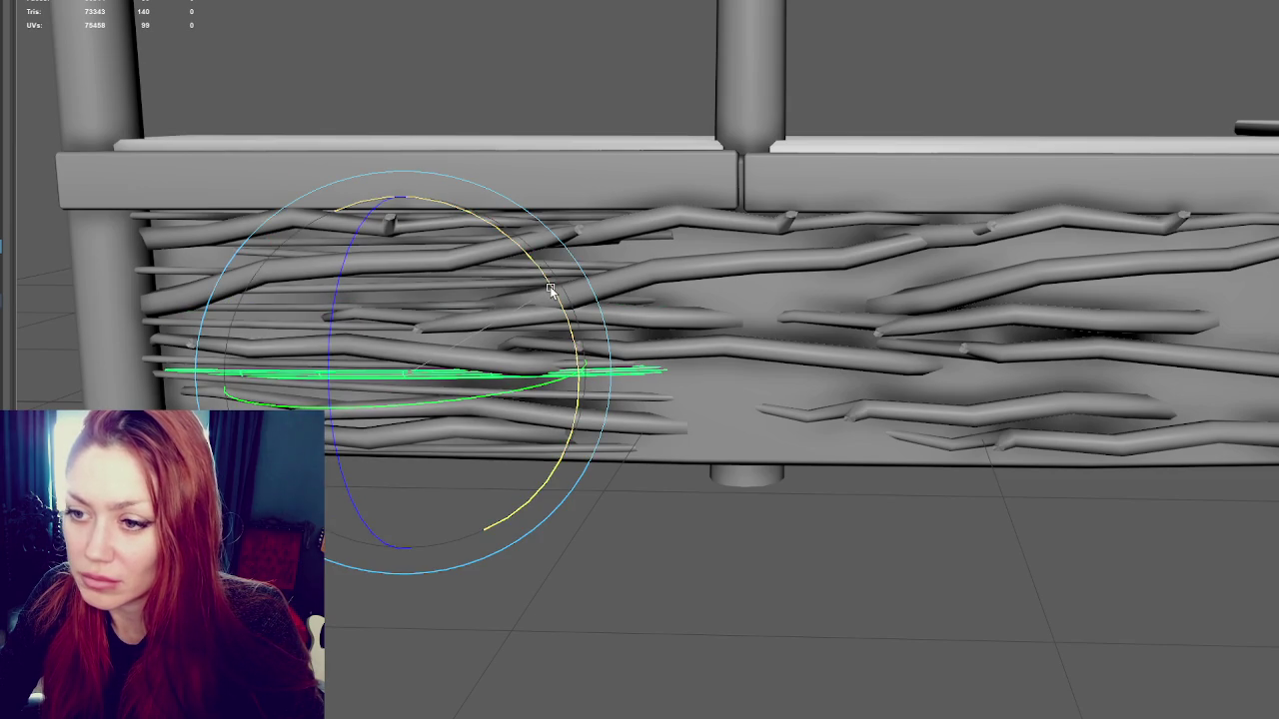
key(w)
drag(358, 376, 438, 386)
key(e)
key(w)
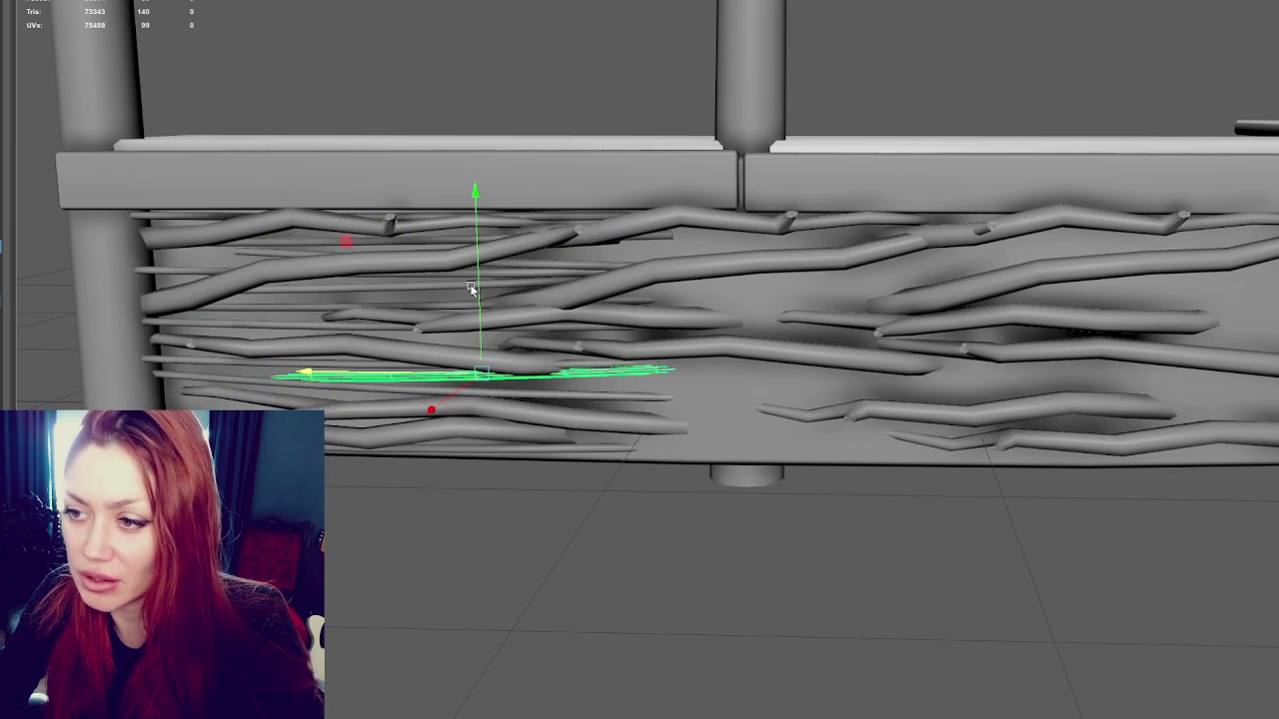
key(e)
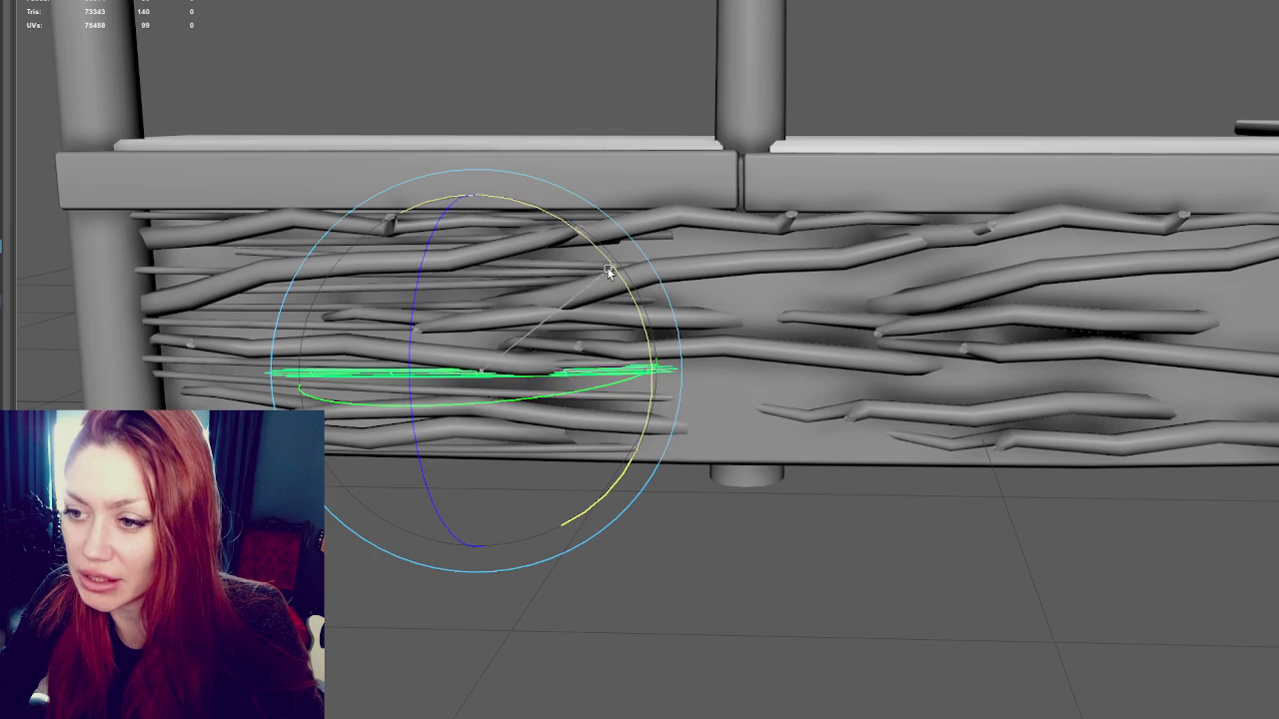
key(w)
mouse_move(463, 303)
mouse_down()
mouse_move(471, 374)
mouse_move(475, 360)
mouse_up()
drag(487, 425, 371, 425)
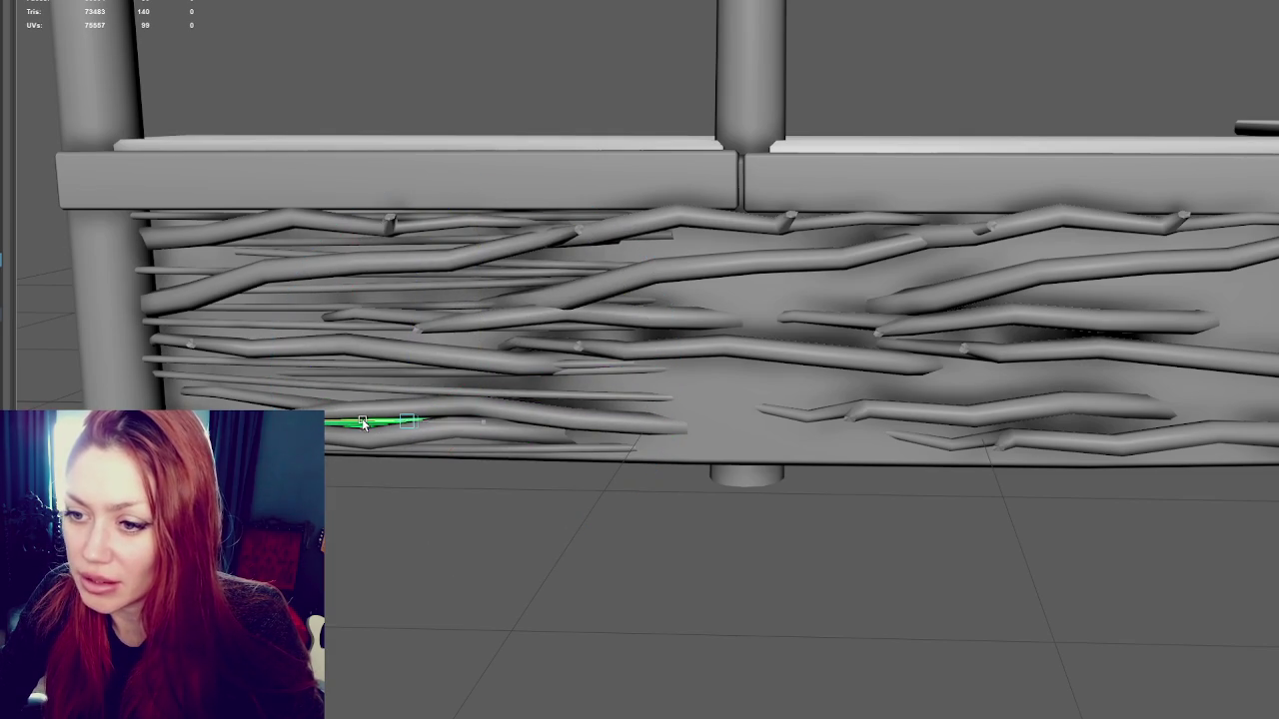
key(e)
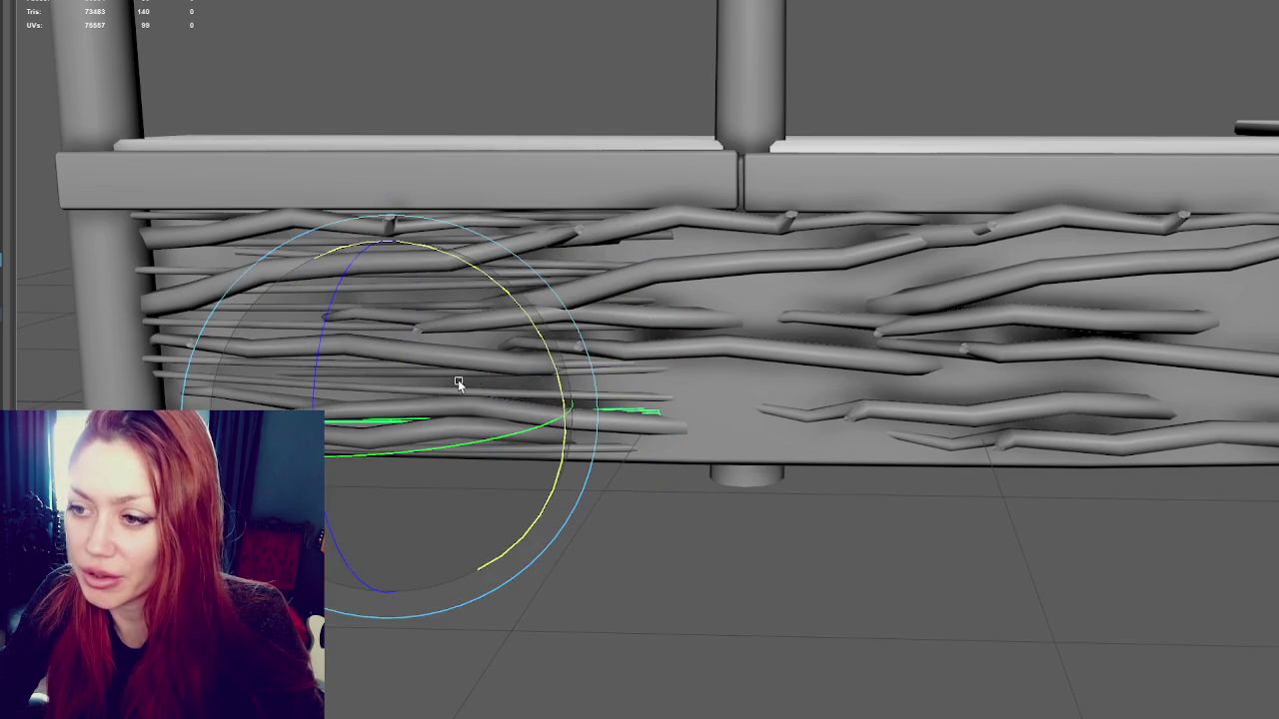
key(q)
key(Up)
Nudge faces of the lower-left branch upward with soft selection turned off
key(w)
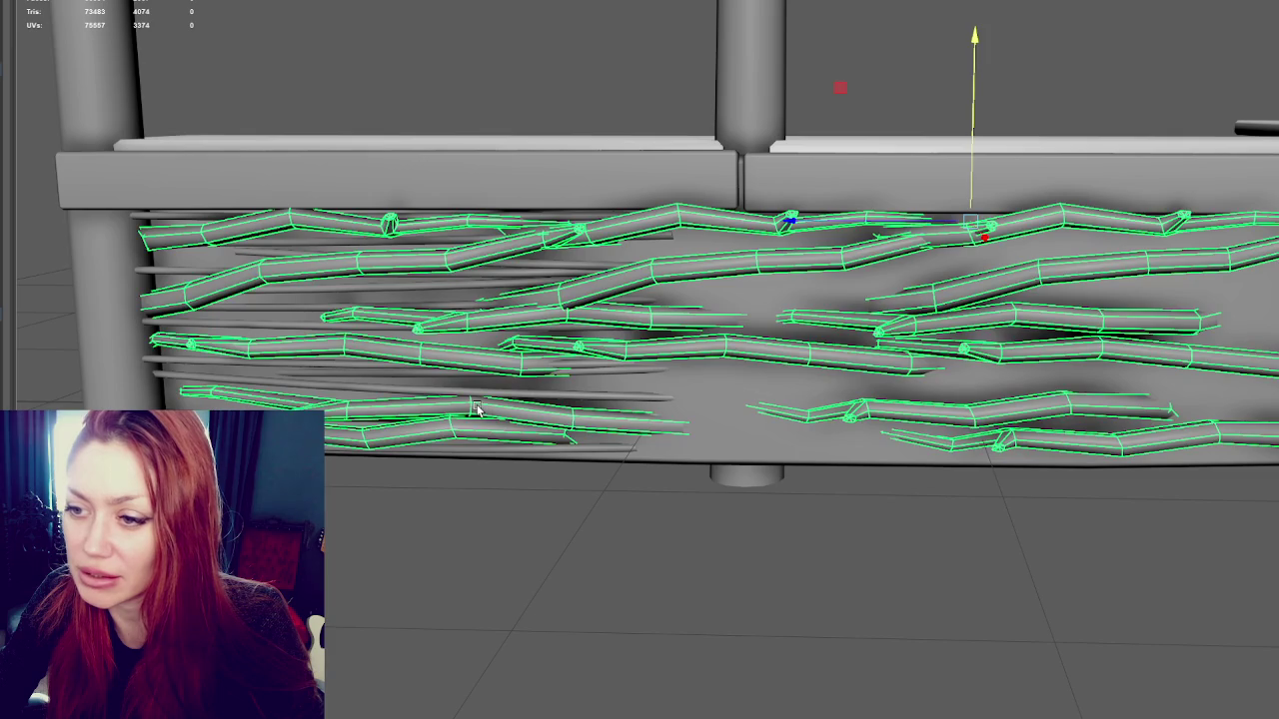
right_drag(476, 406, 479, 428)
click(480, 416)
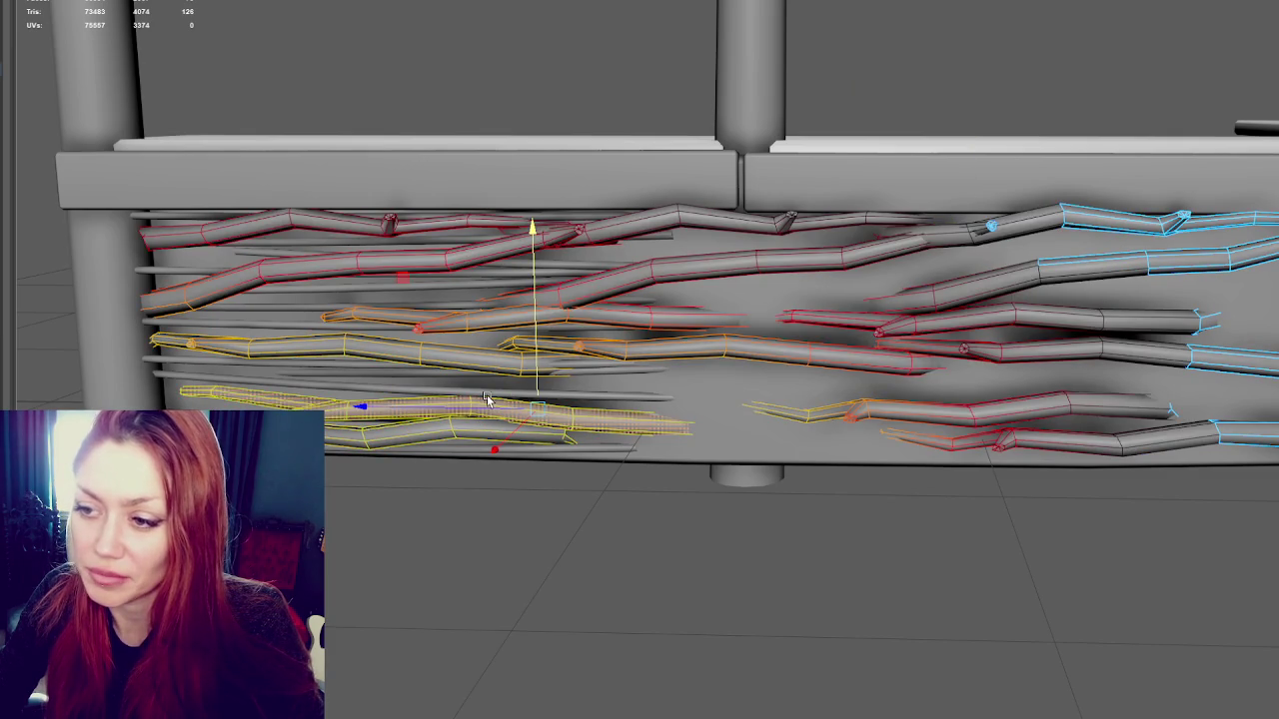
key(b)
drag(533, 382, 538, 378)
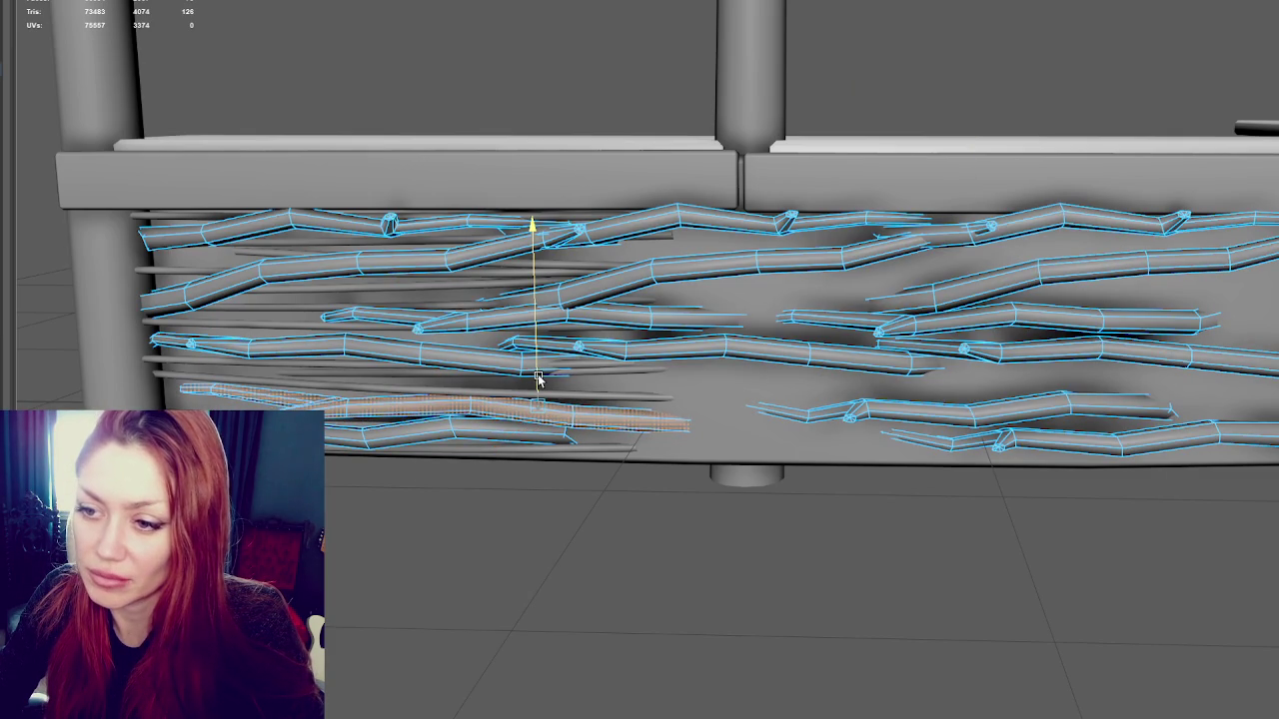
key(F8)
Move an upper-left twig far right along the counter, then tilt and lower it
click(162, 266)
click(335, 269)
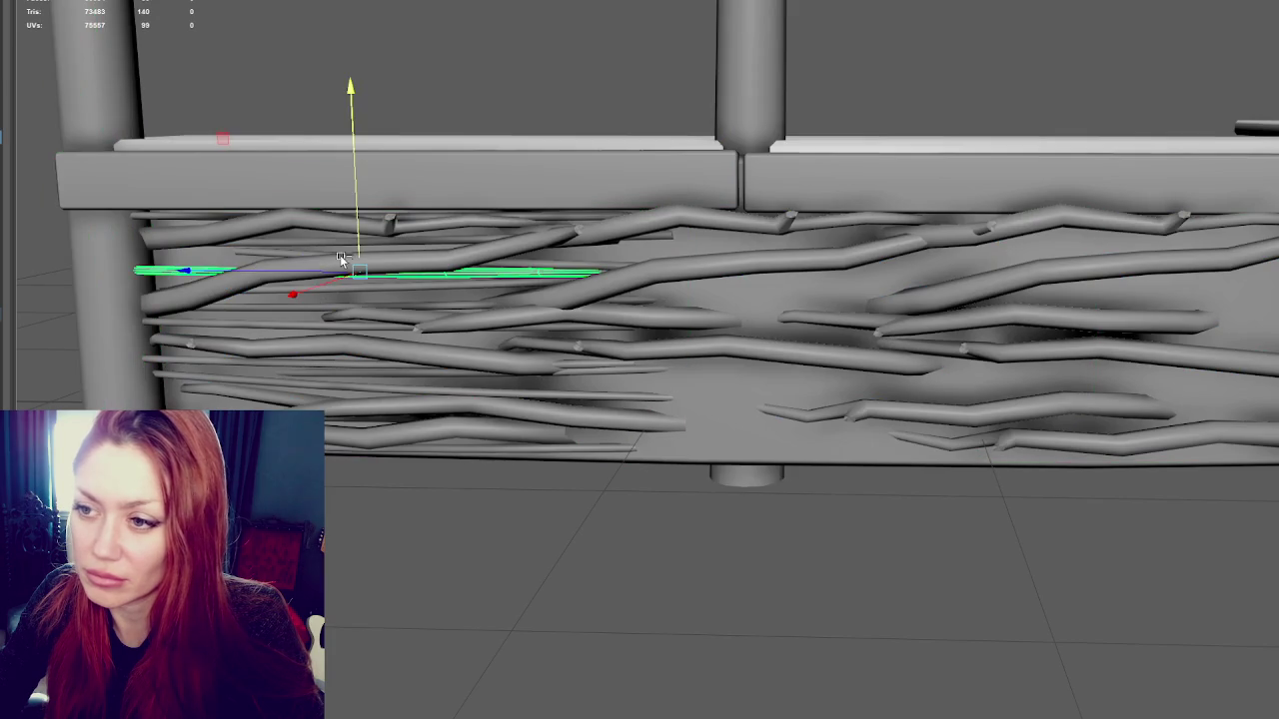
mouse_move(316, 266)
mouse_down()
mouse_move(594, 306)
mouse_move(677, 293)
mouse_move(705, 256)
mouse_move(713, 277)
mouse_move(716, 218)
mouse_up()
drag(667, 252, 1046, 268)
key(e)
drag(990, 106, 979, 118)
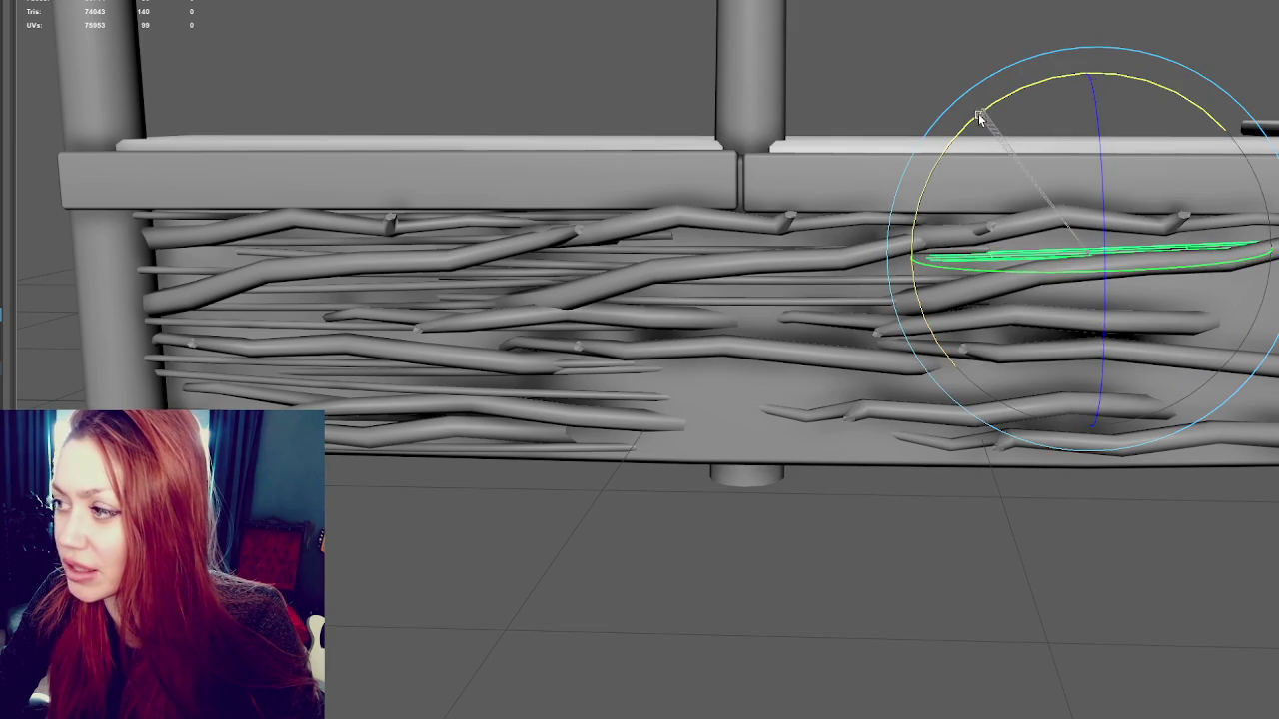
key(w)
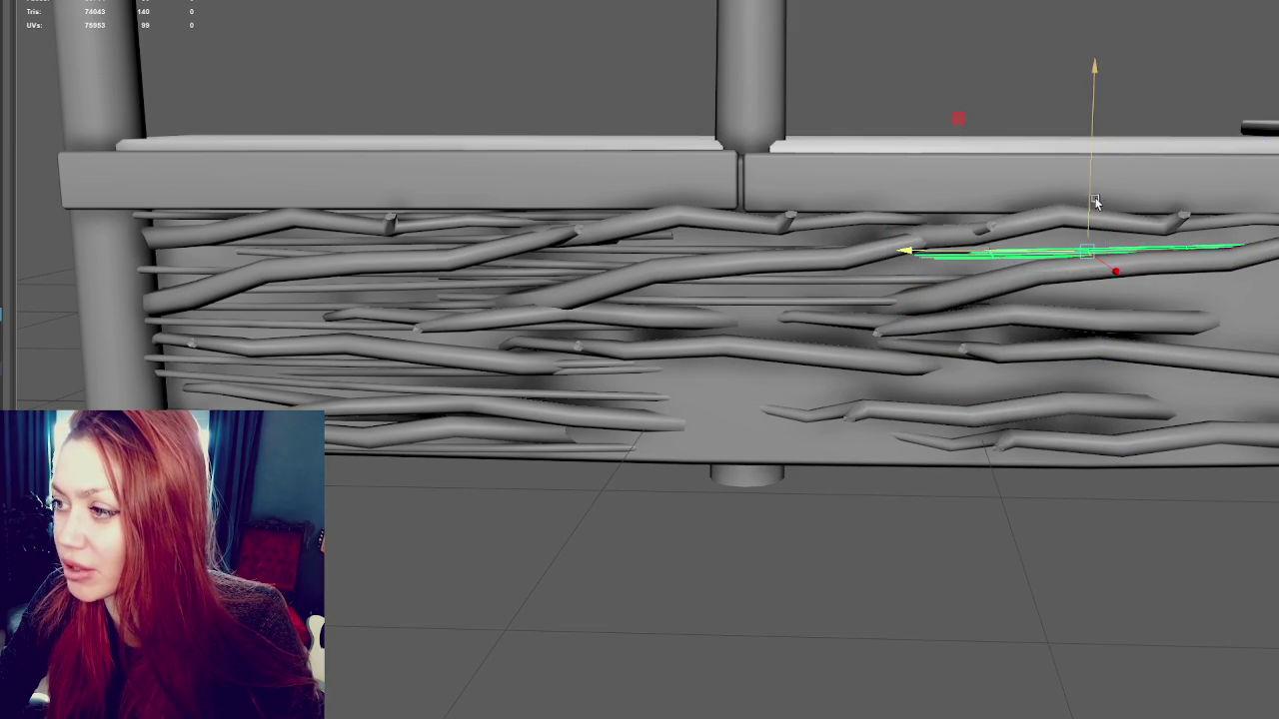
drag(1091, 192, 1091, 237)
key(e)
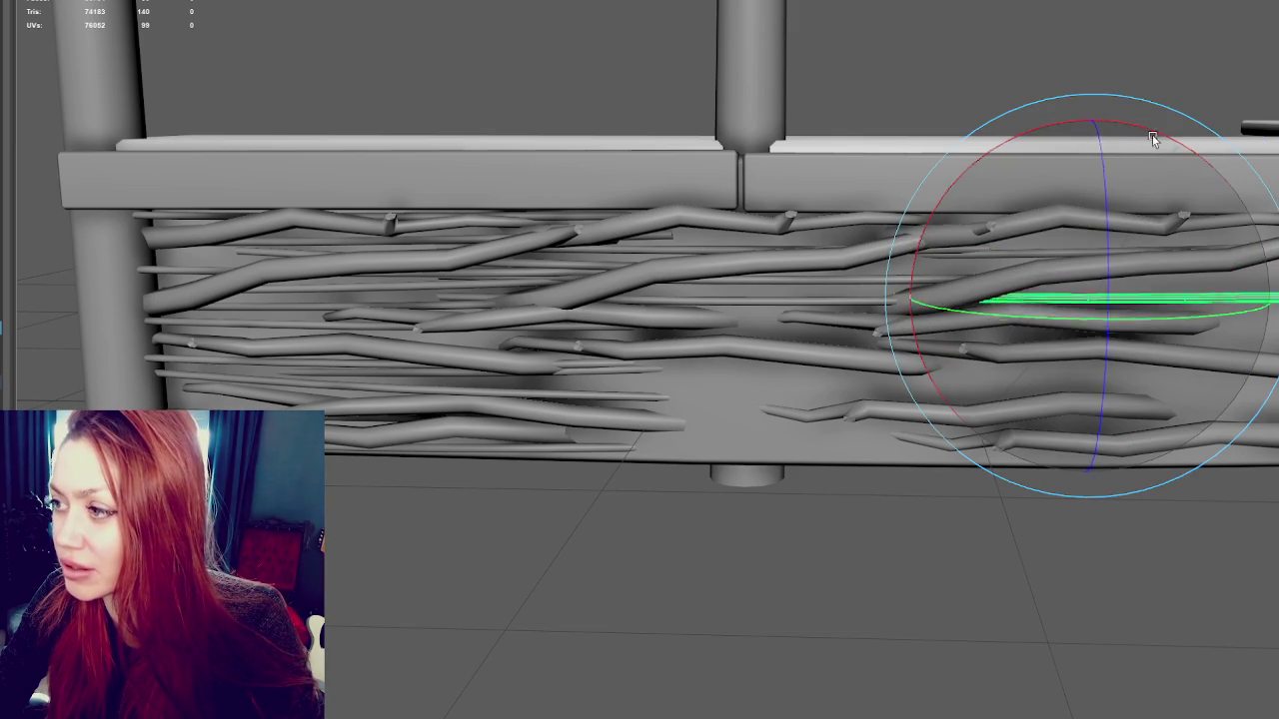
drag(1157, 139, 1145, 227)
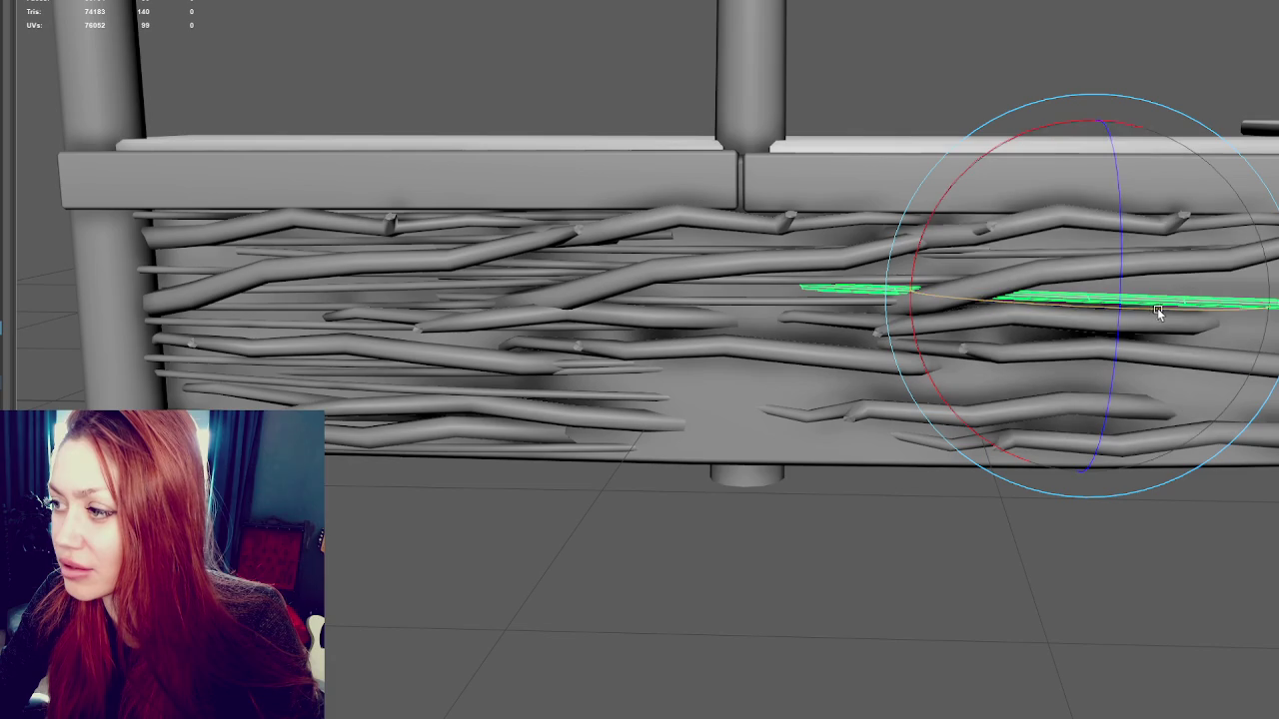
key(w)
drag(1051, 298, 1079, 298)
Fine-tune that twig's position, then lower it toward the bottom rows of twigs
key(e)
key(w)
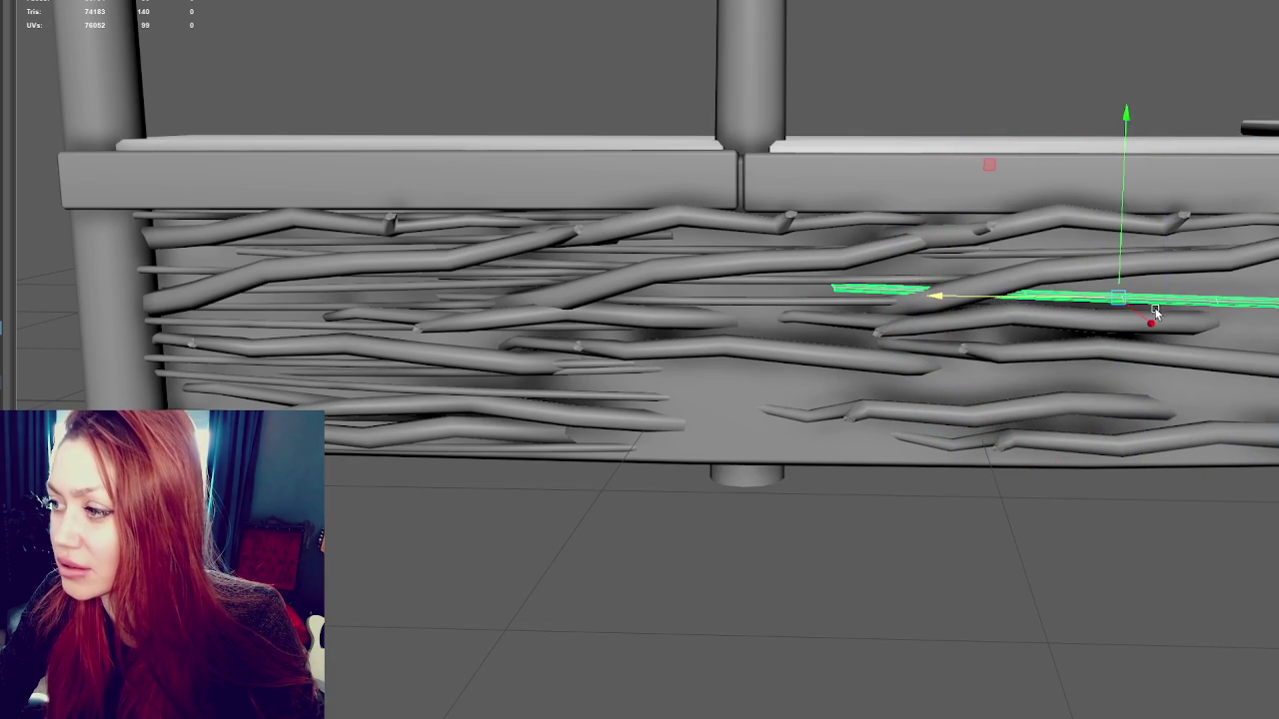
drag(1156, 313, 1147, 321)
drag(1126, 247, 1126, 223)
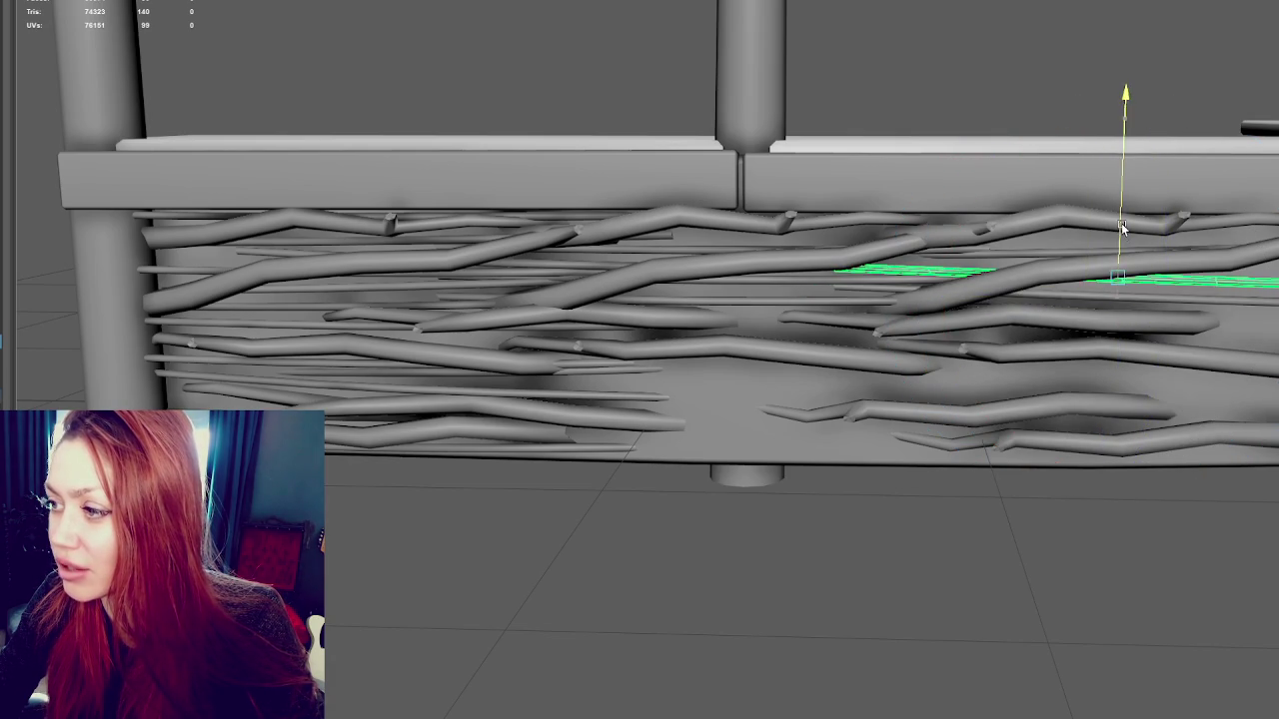
key(e)
key(w)
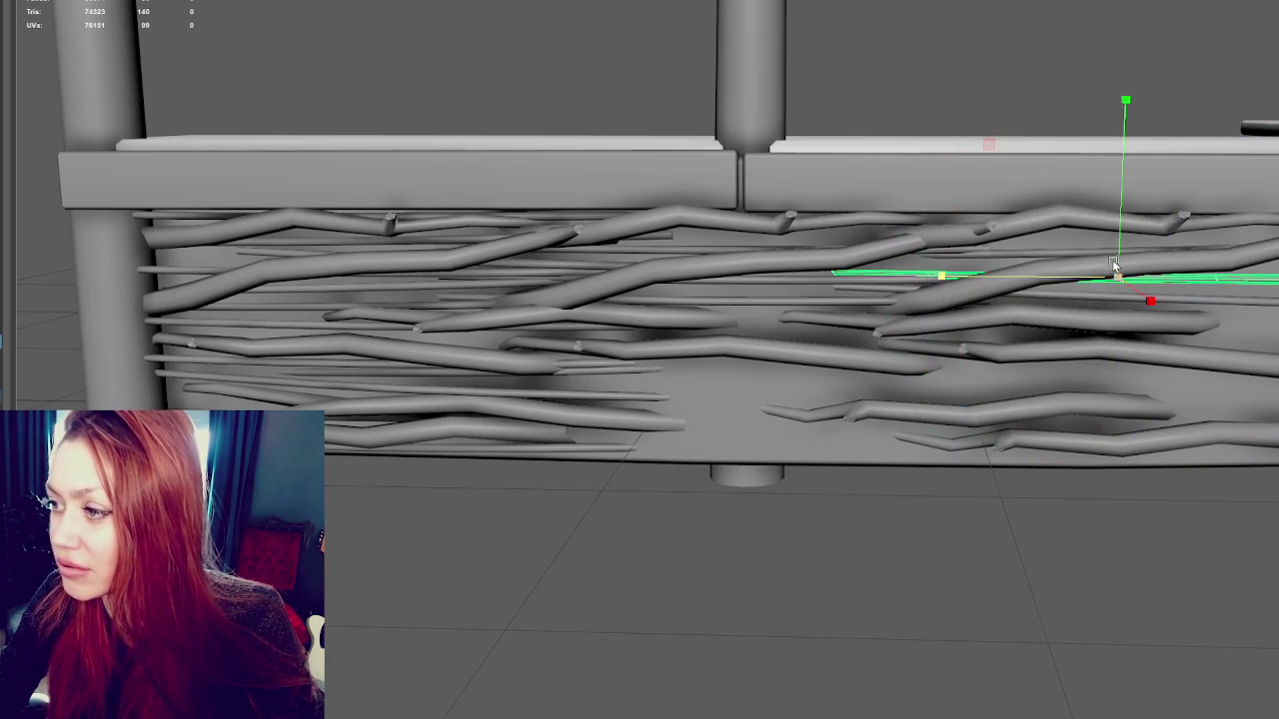
drag(1077, 276, 1109, 277)
mouse_move(1145, 238)
mouse_down()
mouse_move(1151, 221)
mouse_move(1151, 322)
mouse_up()
key(e)
key(w)
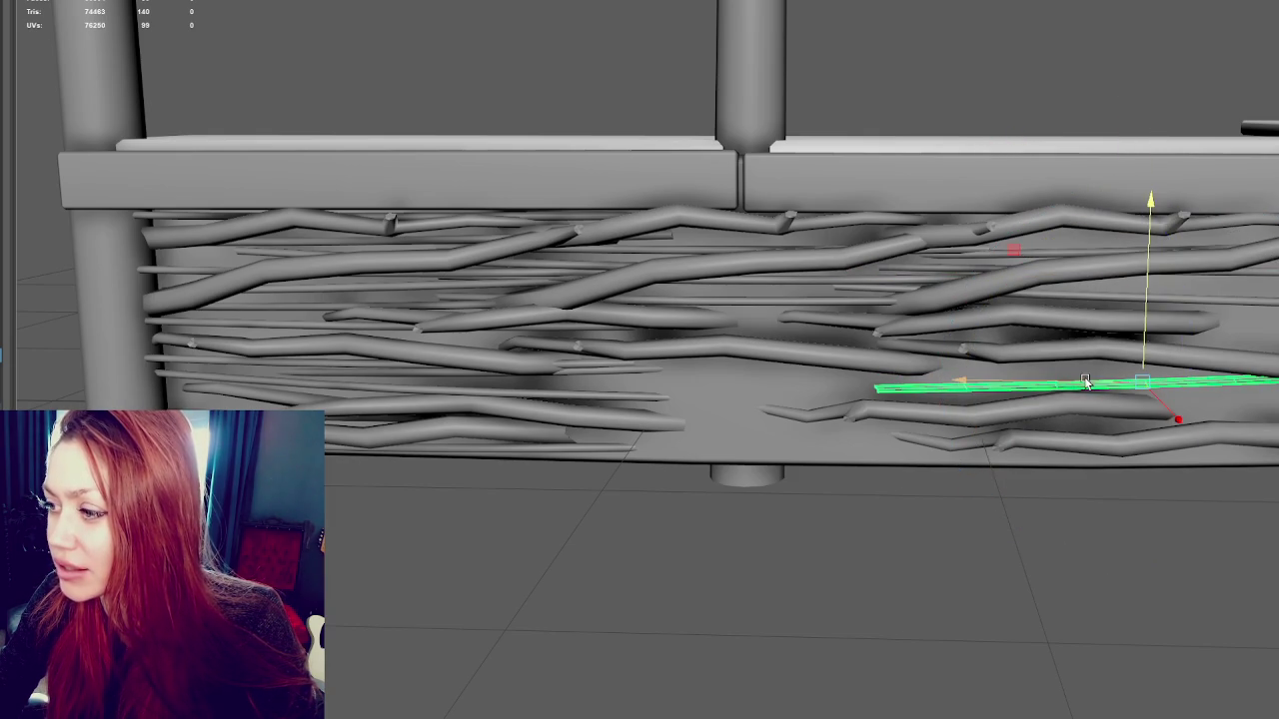
mouse_move(1125, 352)
mouse_down()
mouse_move(1154, 394)
mouse_move(1147, 410)
mouse_up()
key(e)
key(w)
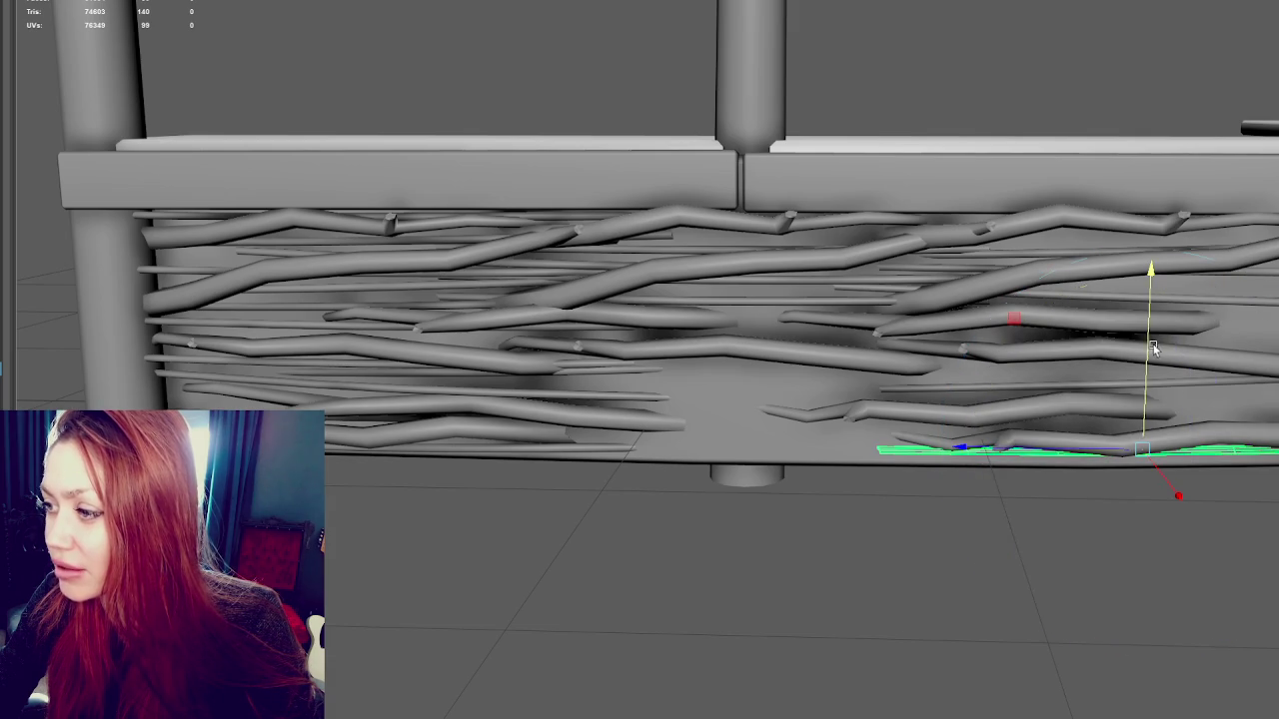
key(e)
Duplicate the twig twice, raising one copy to mid-height and sliding the other right
key(ctrl+d)
key(w)
drag(1151, 387, 1170, 267)
key(e)
key(ctrl+d)
key(w)
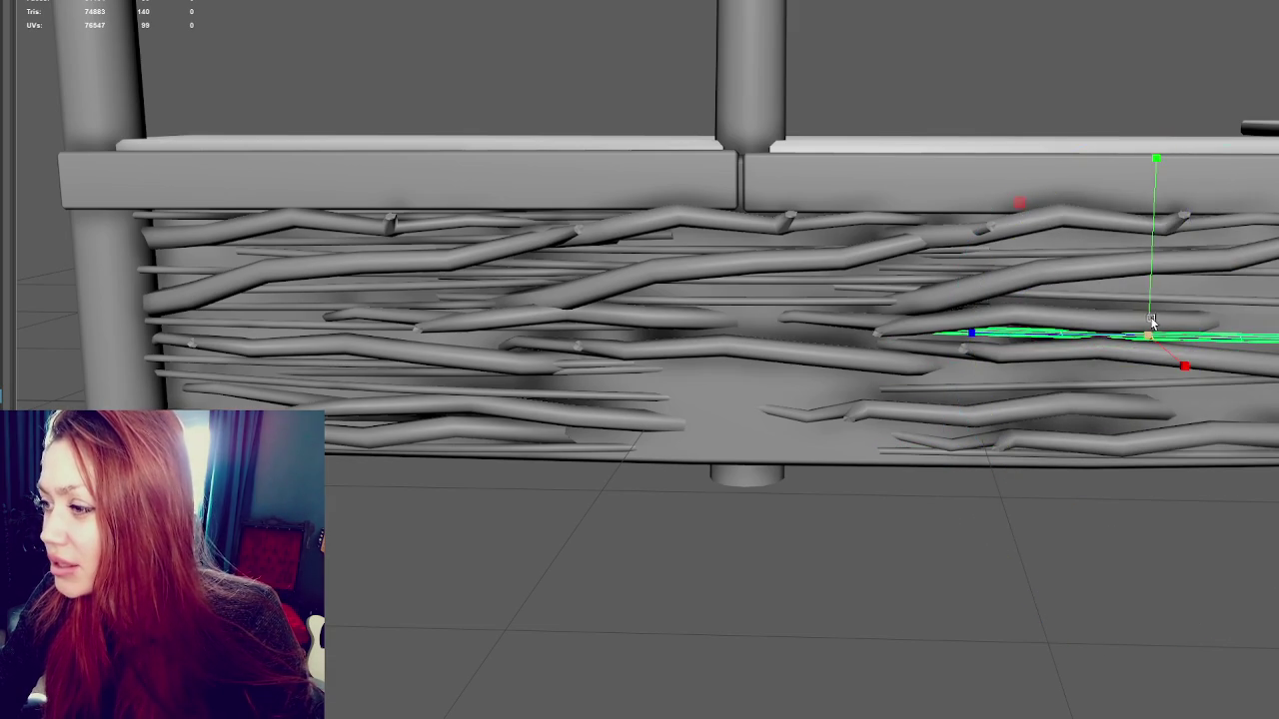
mouse_move(1116, 340)
mouse_down()
mouse_move(1217, 315)
mouse_move(1211, 268)
mouse_up()
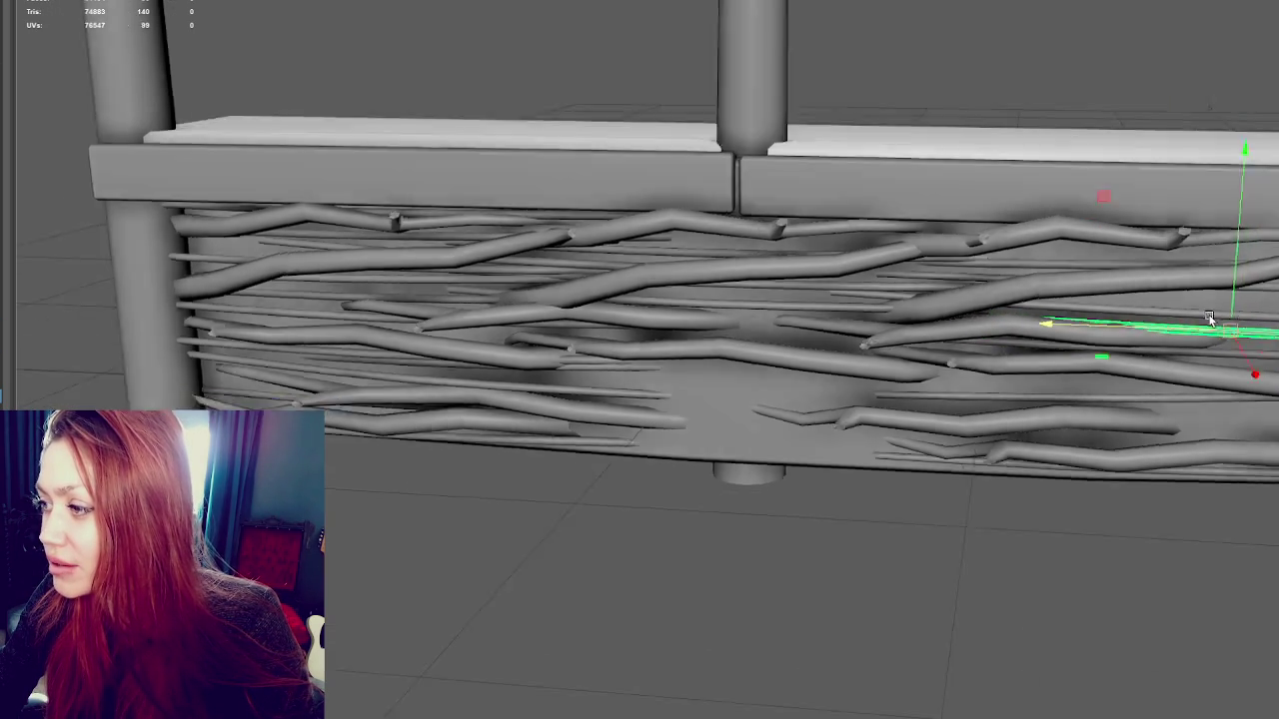
mouse_move(1172, 321)
alt+mouse_down()
mouse_move(957, 447)
mouse_move(1009, 490)
alt+mouse_up()
Nudge the copy into place, rotate it flatter and raise it slightly
key(e)
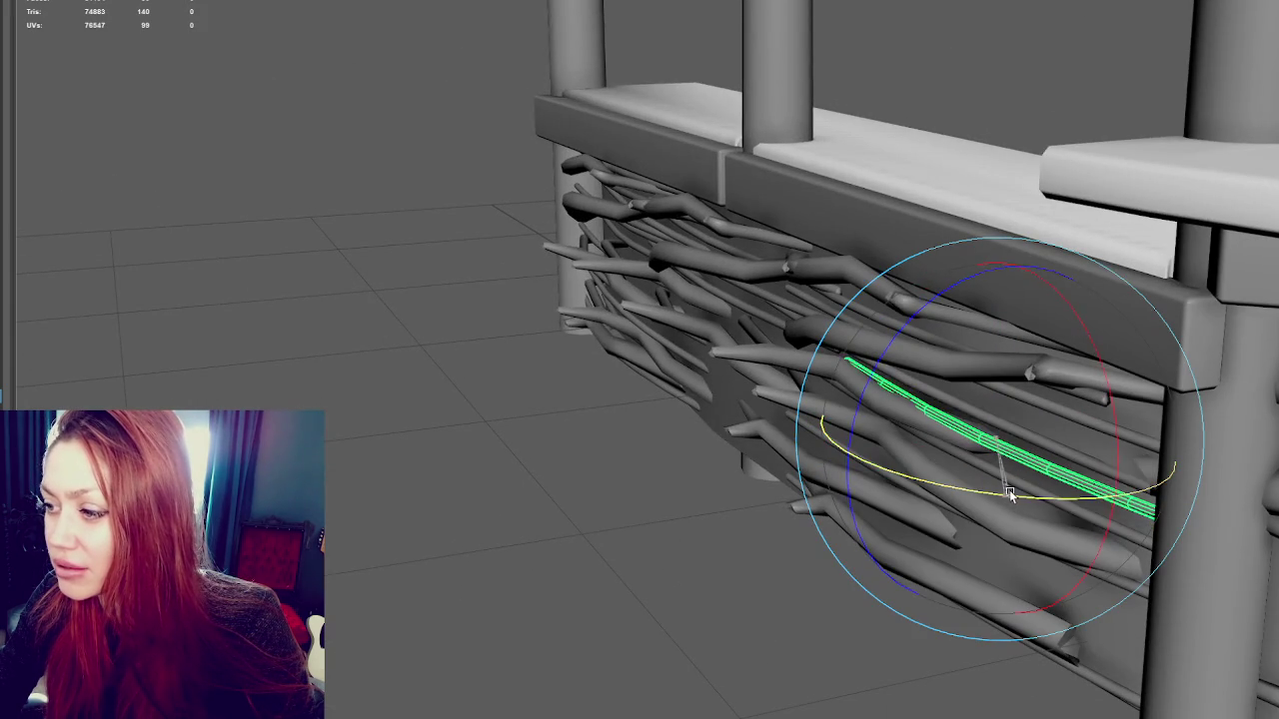
key(w)
mouse_move(1024, 420)
mouse_down()
mouse_move(1001, 408)
mouse_move(1099, 350)
mouse_up()
key(e)
mouse_move(1099, 300)
mouse_down()
mouse_move(1171, 288)
mouse_move(1173, 252)
mouse_up()
key(w)
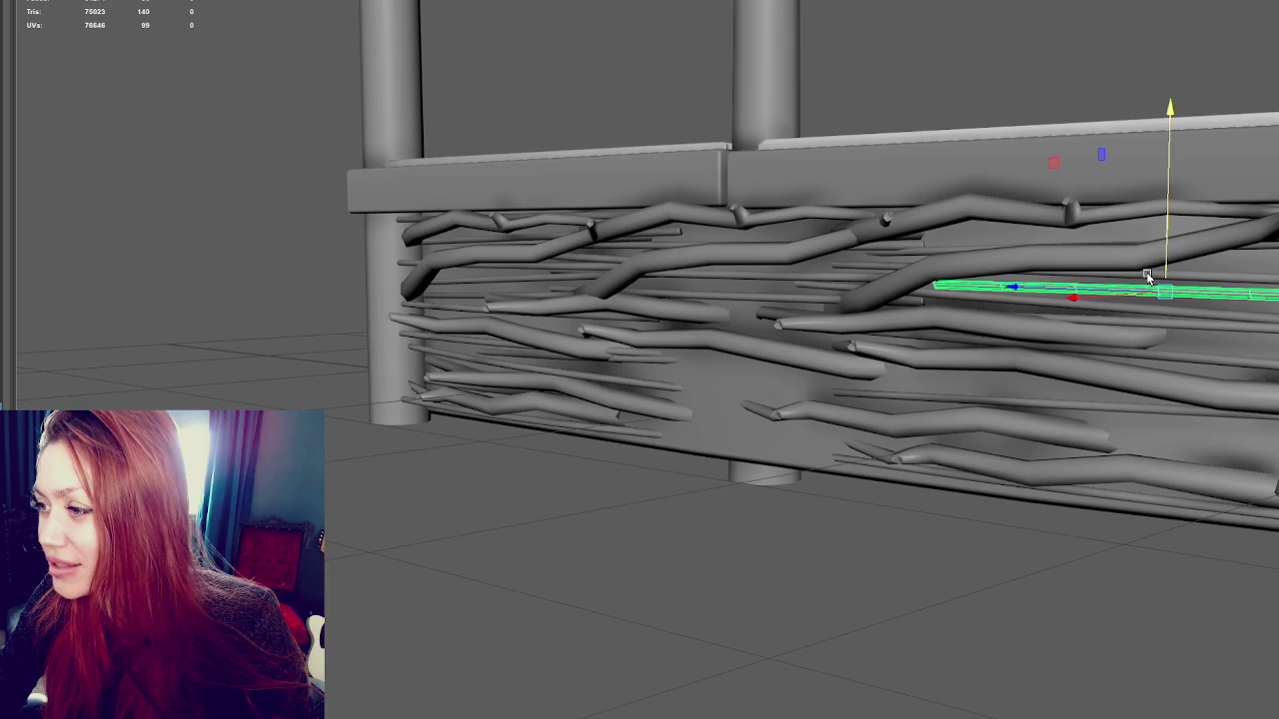
drag(1129, 298, 1135, 296)
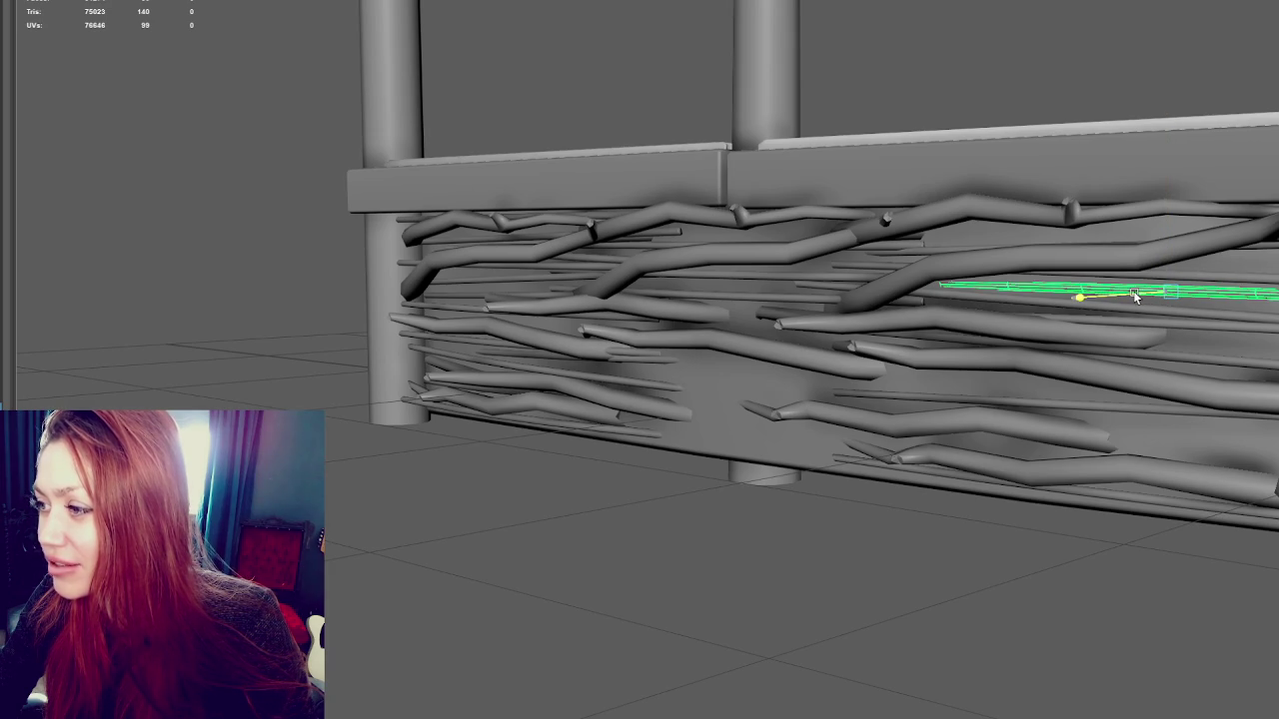
drag(1165, 255, 1189, 194)
alt+drag(1099, 227, 1109, 242)
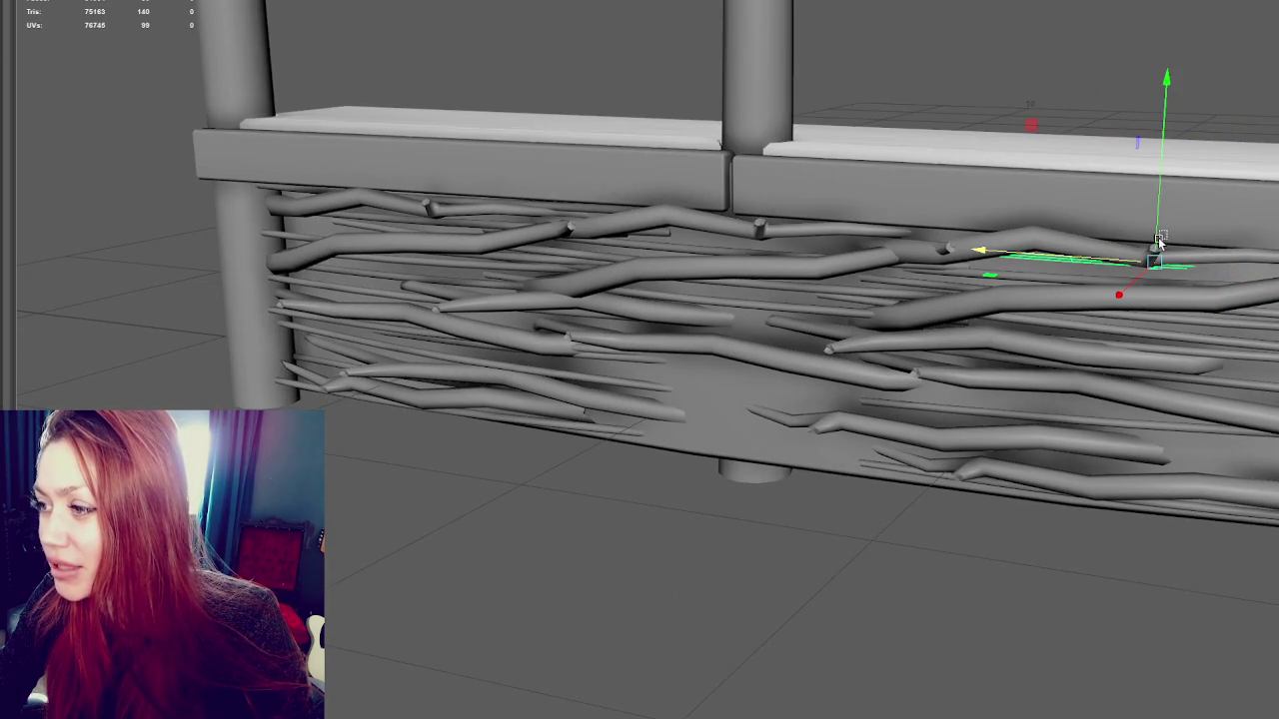
key(e)
key(w)
mouse_move(990, 284)
alt+mouse_down()
mouse_move(1171, 236)
mouse_move(1155, 336)
mouse_move(992, 384)
mouse_move(1068, 389)
alt+mouse_up()
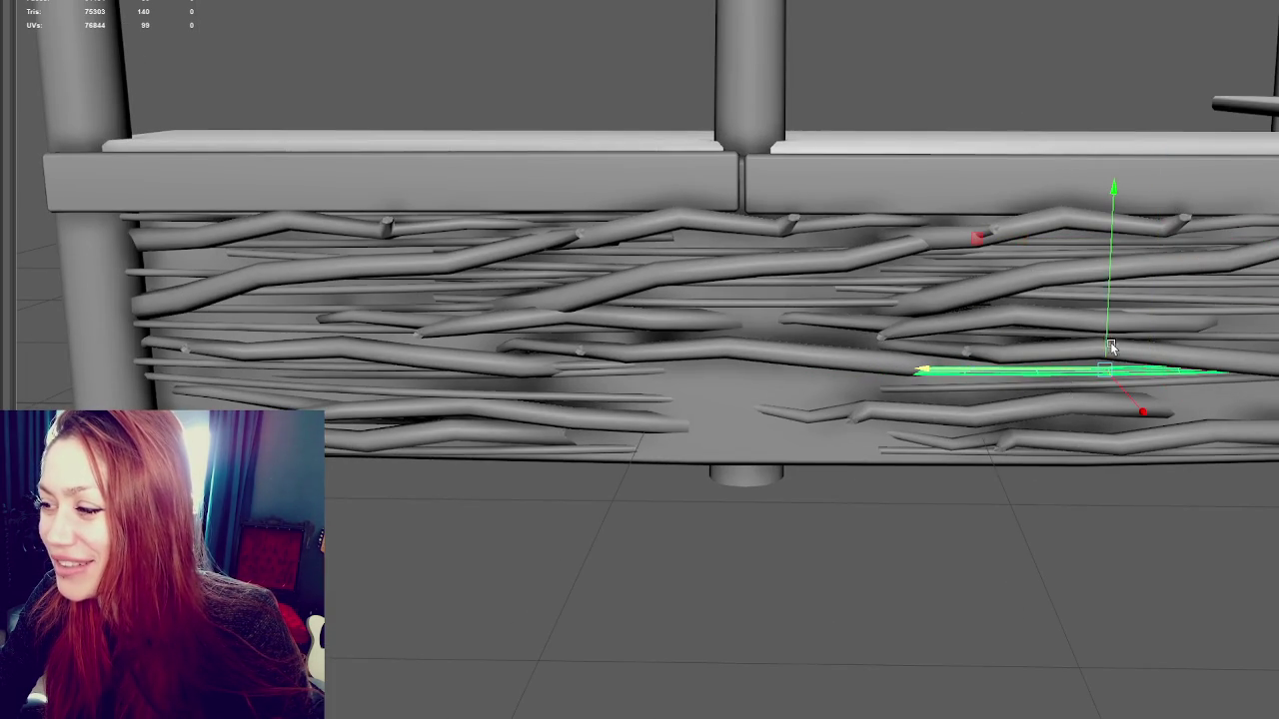
Tilt the twig and slide it left into the middle gap, raising it slightly
key(e)
drag(979, 287, 969, 273)
key(w)
key(e)
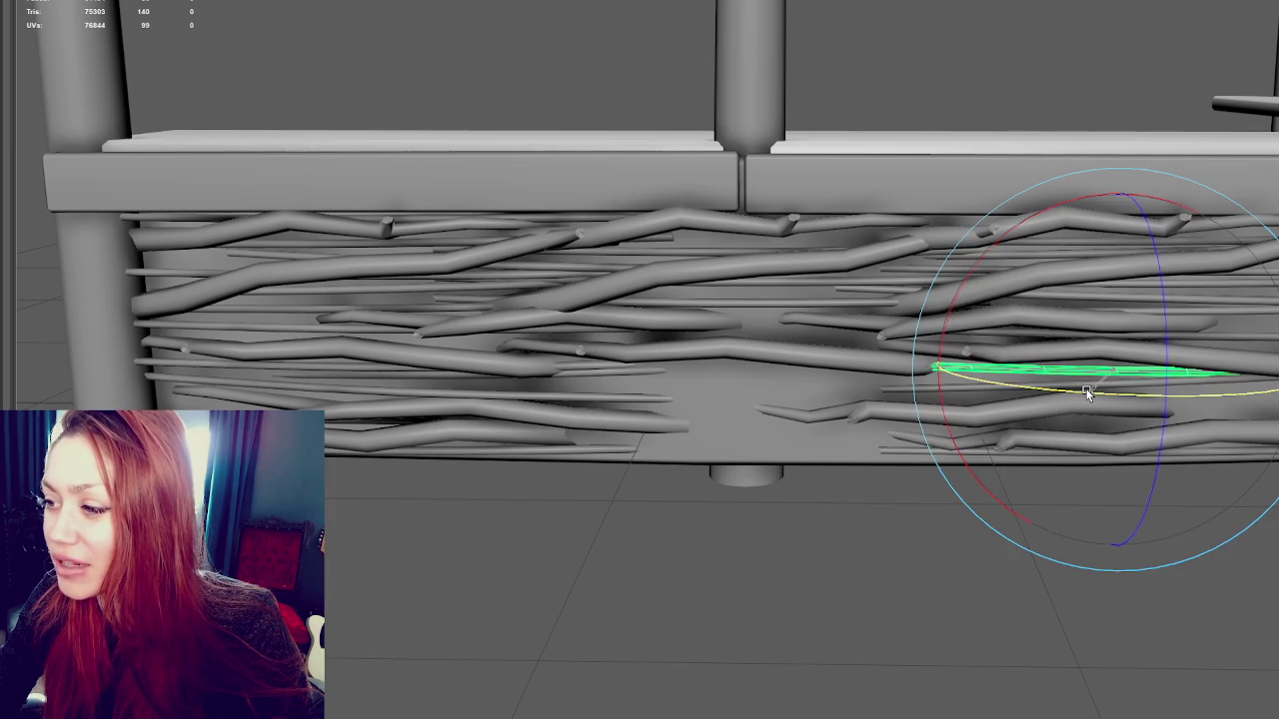
key(w)
drag(1068, 380, 780, 370)
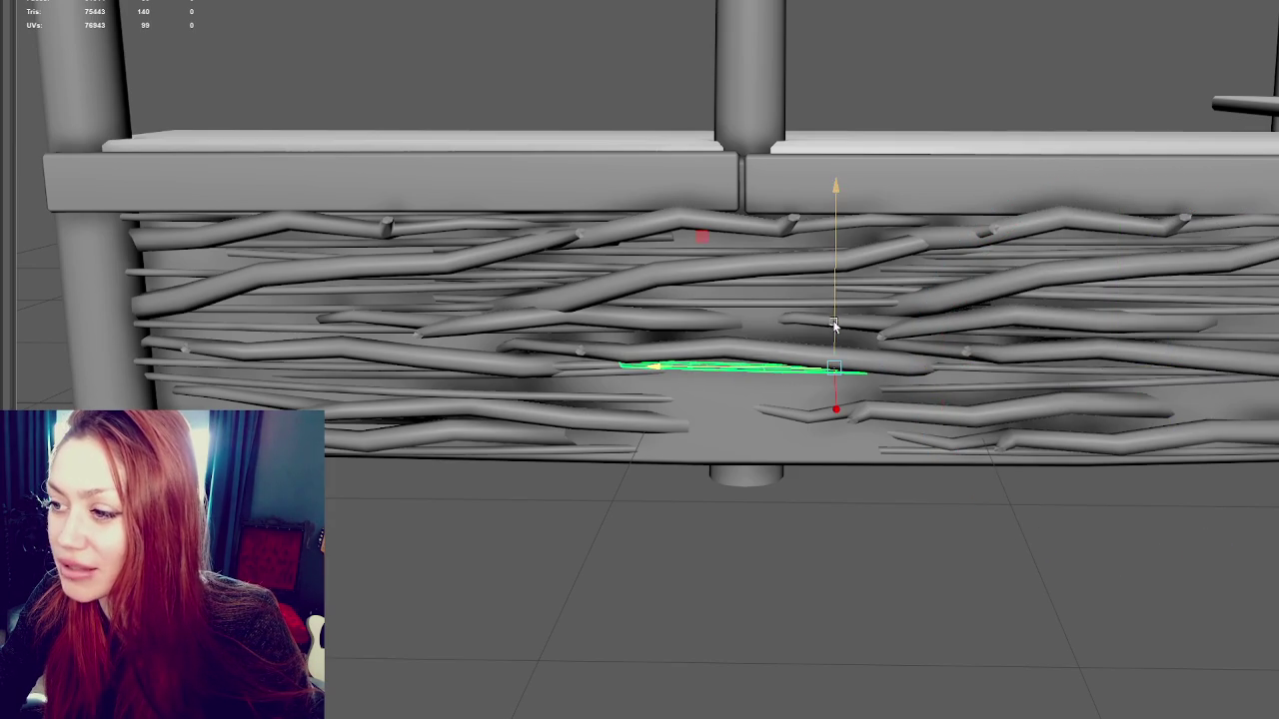
drag(835, 317, 836, 288)
drag(786, 339, 714, 336)
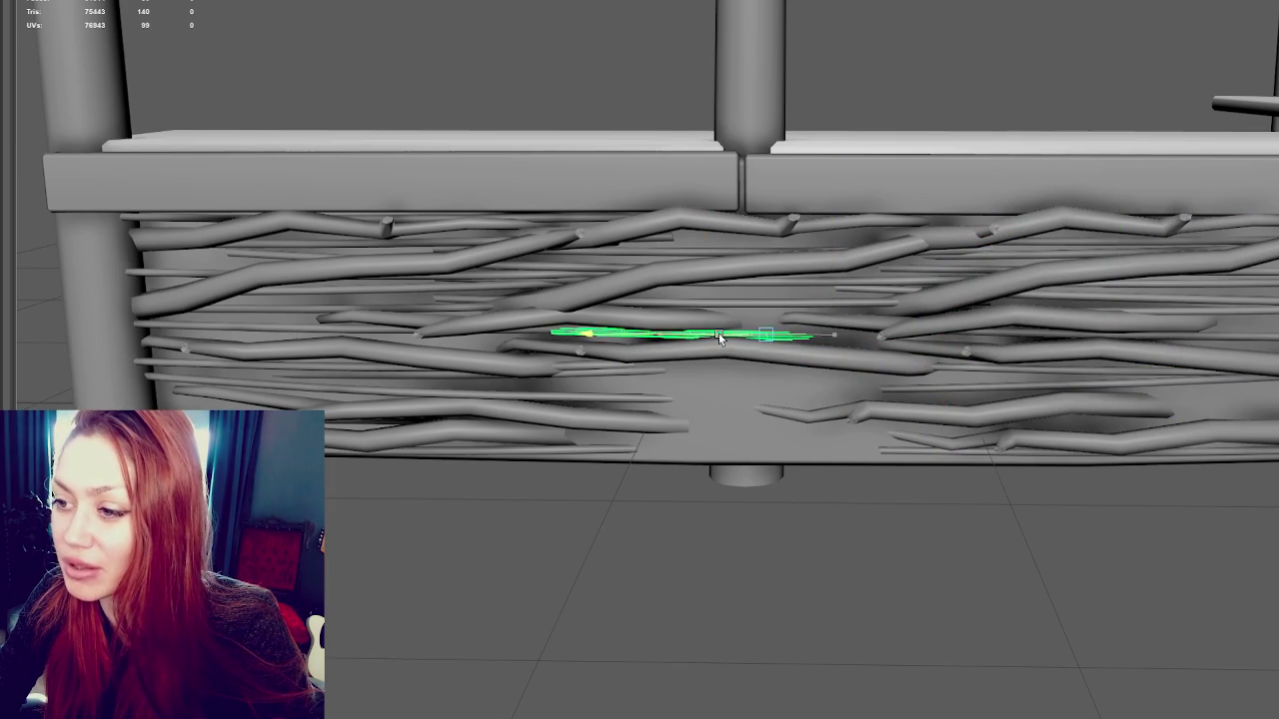
Rotate the twig slightly around its vertical axis and lift it a bit
key(e)
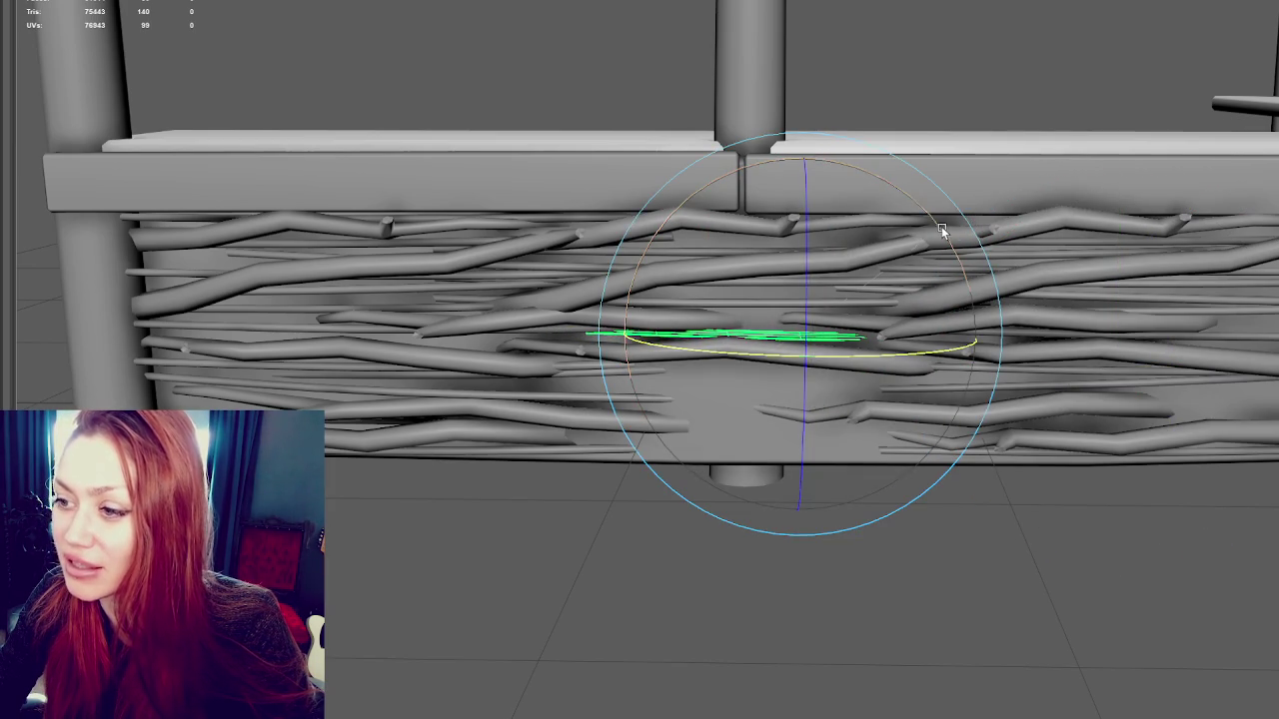
drag(941, 229, 935, 229)
drag(888, 355, 882, 354)
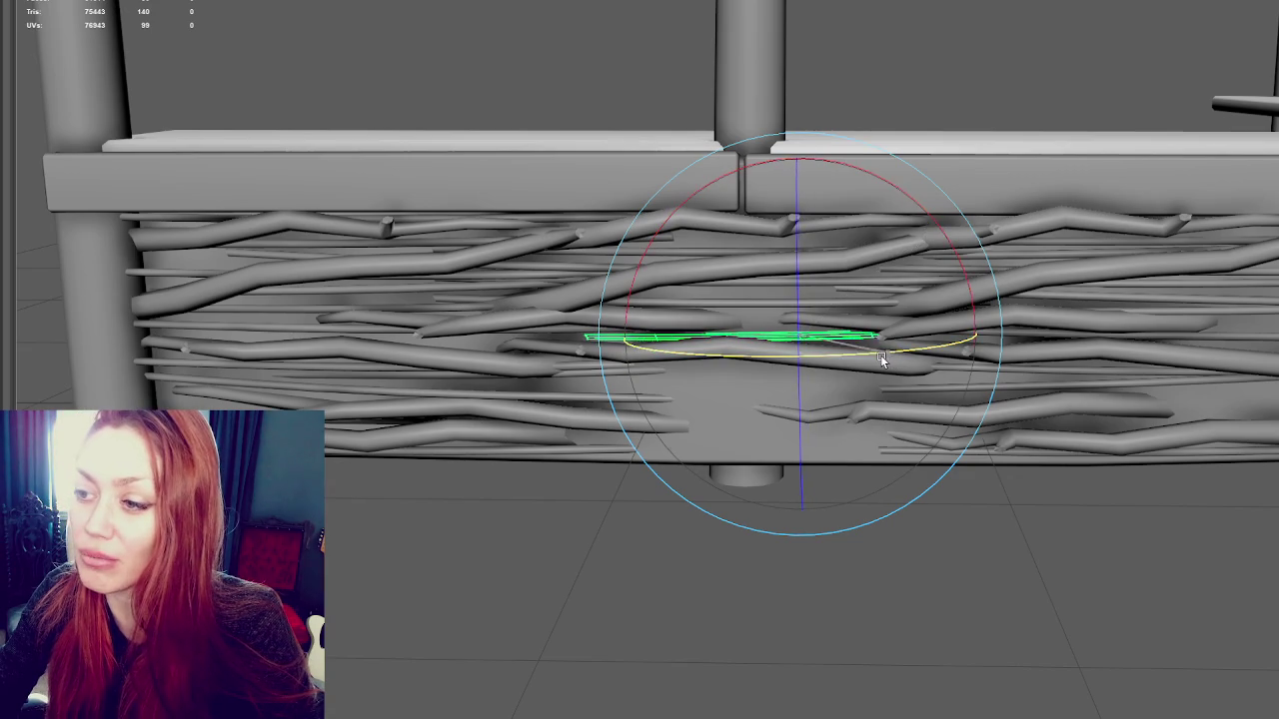
key(w)
drag(797, 298, 804, 249)
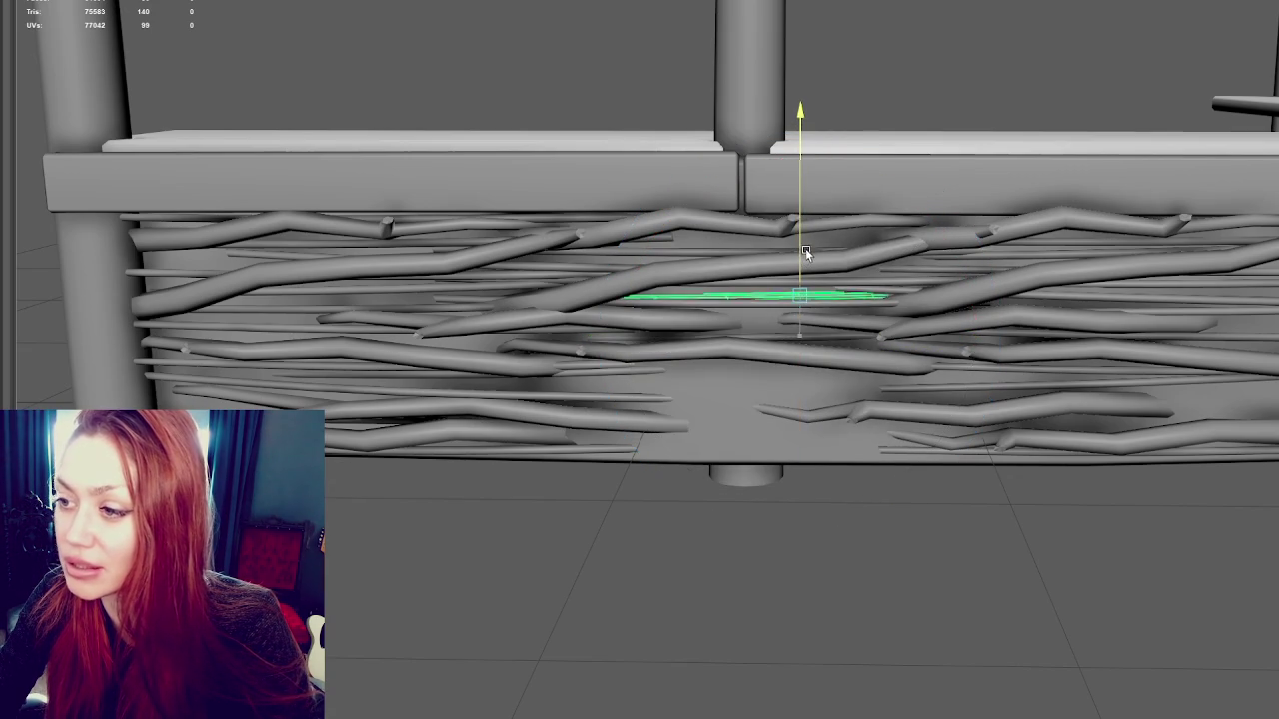
key(e)
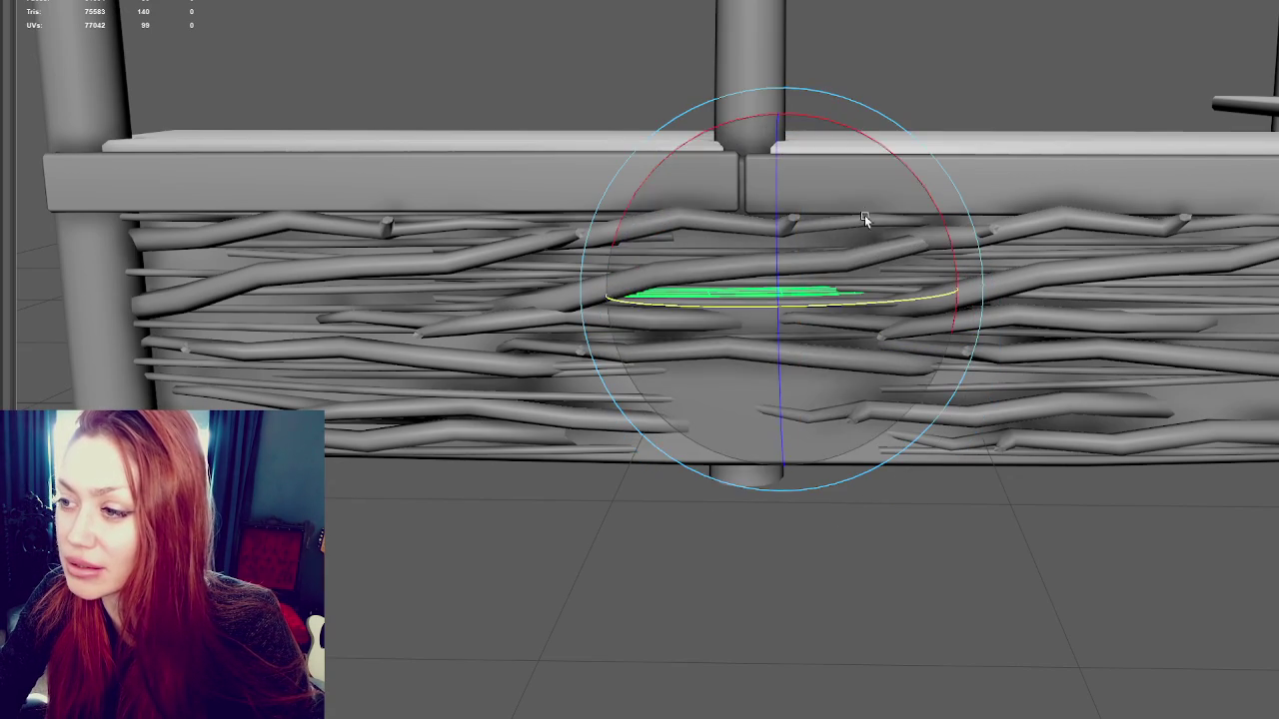
key(r)
Duplicate the twig, lift the copy higher, slide it right and lengthen it slightly
key(ctrl+d)
key(w)
drag(785, 291, 786, 218)
middle_drag(708, 231, 822, 253)
key(e)
key(r)
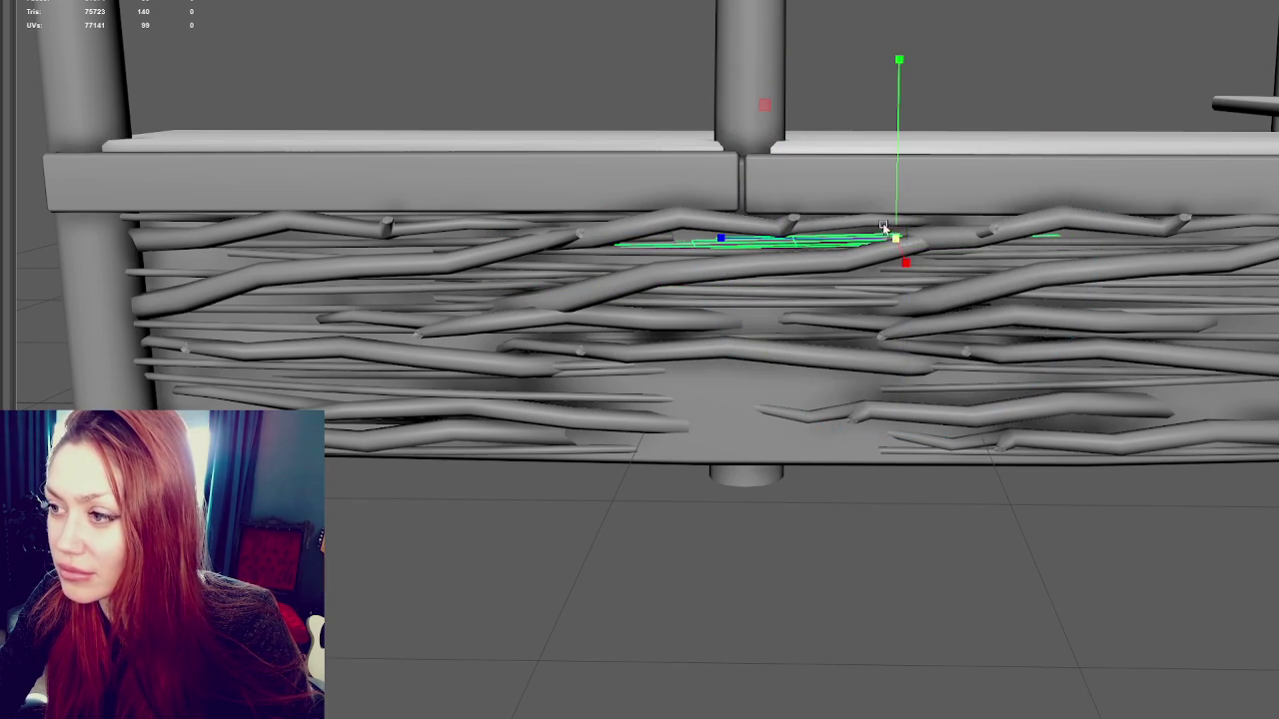
drag(899, 239, 913, 237)
key(q)
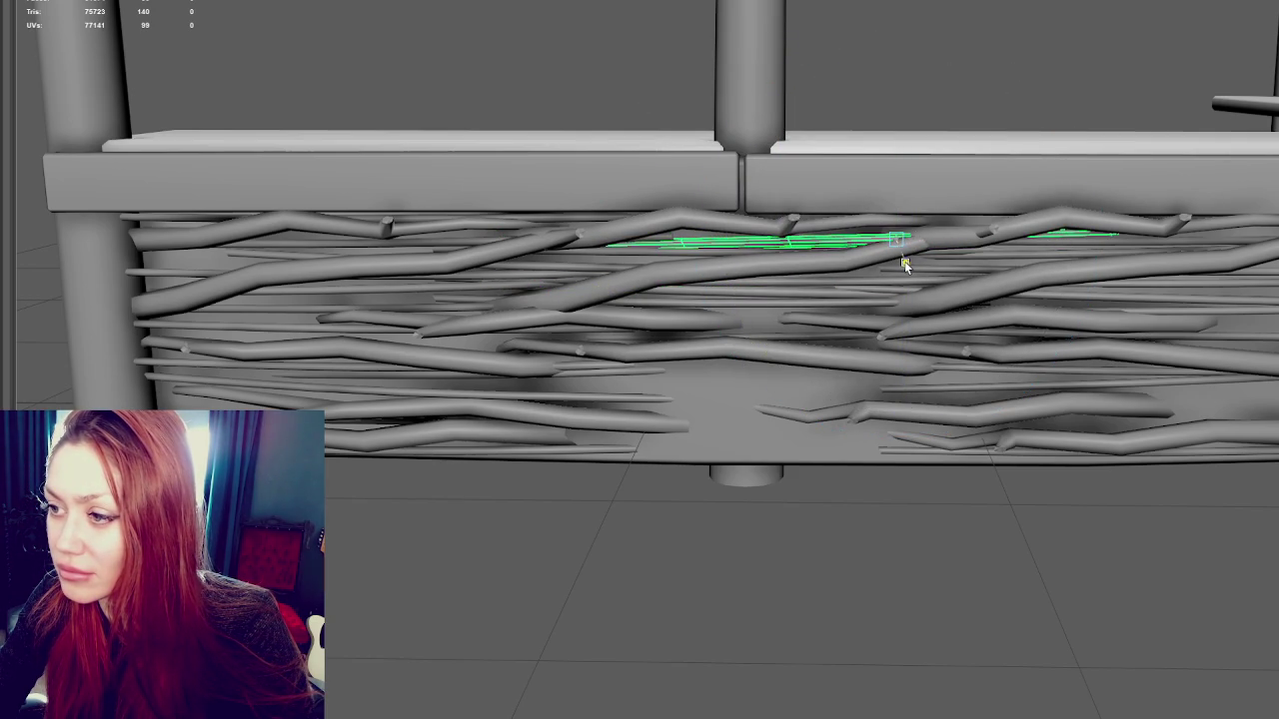
Add more copies, dropping one low near the centre, tilting it and shifting it left
key(ctrl+d)
mouse_move(900, 215)
mouse_down()
mouse_move(894, 430)
mouse_move(902, 345)
mouse_move(1005, 334)
mouse_up()
key(ctrl+d)
key(e)
key(ctrl+d)
key(w)
key(e)
key(w)
mouse_move(667, 400)
mouse_down()
mouse_move(776, 355)
mouse_move(784, 406)
mouse_up()
key(ctrl+d)
Tilt the twig copy near the counter bottom and raise the selected twig higher in the weave
key(e)
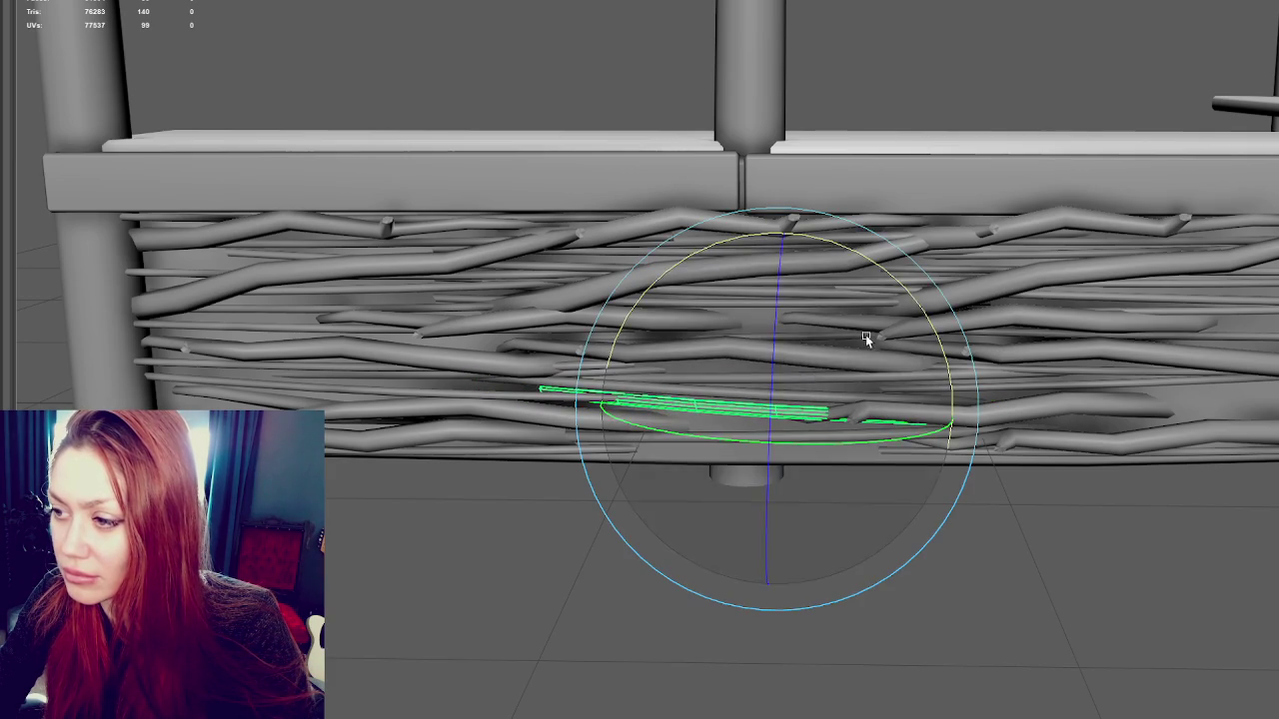
drag(848, 348, 898, 297)
key(w)
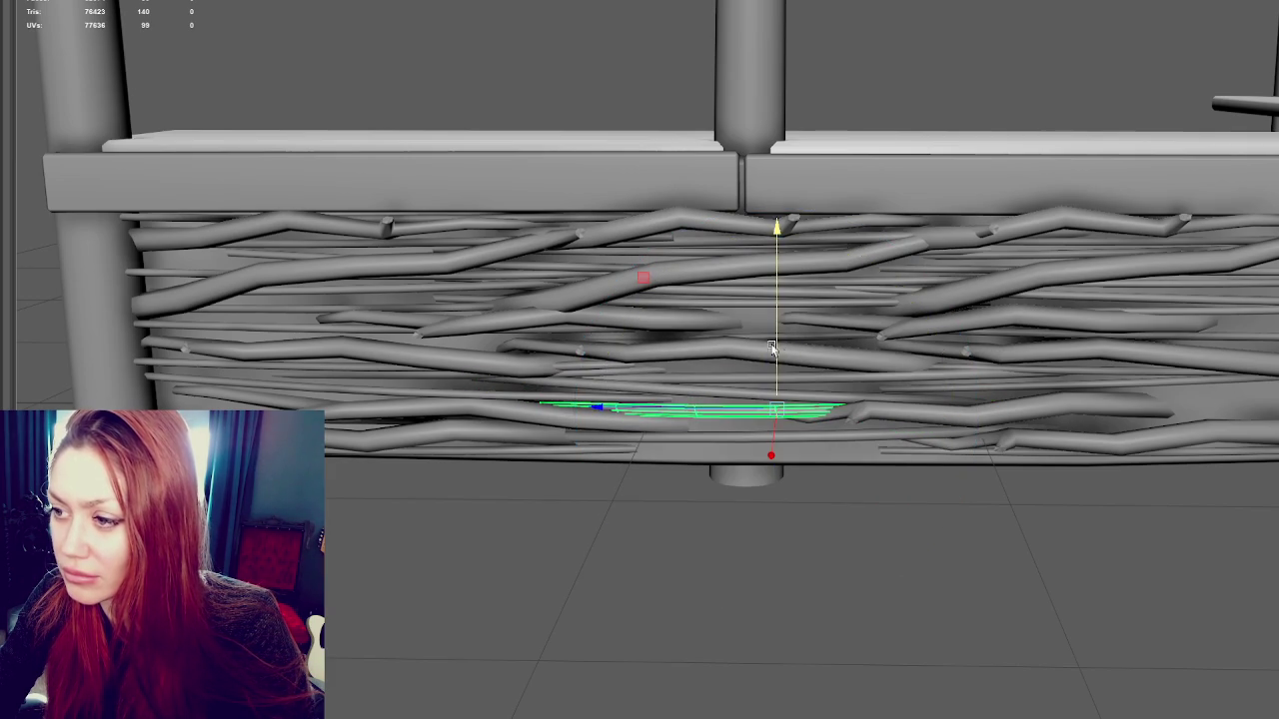
drag(768, 345, 798, 258)
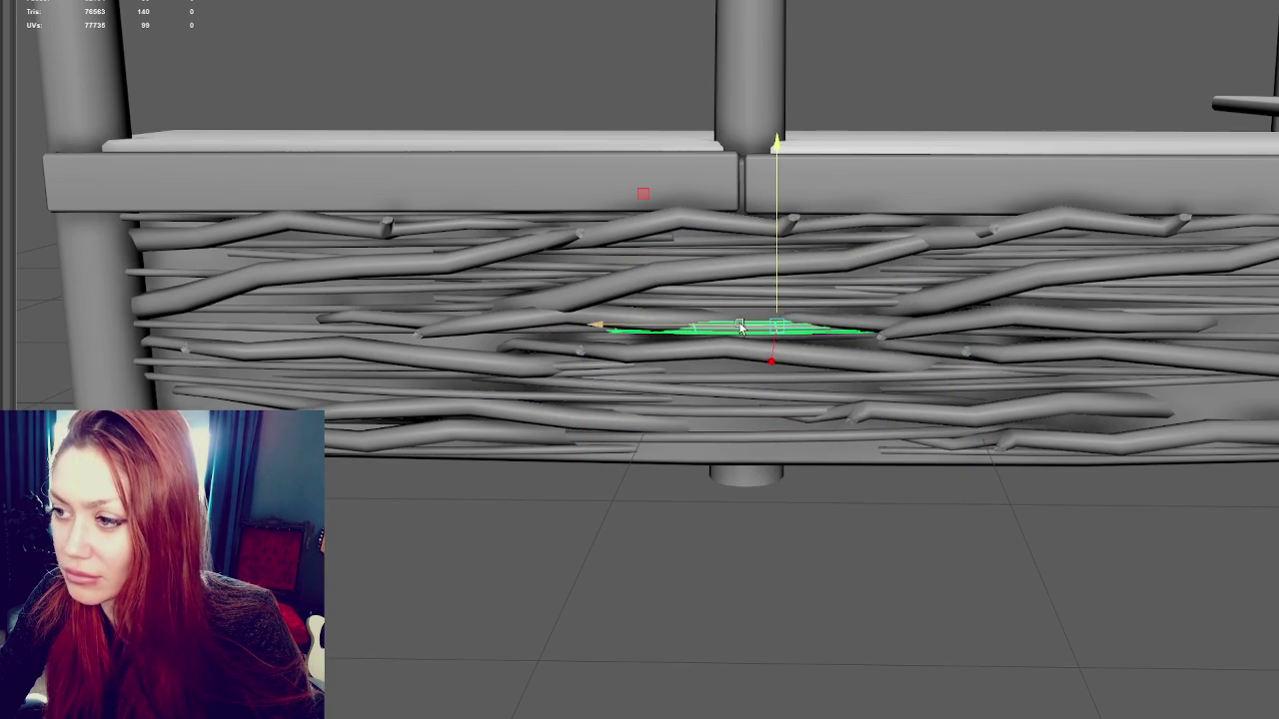
Lift a twig on the left side upward and fine-tune its height in the fence
click(330, 324)
drag(359, 289, 380, 223)
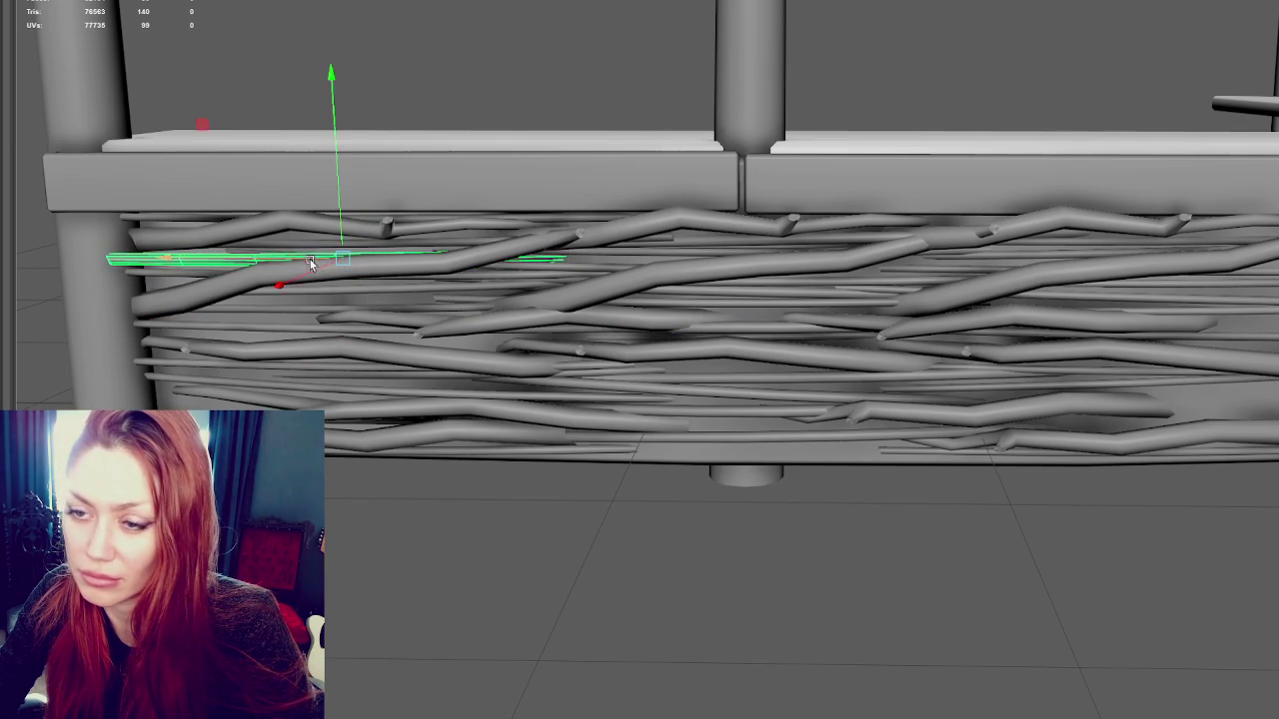
drag(317, 255, 325, 275)
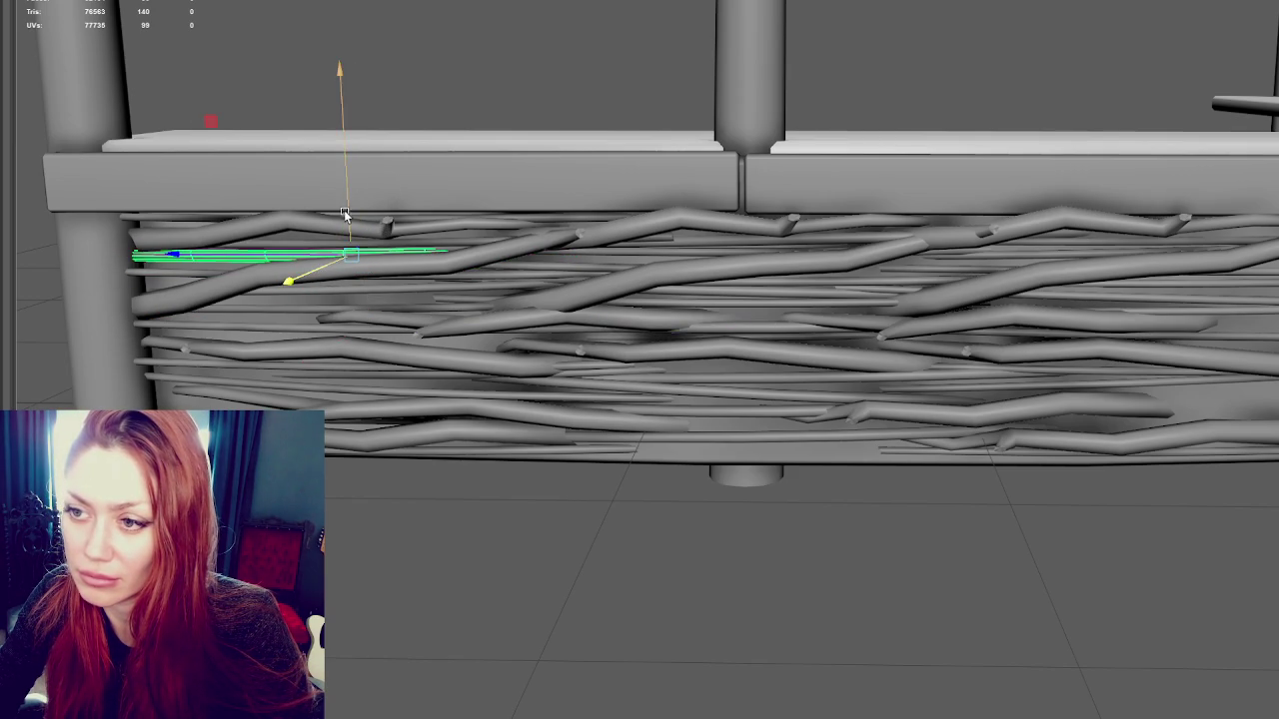
mouse_move(340, 225)
mouse_down()
mouse_move(350, 215)
mouse_move(349, 354)
mouse_up()
Slide the right-edge twig left into a gap, then duplicate it and raise the copy
click(1249, 412)
mouse_move(1267, 468)
mouse_down()
mouse_move(1062, 456)
mouse_move(1127, 452)
mouse_up()
drag(1185, 374, 1189, 282)
key(e)
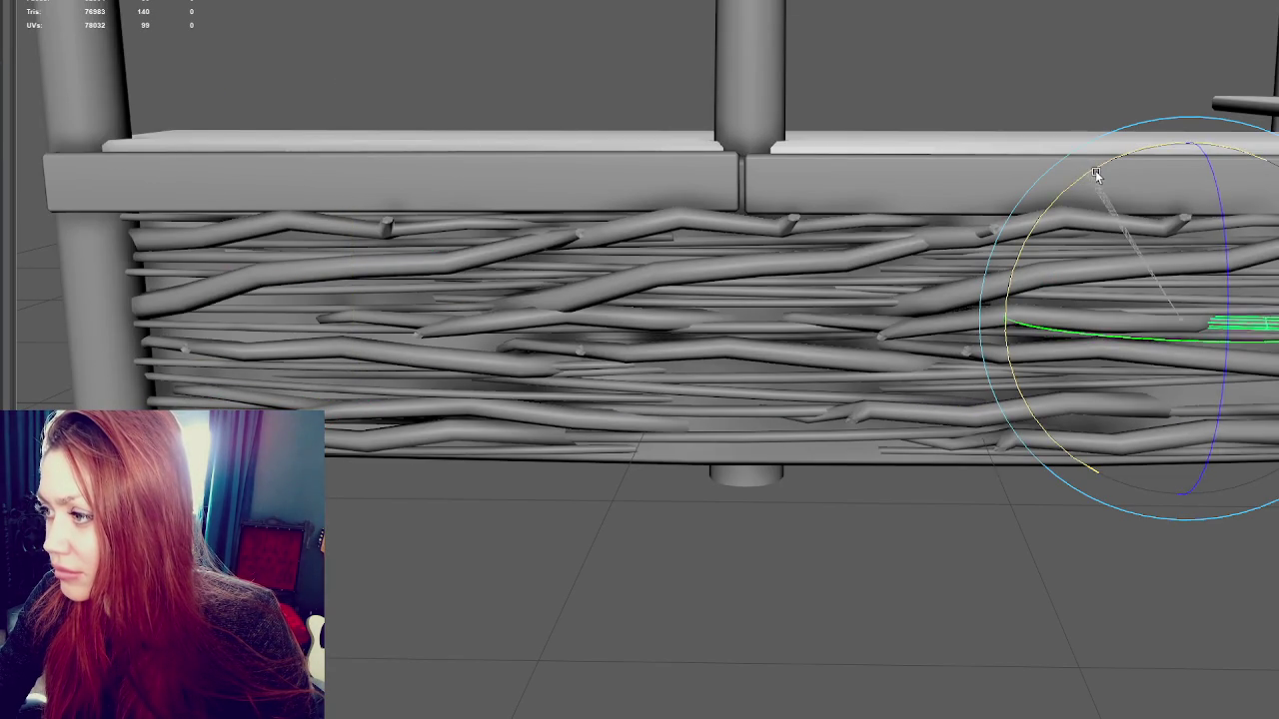
key(ctrl+d)
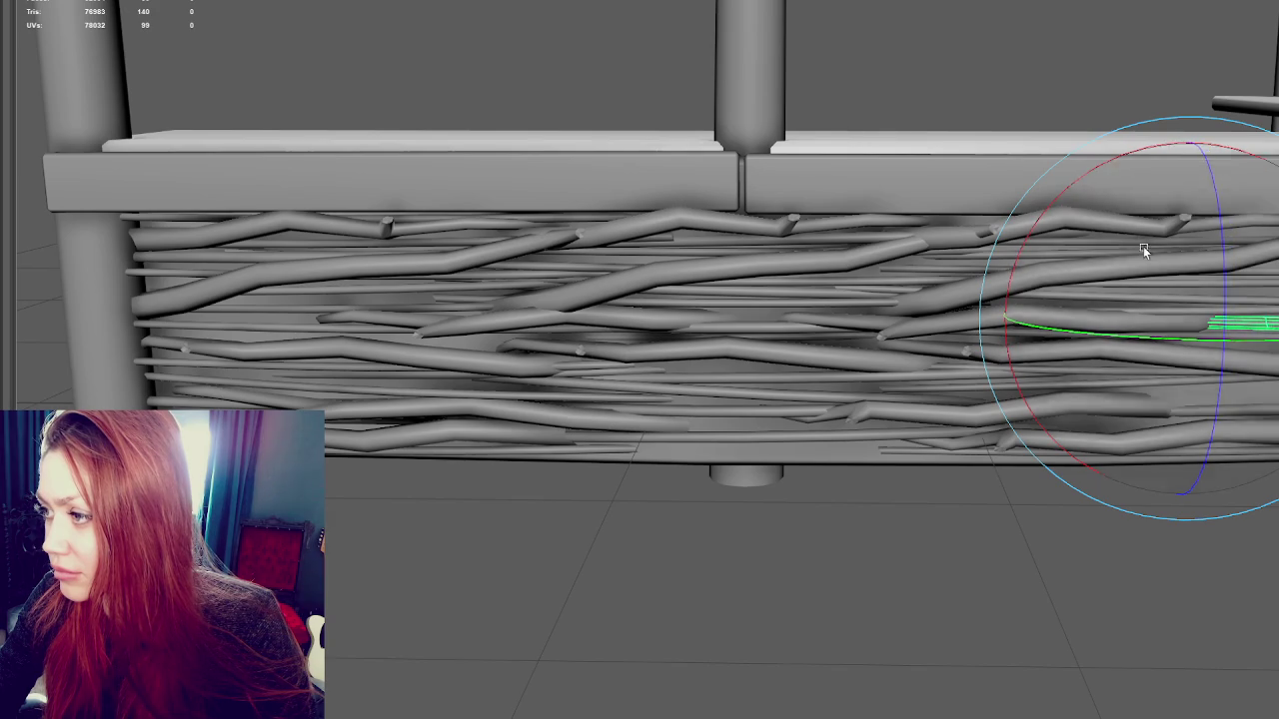
key(w)
drag(1184, 286, 1189, 222)
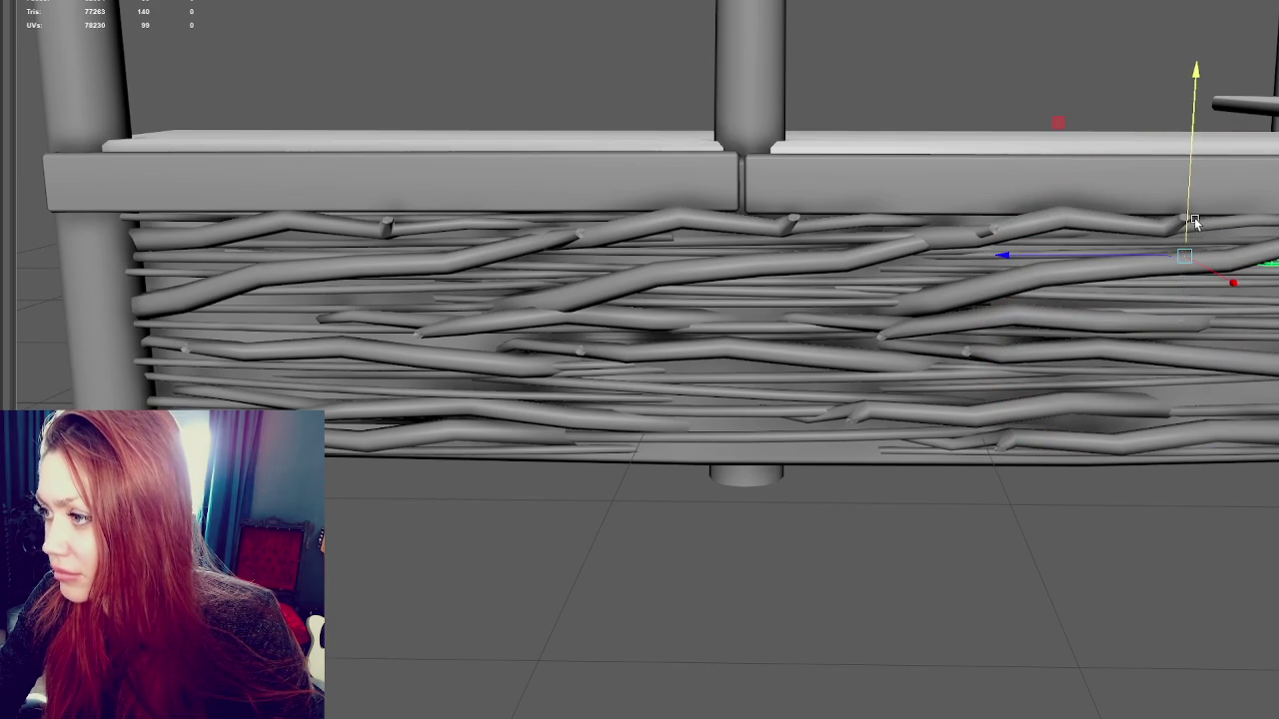
Duplicate the twig twice more and lay a copy flat along the bottom twigs
key(ctrl+d)
drag(1189, 332, 1184, 380)
key(ctrl+d)
mouse_move(1127, 428)
mouse_down()
mouse_move(816, 442)
mouse_move(814, 455)
mouse_move(817, 405)
mouse_move(813, 424)
mouse_up()
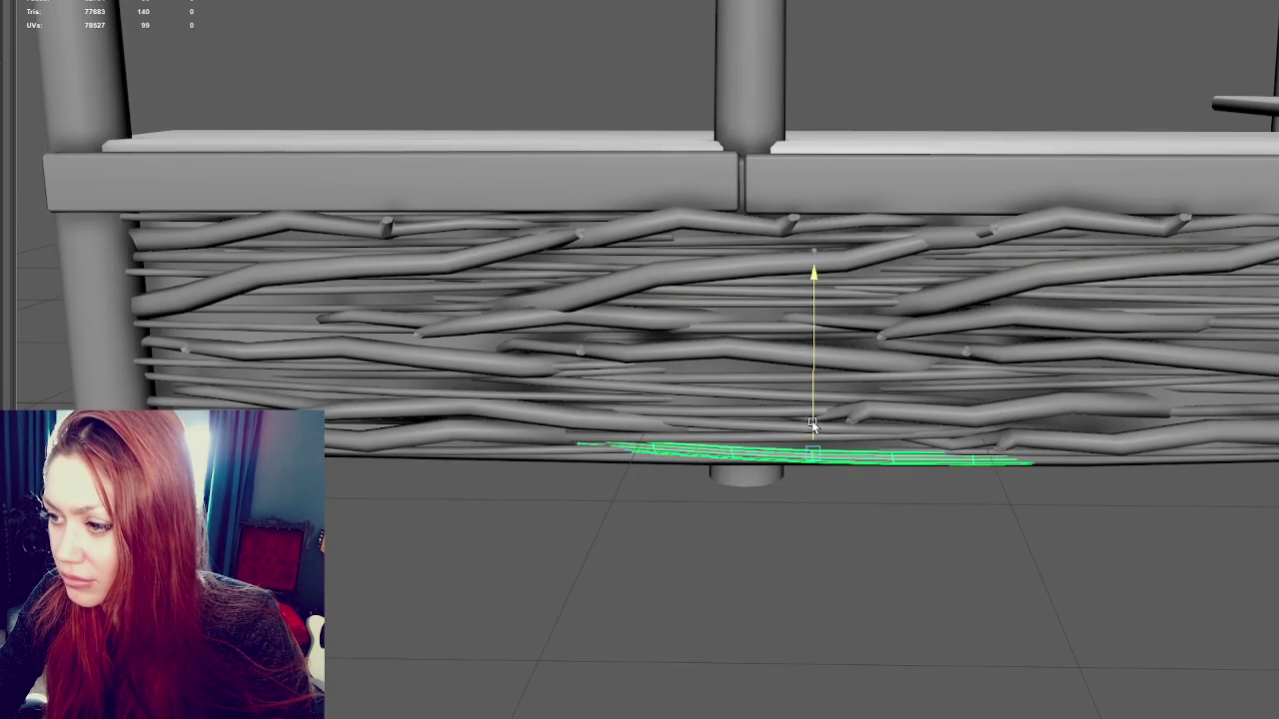
key(e)
mouse_move(765, 488)
mouse_down()
mouse_move(866, 399)
mouse_move(863, 412)
mouse_up()
key(w)
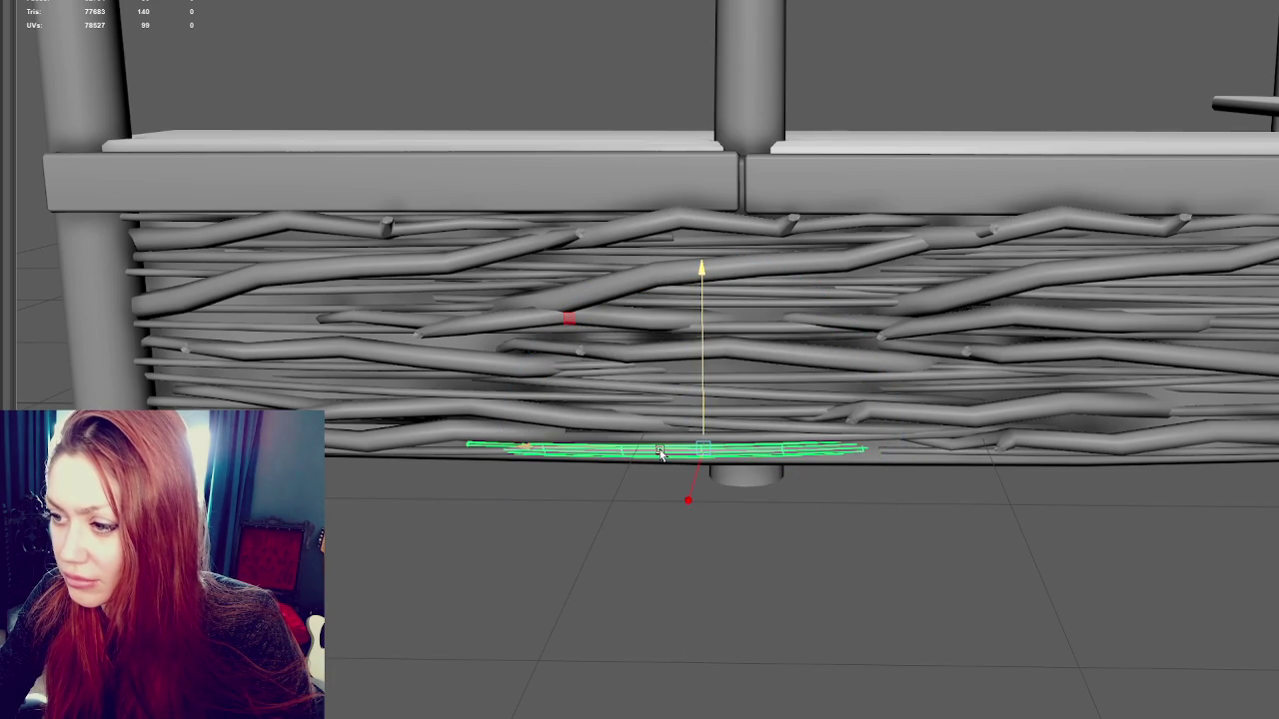
drag(659, 452, 740, 459)
Orbit to view the fence from the side and select another twig
scroll(738, 460, down, 5)
mouse_move(771, 366)
alt+mouse_down()
mouse_move(939, 194)
mouse_move(919, 190)
mouse_move(841, 259)
alt+mouse_up()
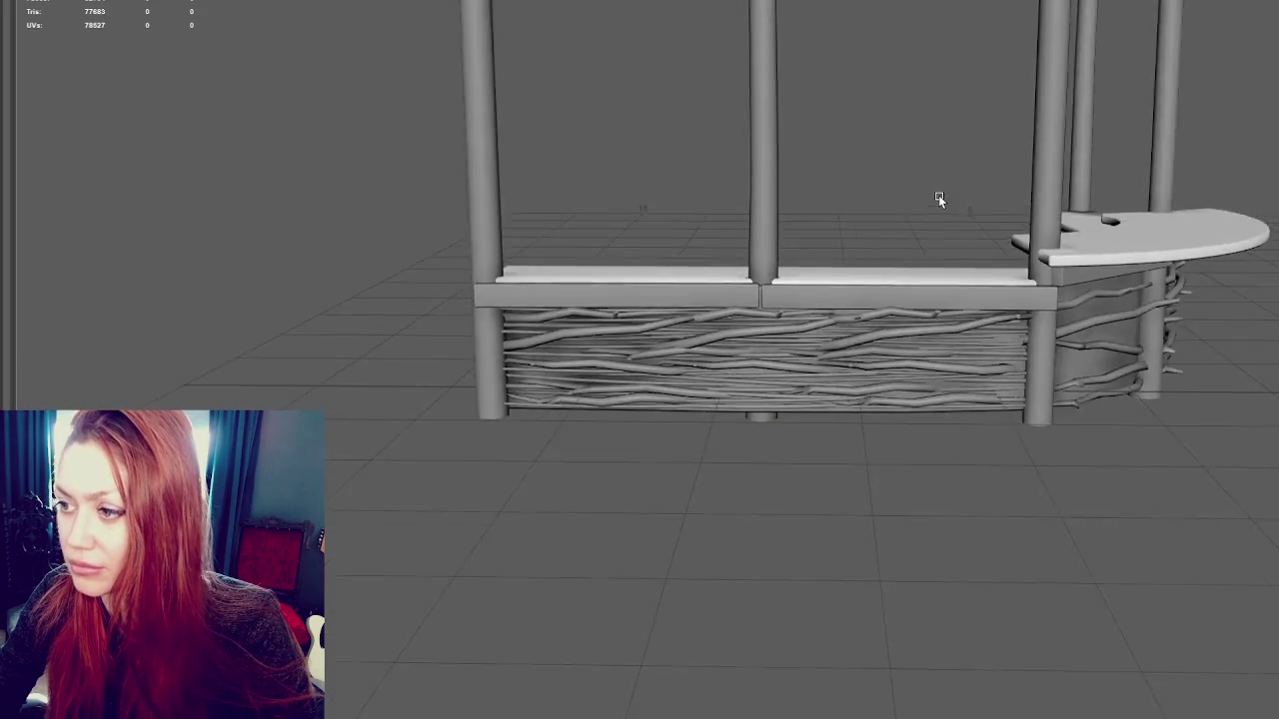
scroll(749, 389, up, 2)
click(750, 389)
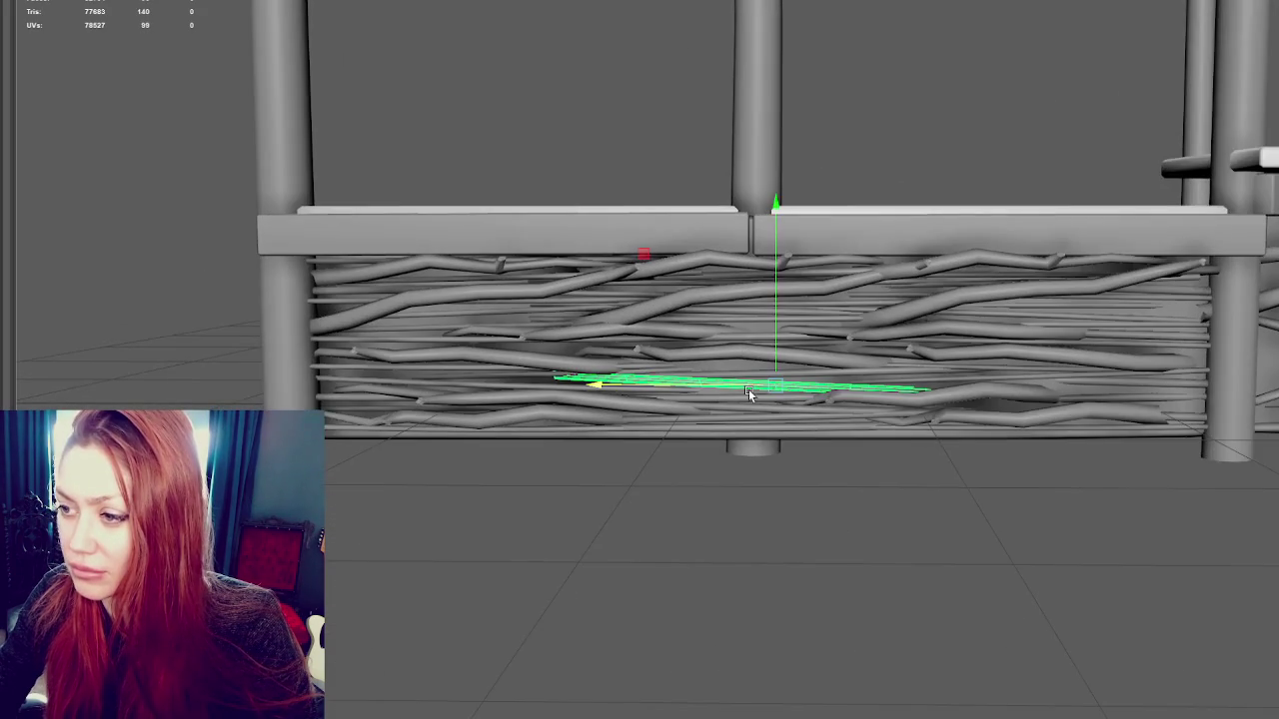
Pull the twig out onto the floor in front of the counter and scale it shorter
alt+drag(759, 389, 871, 499)
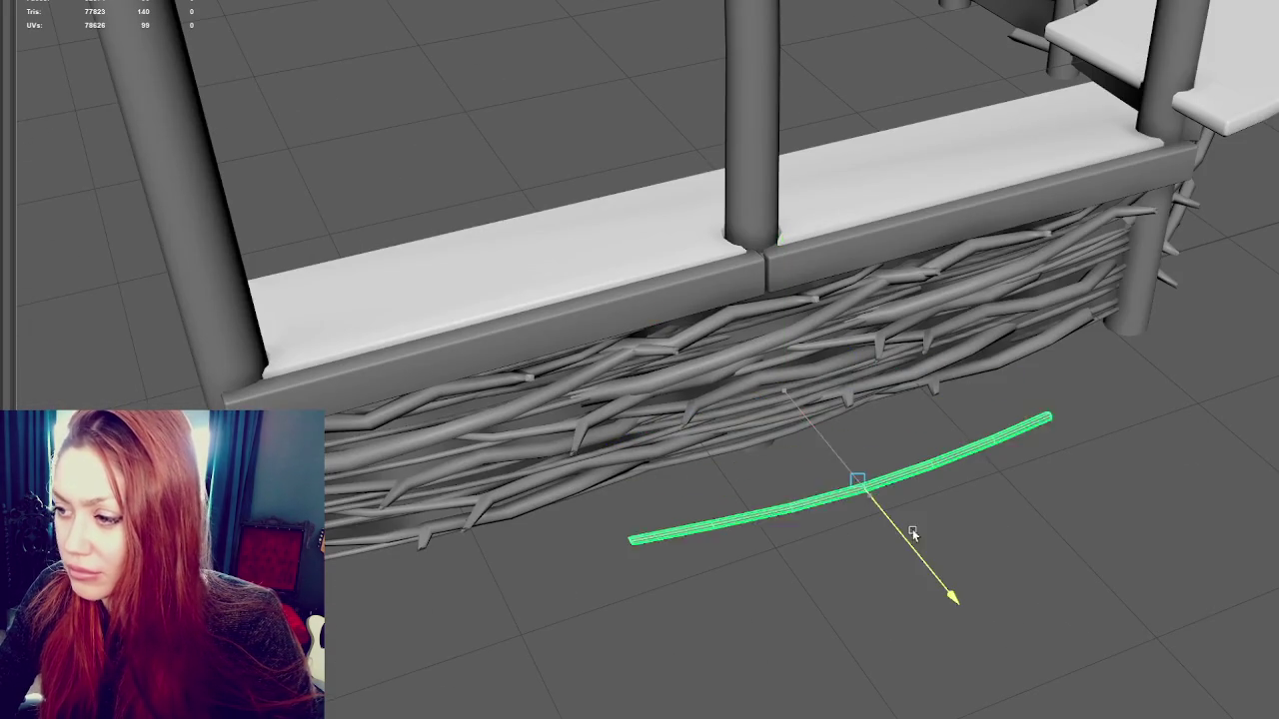
key(r)
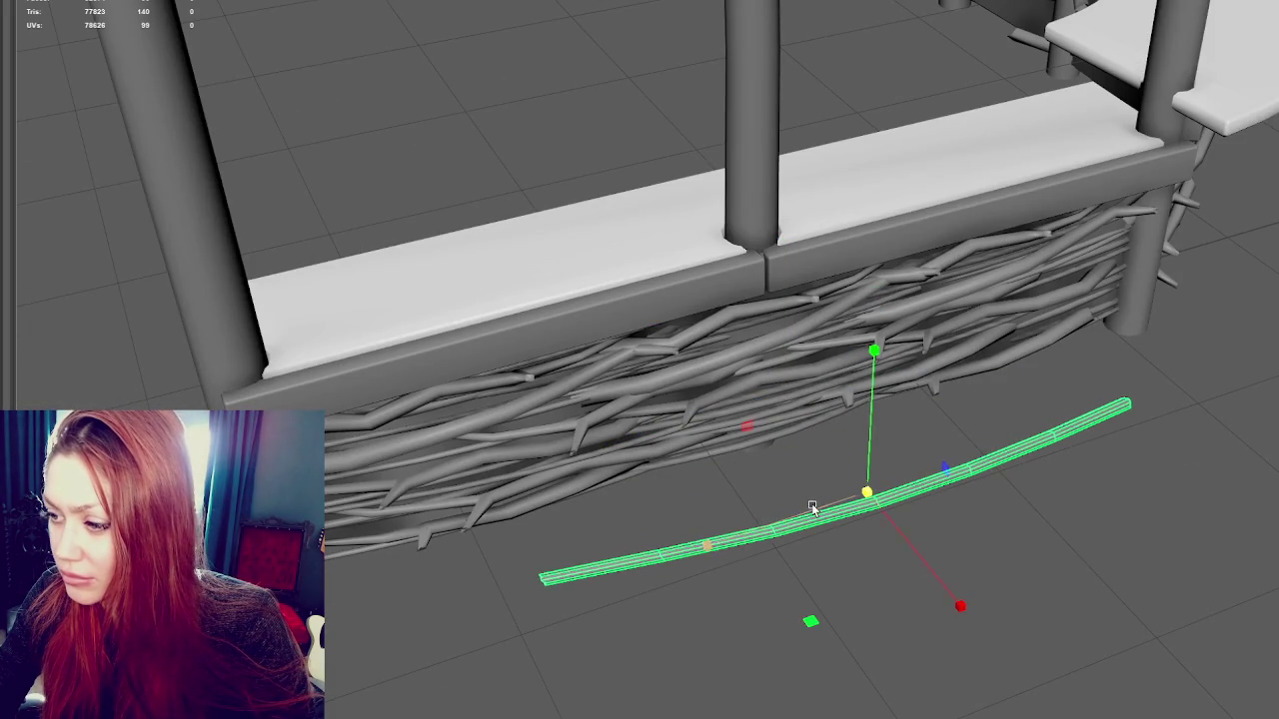
drag(706, 545, 914, 494)
Switch the twig to vertex editing and select a ring of edges on it
right_drag(1121, 397, 1071, 404)
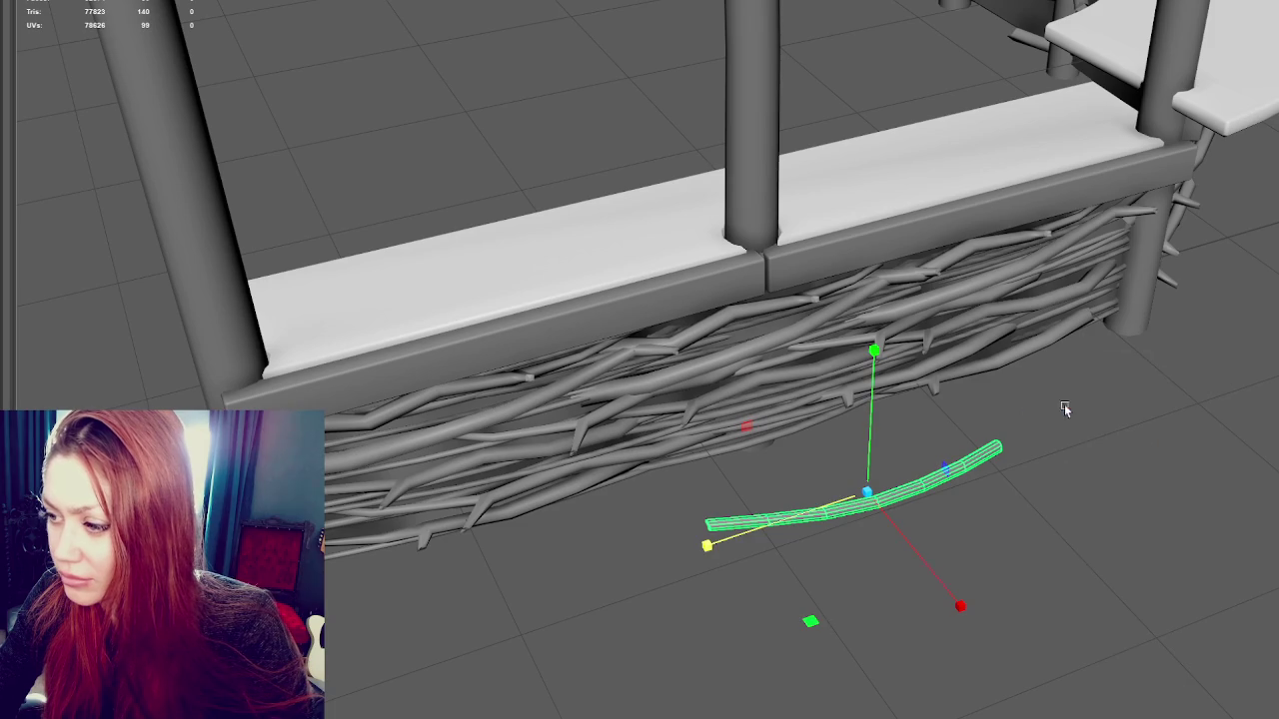
right_drag(840, 397, 697, 392)
key(e)
key(w)
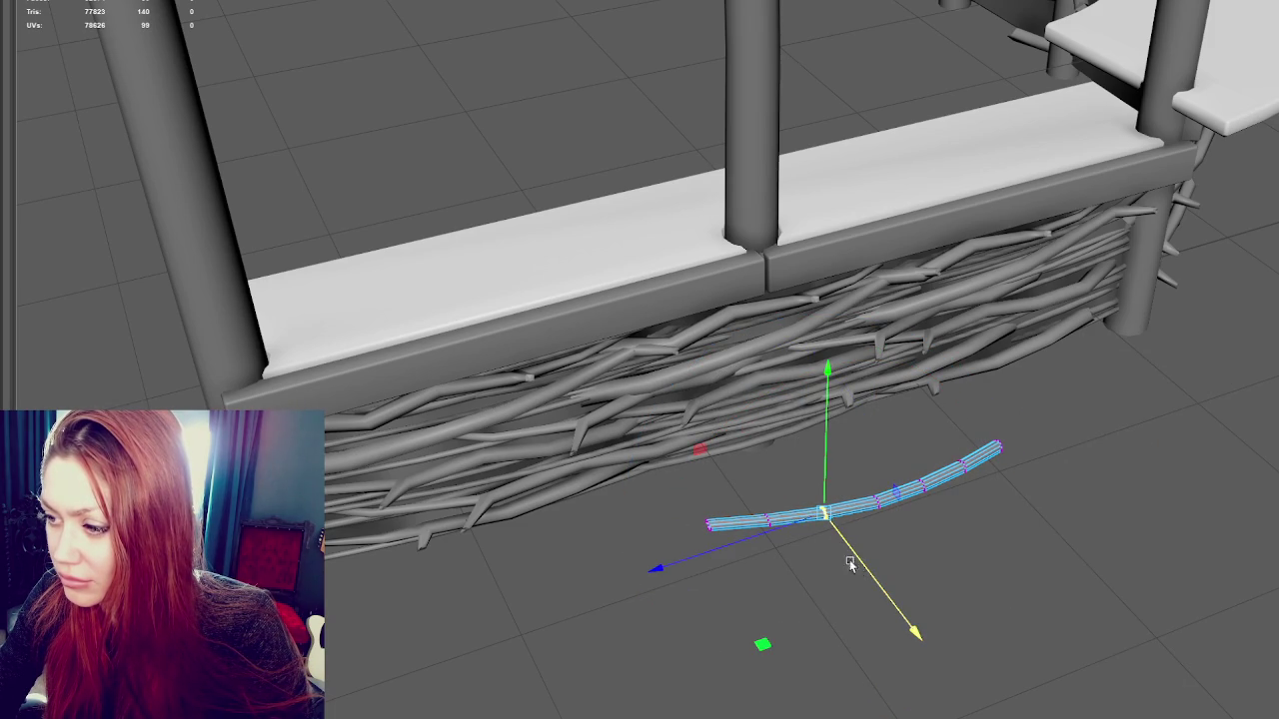
click(773, 516)
key(e)
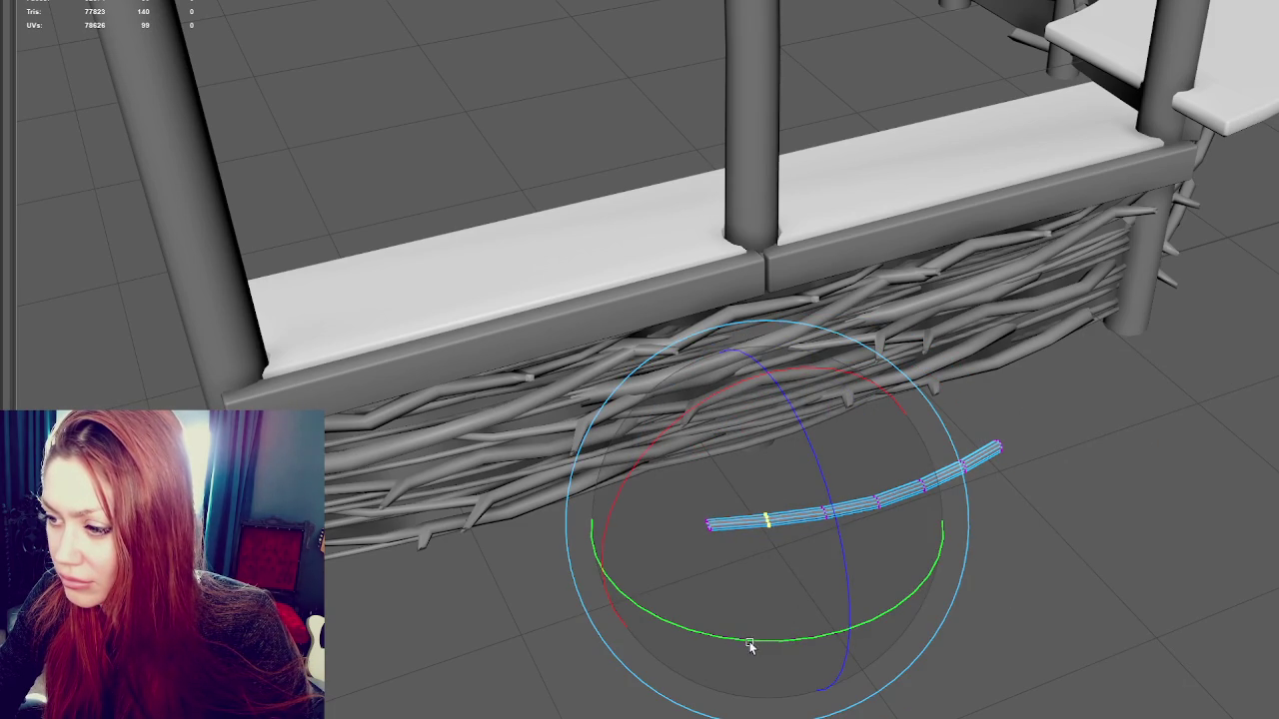
alt+drag(752, 647, 777, 614)
key(q)
Rotate and nudge the selected ring along the depth axis
key(e)
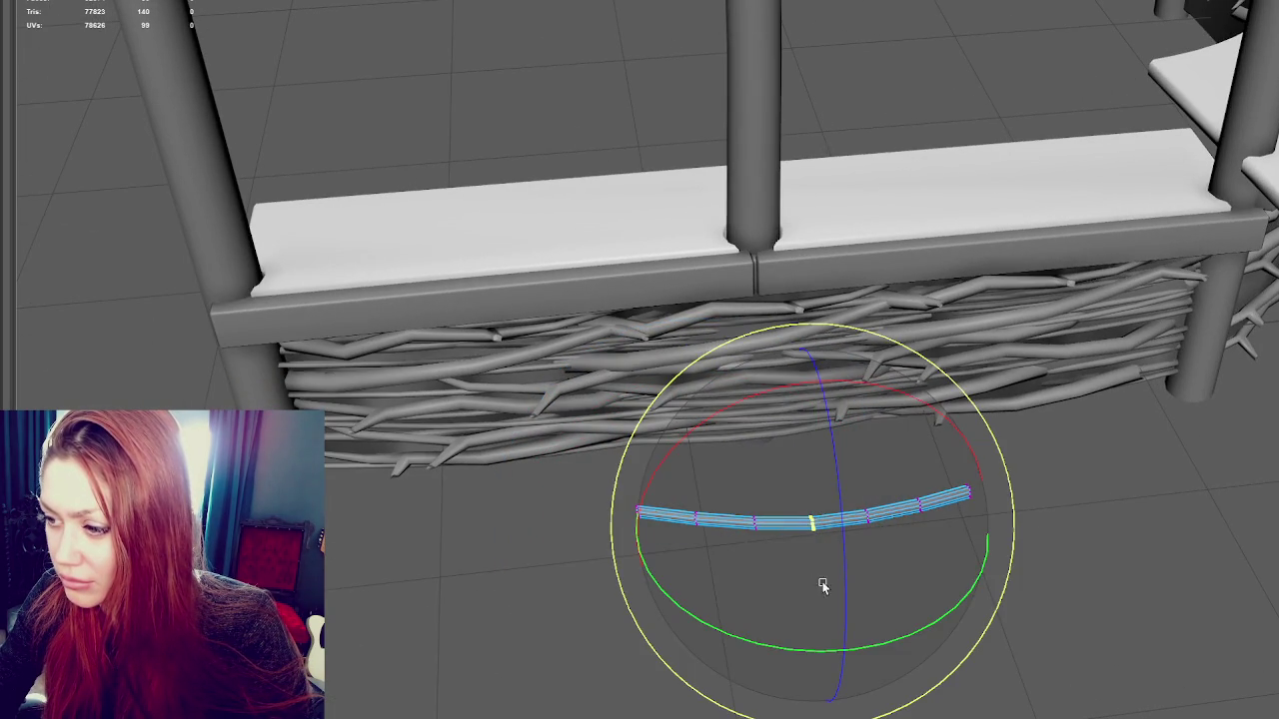
mouse_move(807, 631)
alt+mouse_down()
mouse_move(799, 614)
mouse_move(819, 623)
alt+mouse_up()
key(q)
key(e)
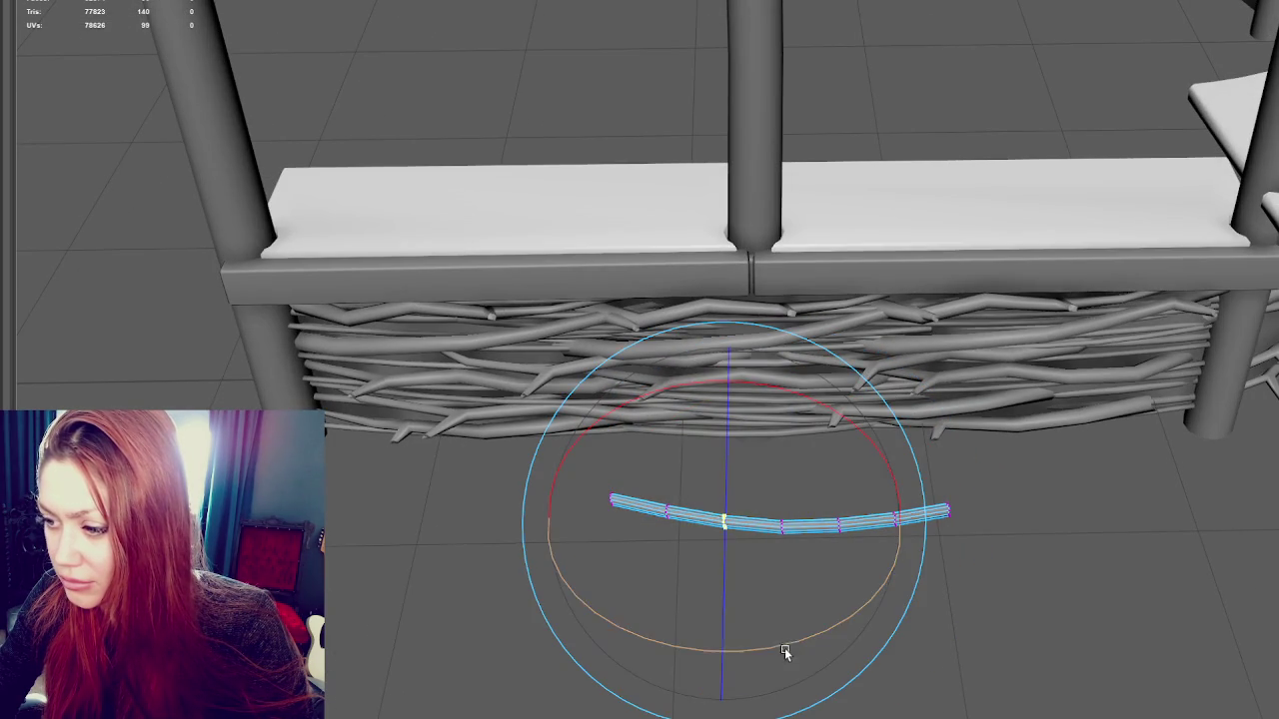
key(w)
drag(728, 608, 722, 609)
key(q)
drag(646, 561, 639, 570)
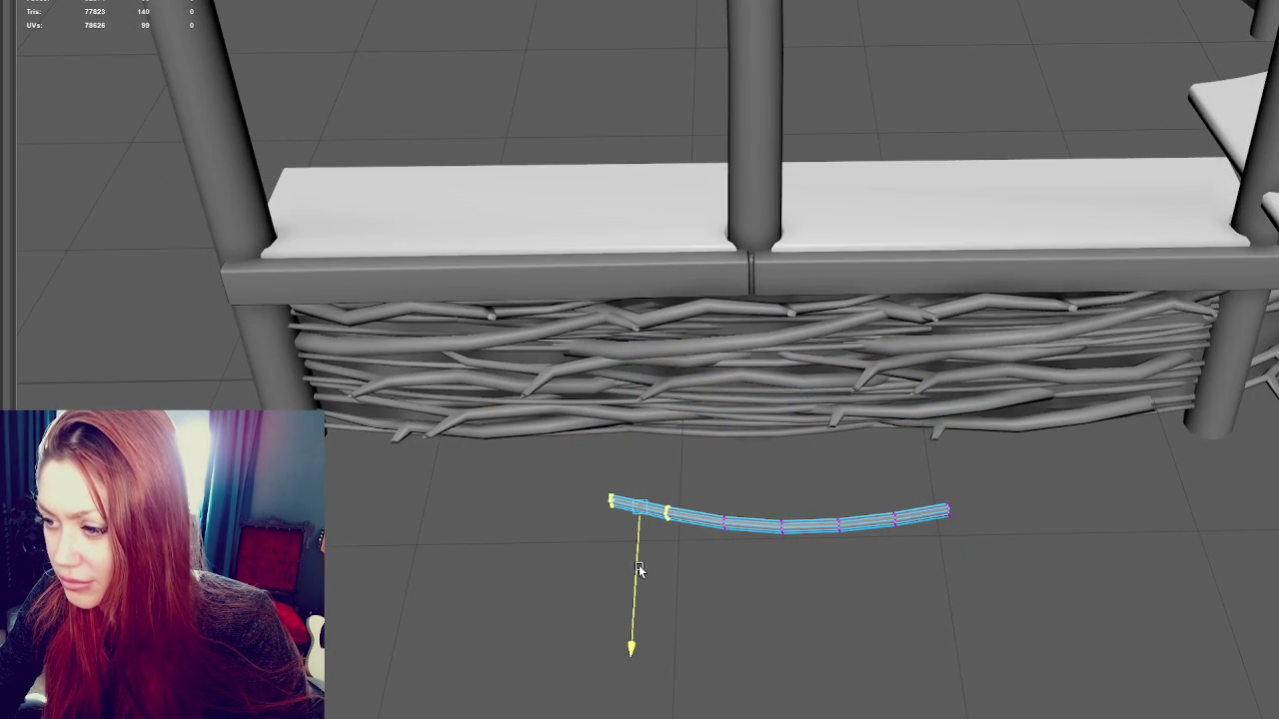
Select the vertices at the twig's right end, then return to whole-object editing
drag(882, 544, 882, 546)
key(e)
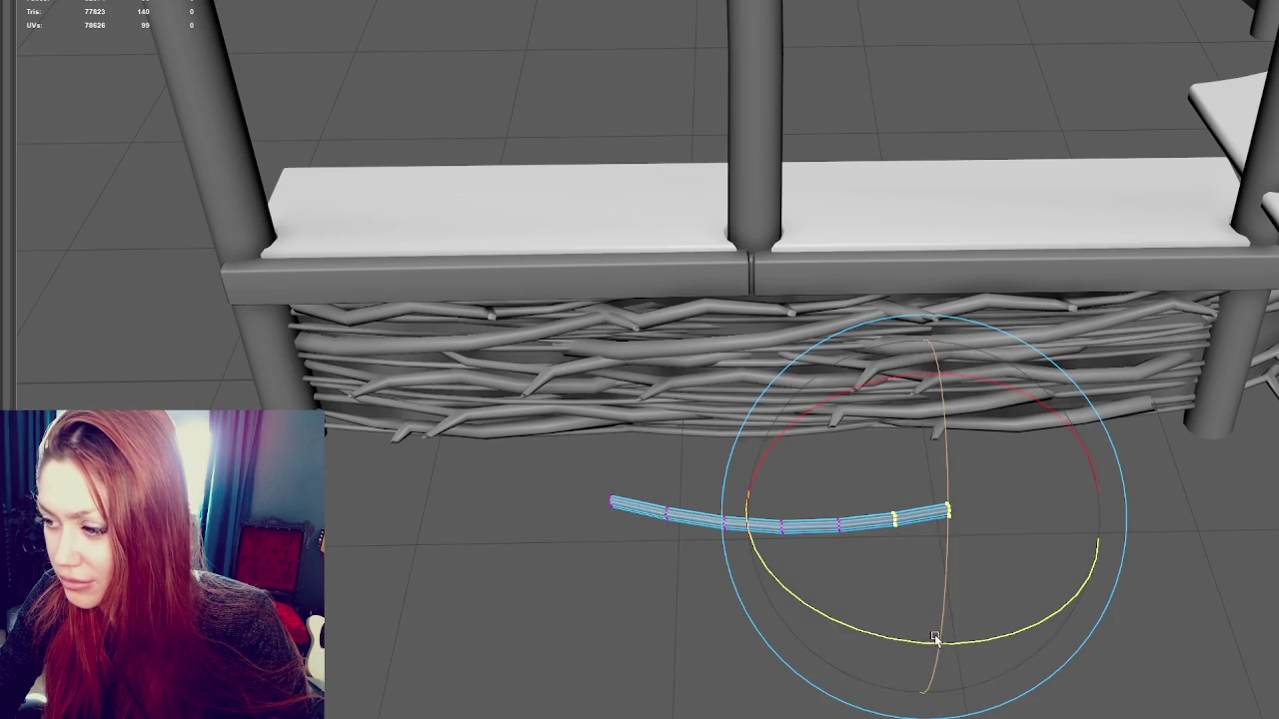
key(w)
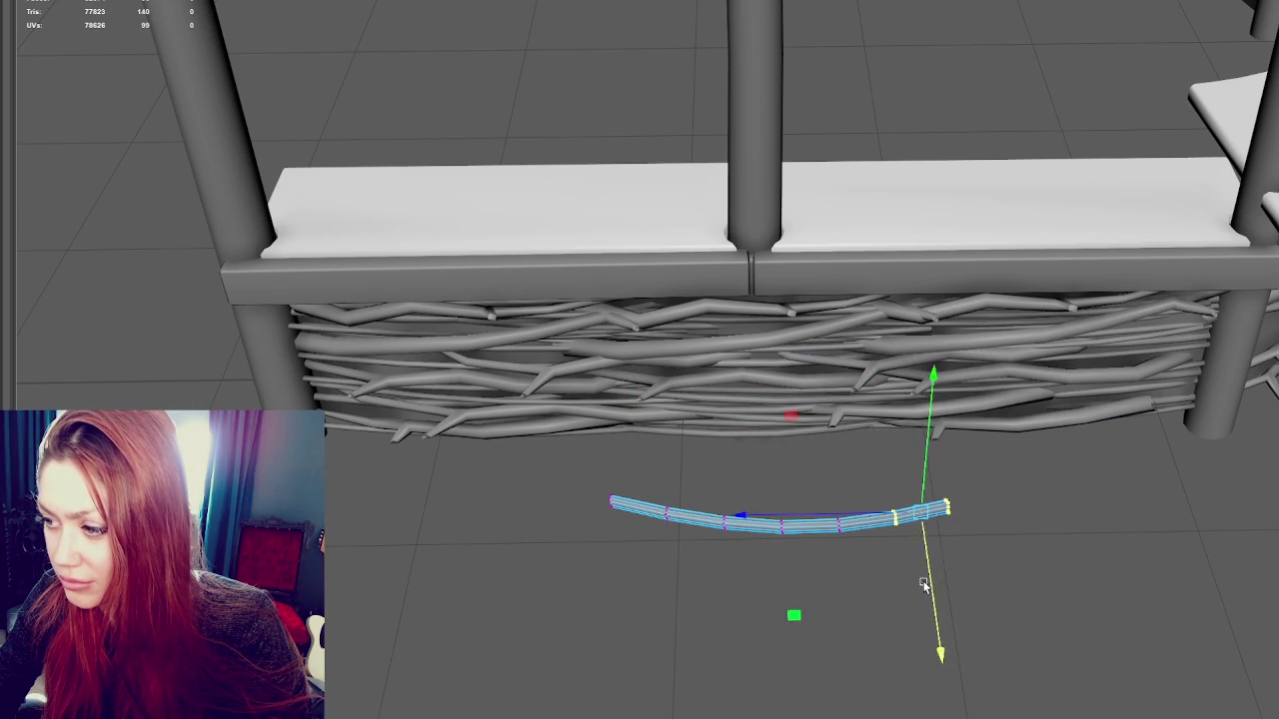
drag(945, 523, 945, 524)
key(e)
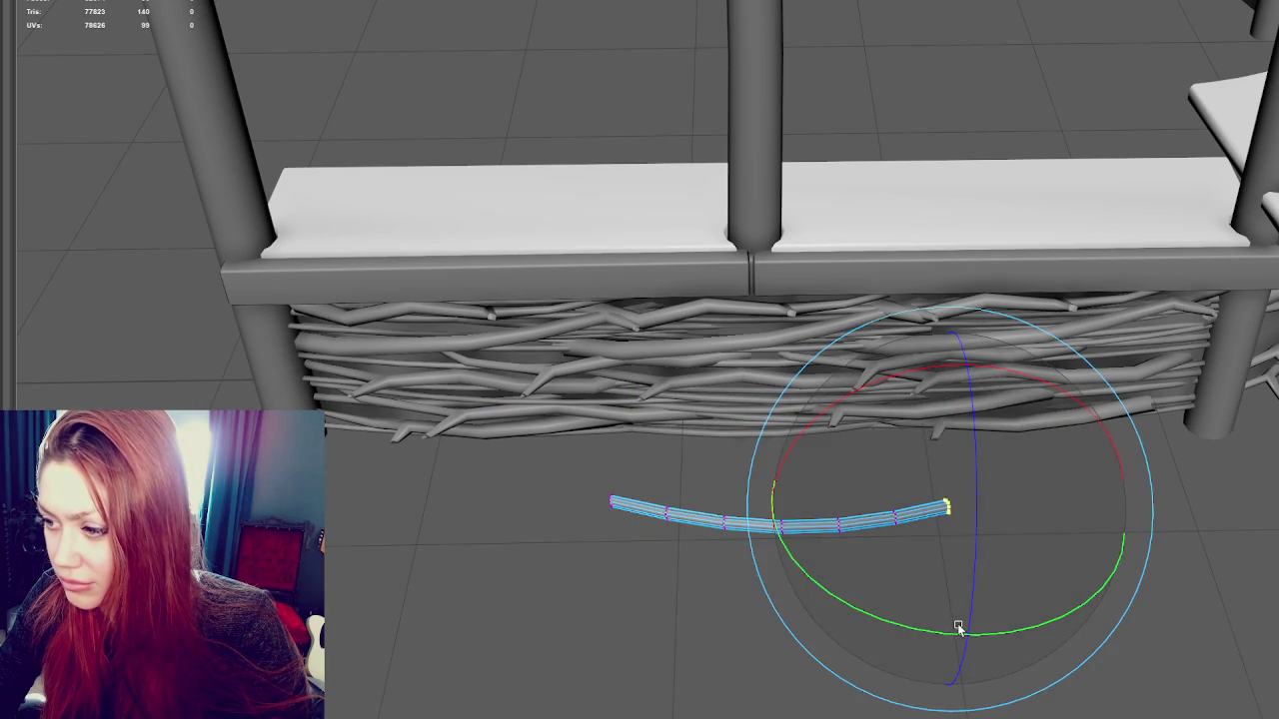
right_drag(588, 108, 665, 88)
click(784, 527)
mouse_move(785, 528)
alt+mouse_down()
mouse_move(829, 495)
mouse_move(595, 63)
mouse_move(689, 273)
alt+mouse_up()
With soft selection on, pull the twig's left end and middle down to bend it
right_click(596, 91)
click(529, 91)
key(b)
drag(600, 310, 599, 341)
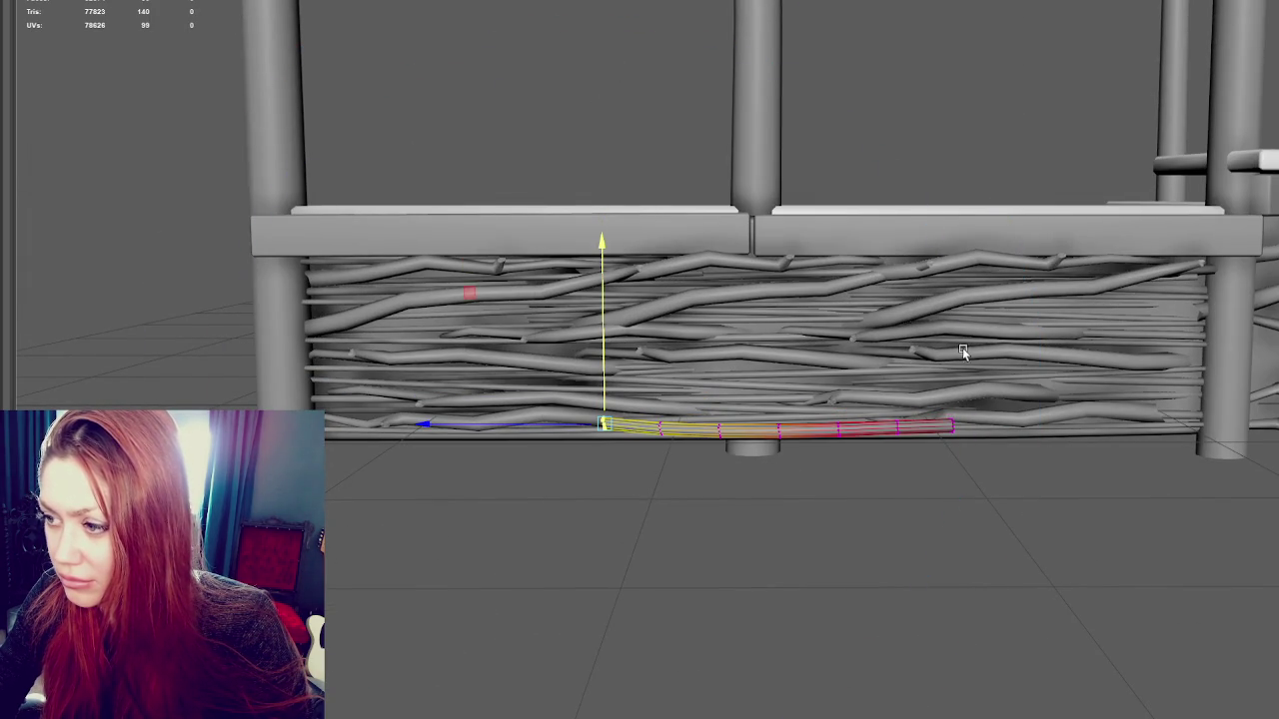
click(782, 426)
click(789, 420)
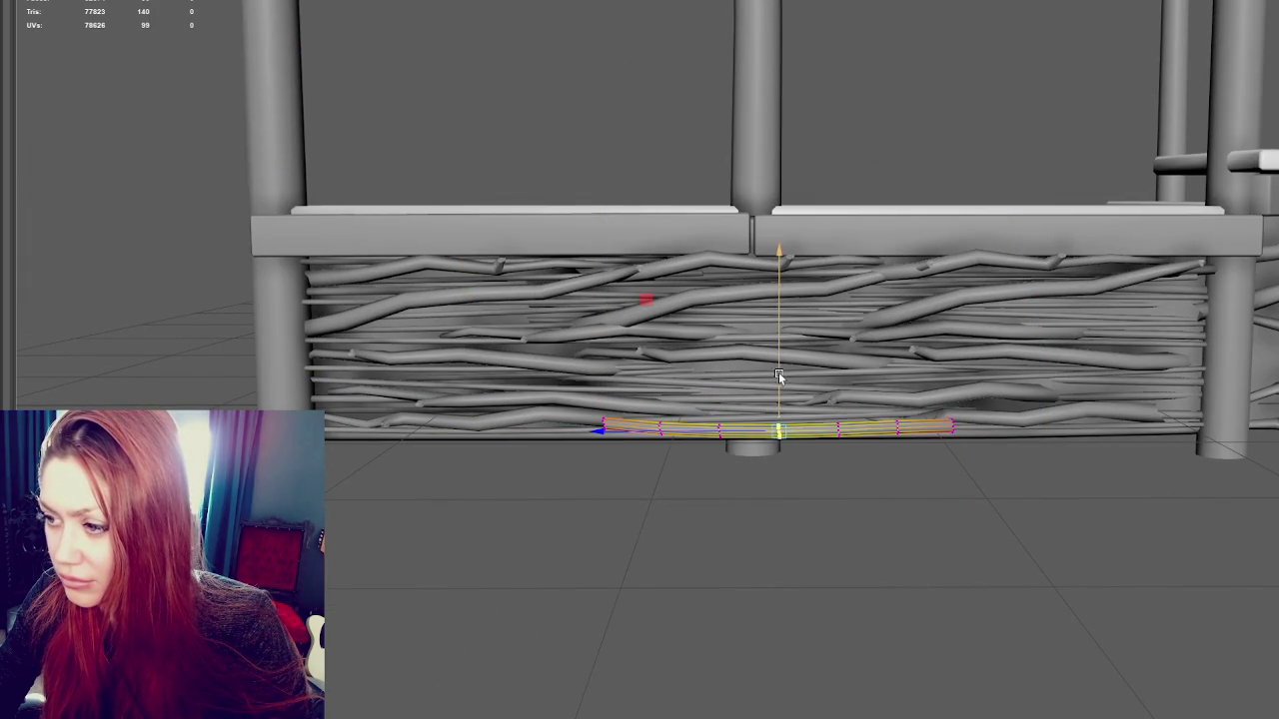
drag(786, 374, 782, 414)
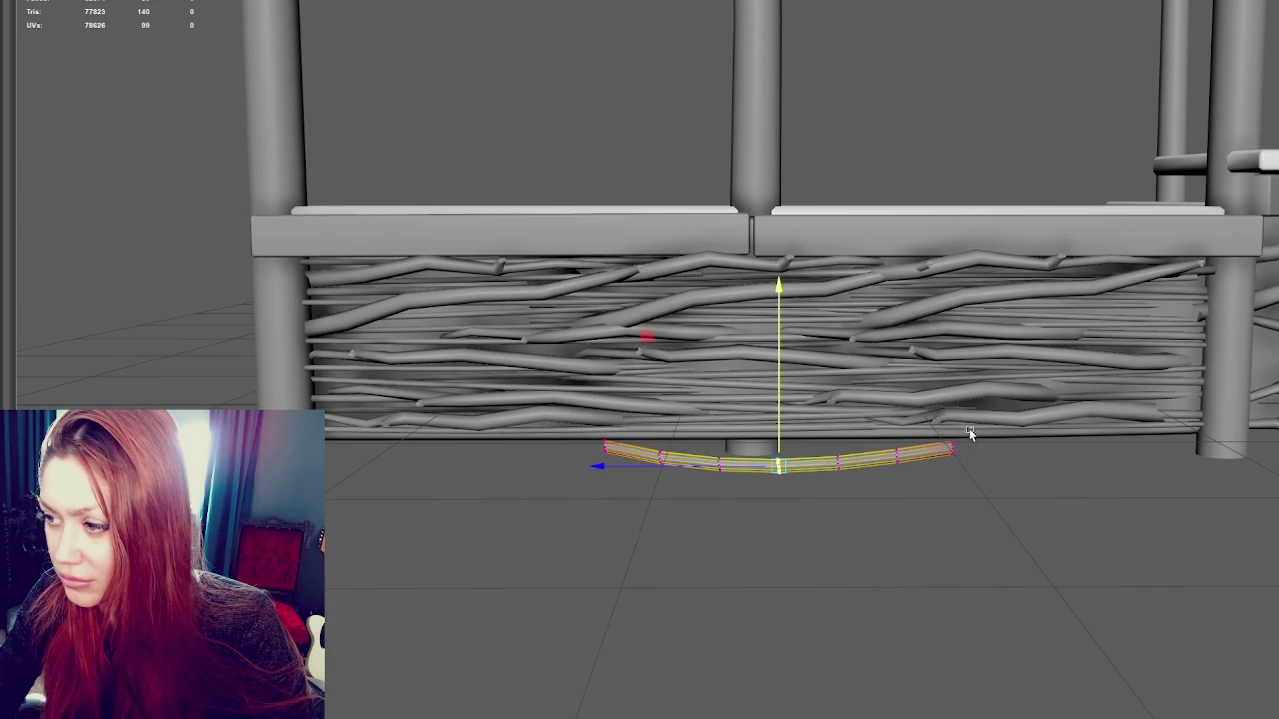
Adjust the right end to smooth the arc, then reselect the curved twig as an object
drag(969, 427, 907, 463)
mouse_move(755, 511)
mouse_down()
mouse_move(789, 440)
mouse_move(781, 388)
mouse_move(1154, 343)
mouse_up()
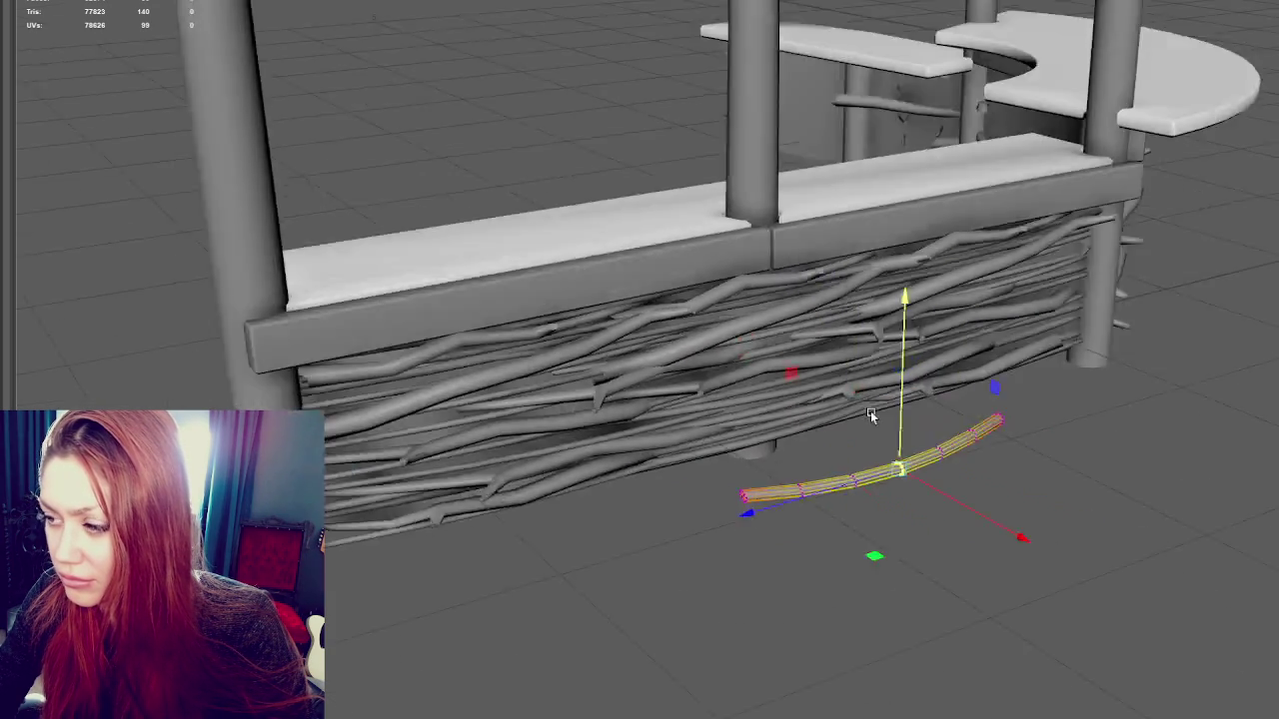
key(F8)
click(1171, 326)
click(965, 447)
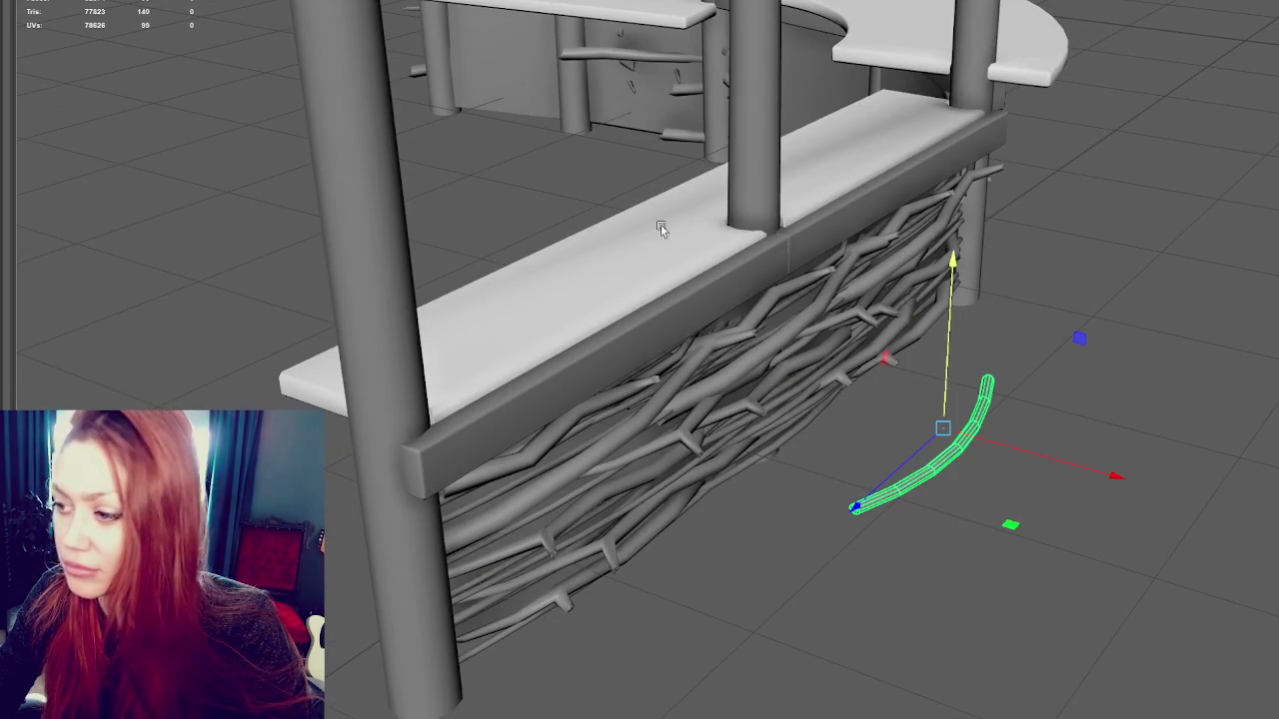
Move the bowed twig into the counter-front weave and select another fence twig
mouse_move(966, 446)
mouse_down()
mouse_move(828, 425)
mouse_move(790, 400)
mouse_move(778, 383)
mouse_move(799, 300)
mouse_move(447, 316)
mouse_move(476, 291)
mouse_move(474, 364)
mouse_move(1048, 410)
mouse_up()
key(Up)
click(790, 317)
key(q)
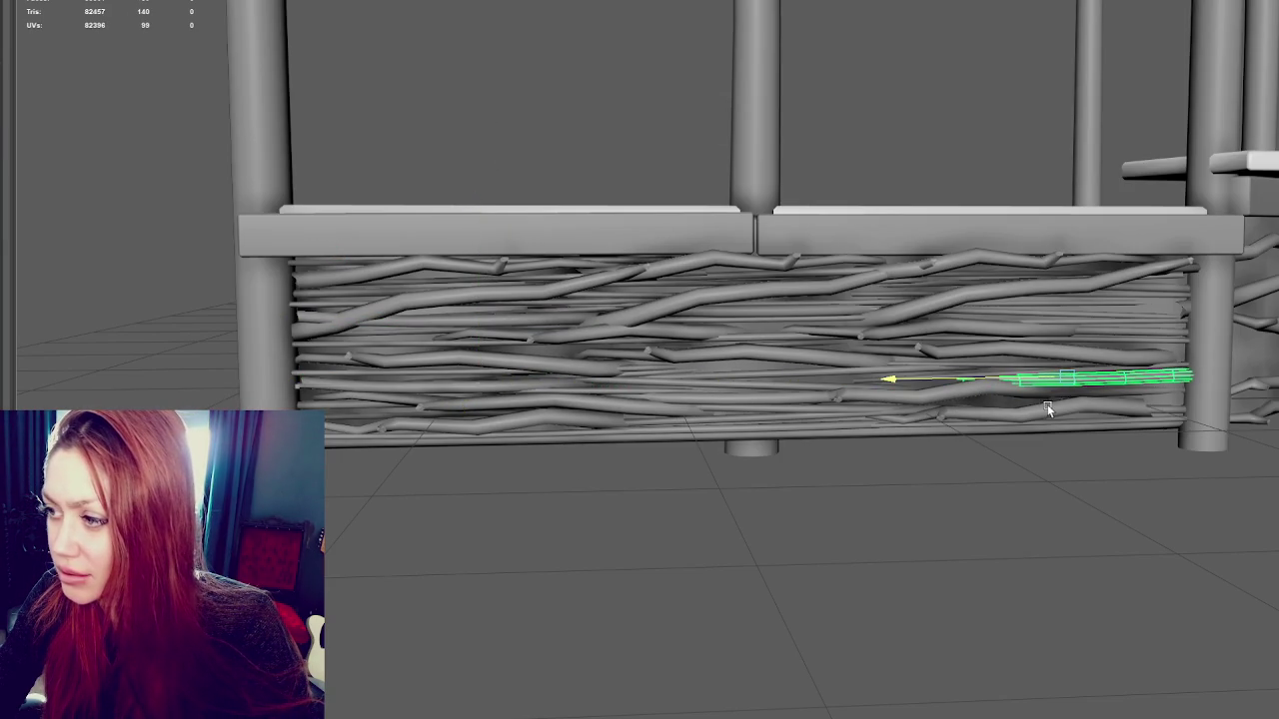
Raise, slide left and lower the twig into a gap, rotating it flatter into the weave
drag(1065, 340, 1073, 272)
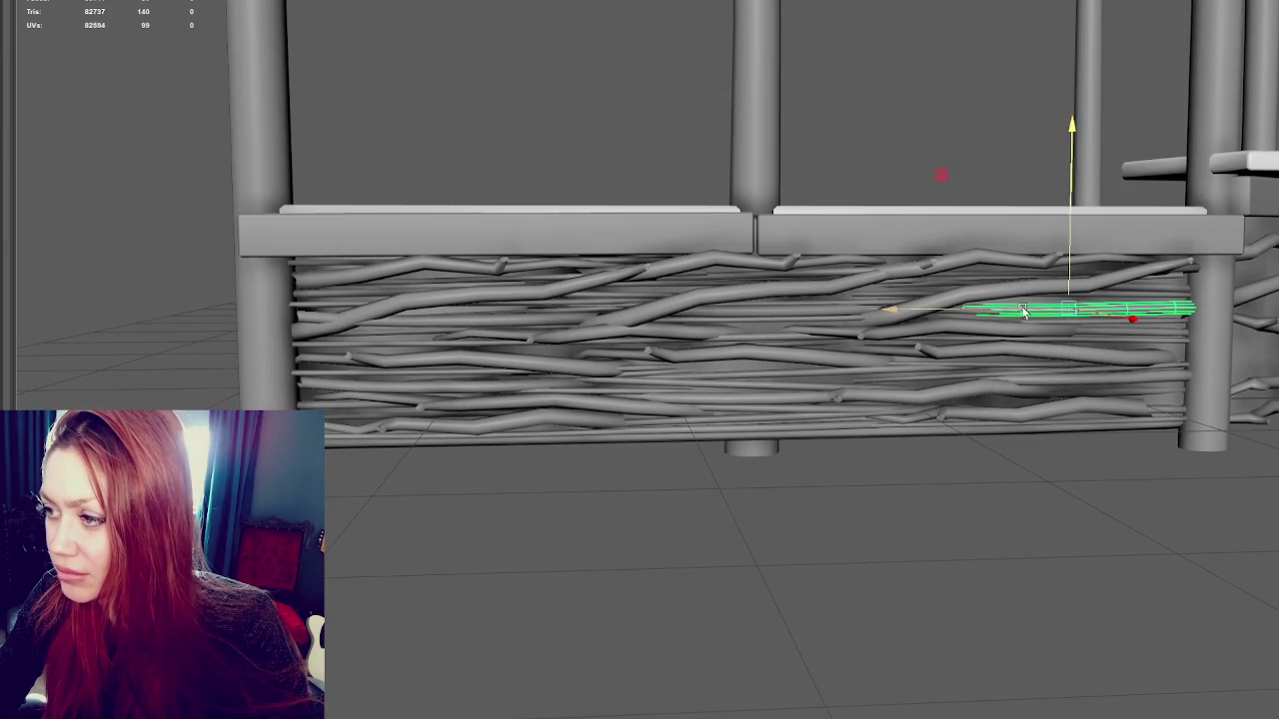
drag(1024, 310, 760, 325)
drag(813, 280, 800, 344)
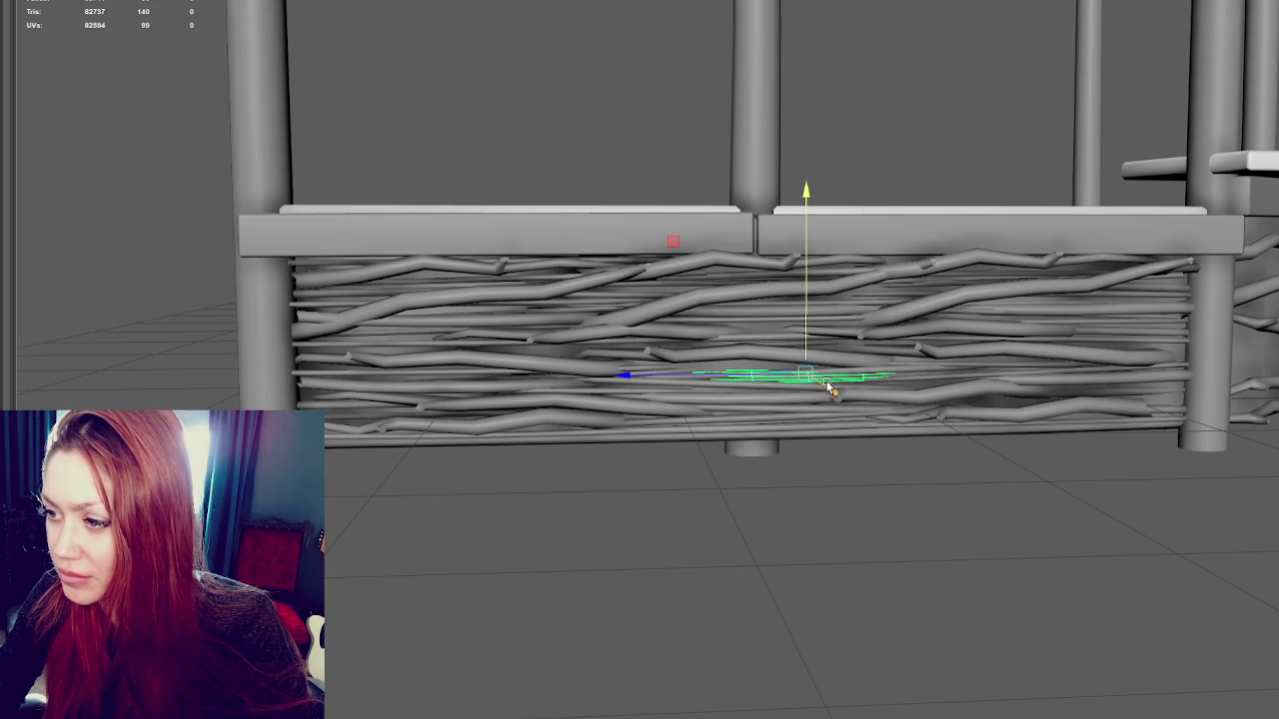
key(e)
drag(872, 224, 819, 298)
key(w)
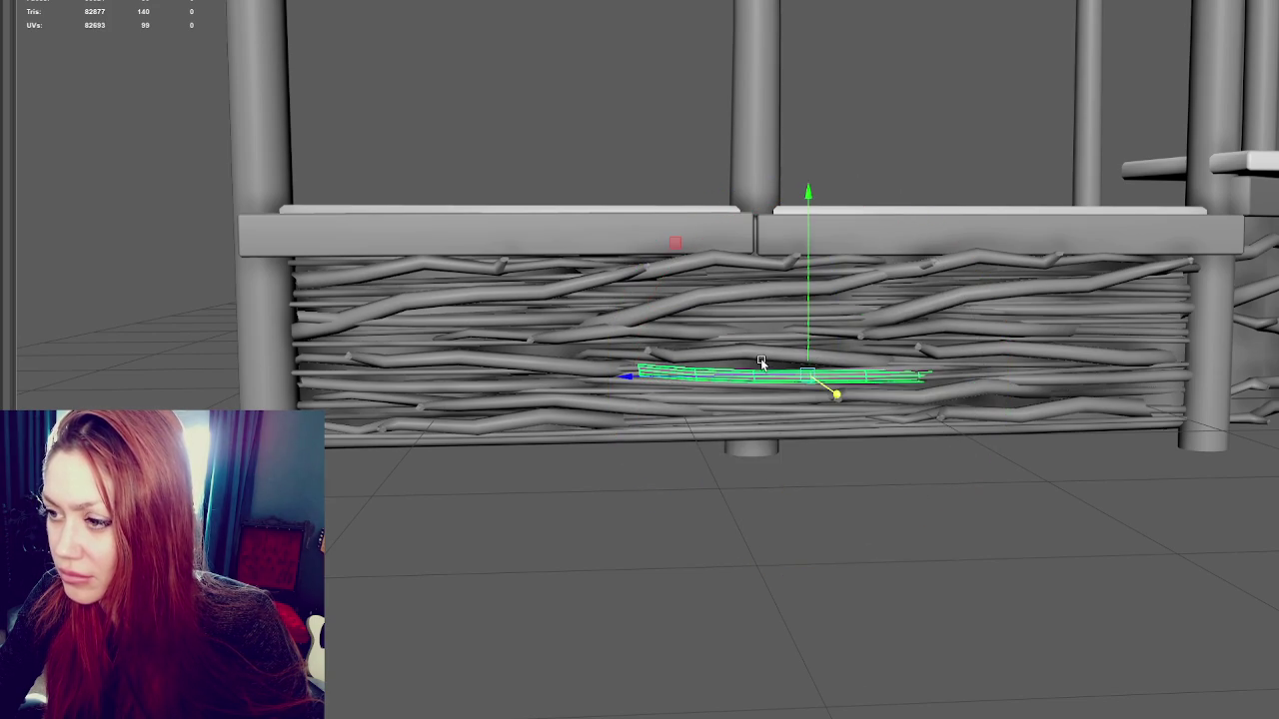
Shift the stick left, tilt it slightly and lower it toward the panel bottom
drag(749, 377, 419, 380)
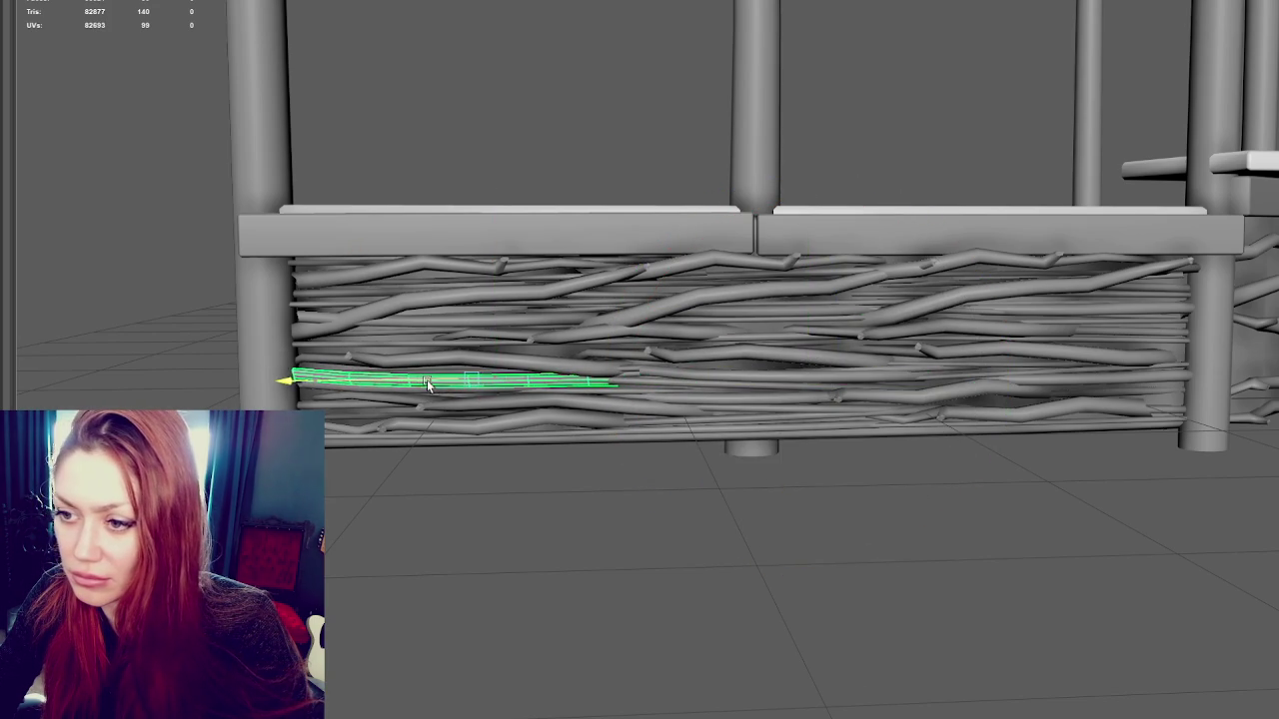
drag(470, 312, 466, 349)
key(e)
drag(543, 337, 525, 360)
key(w)
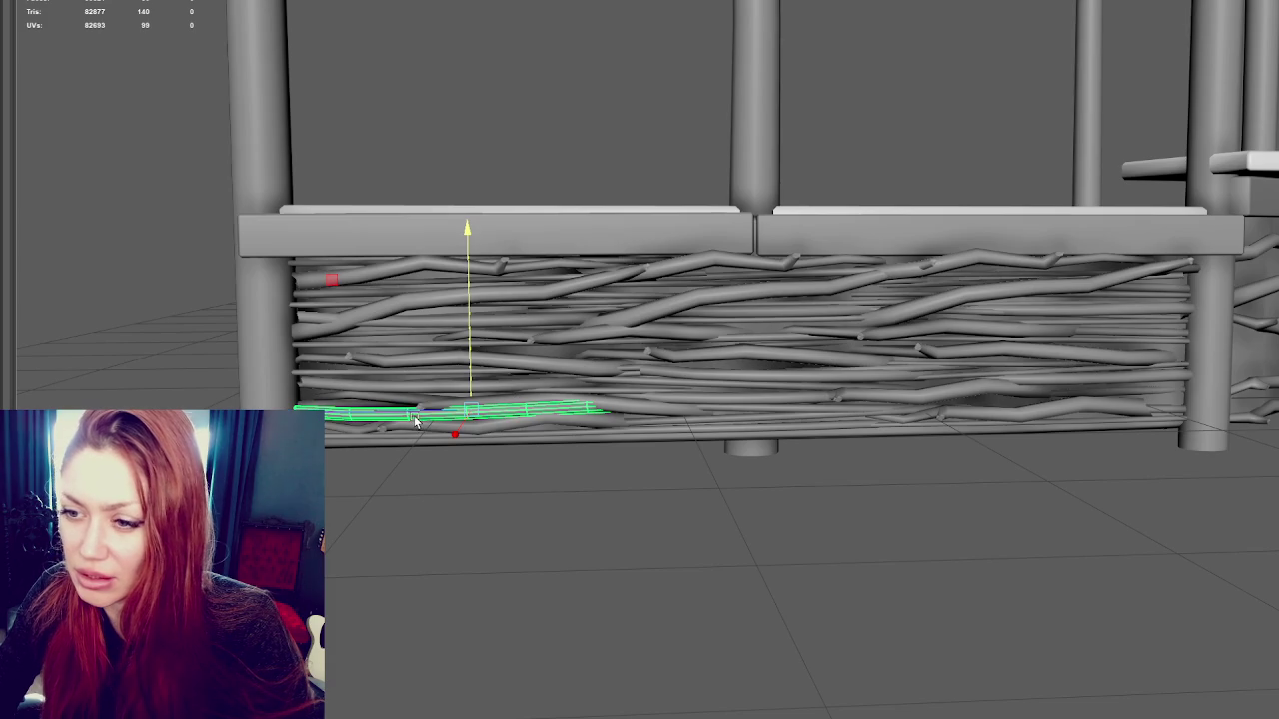
drag(403, 413, 394, 415)
mouse_move(458, 372)
mouse_down()
mouse_move(465, 454)
mouse_move(449, 471)
mouse_move(728, 457)
mouse_move(813, 465)
mouse_up()
Slide the stick left along the panel bottom and place a duplicate to its right
click(813, 465)
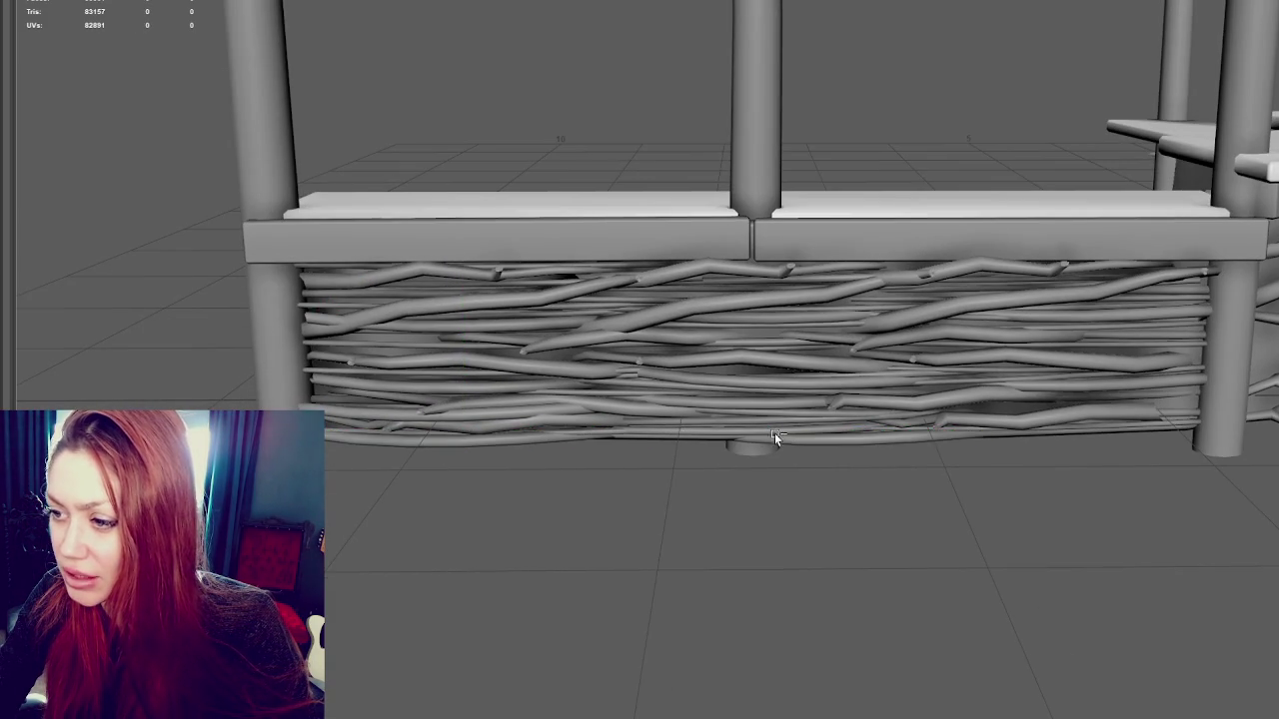
click(797, 442)
click(811, 437)
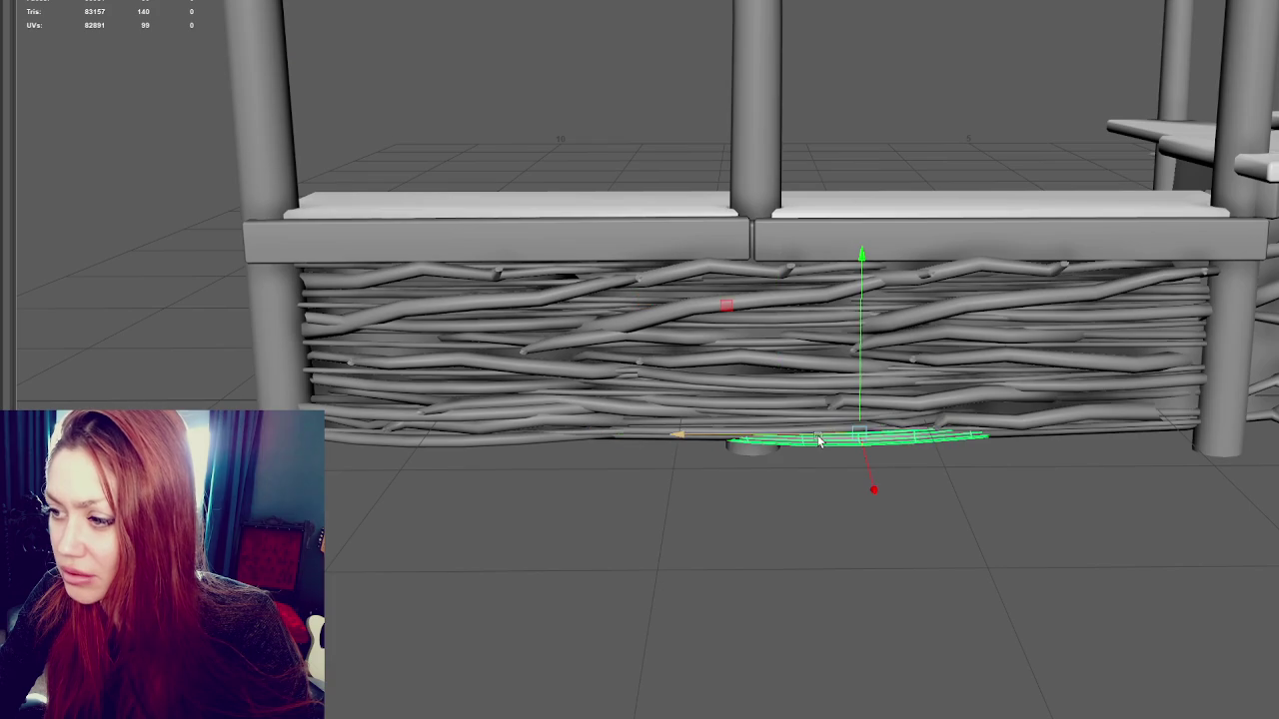
drag(763, 440, 590, 438)
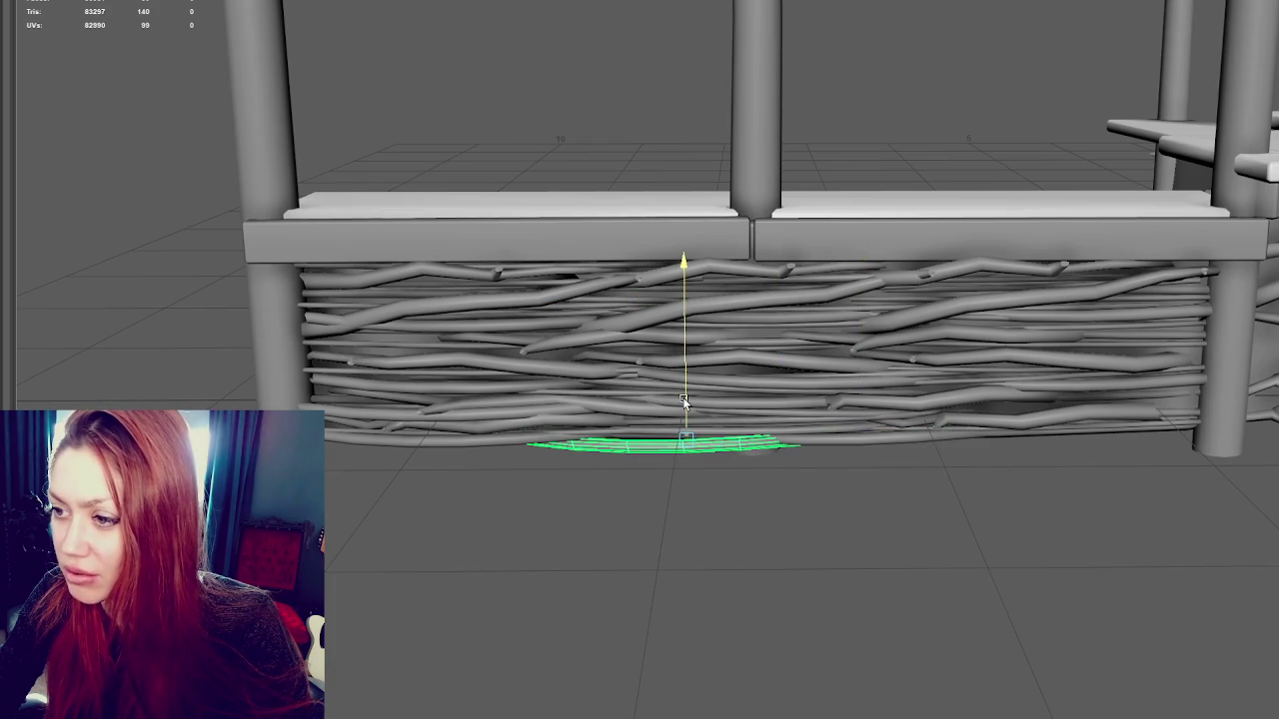
key(ctrl+d)
drag(639, 431, 925, 462)
Duplicate the stick again and position the copy higher on the panel in a gap
key(ctrl+d)
mouse_move(1064, 390)
mouse_down()
mouse_move(1095, 249)
mouse_move(1091, 299)
mouse_up()
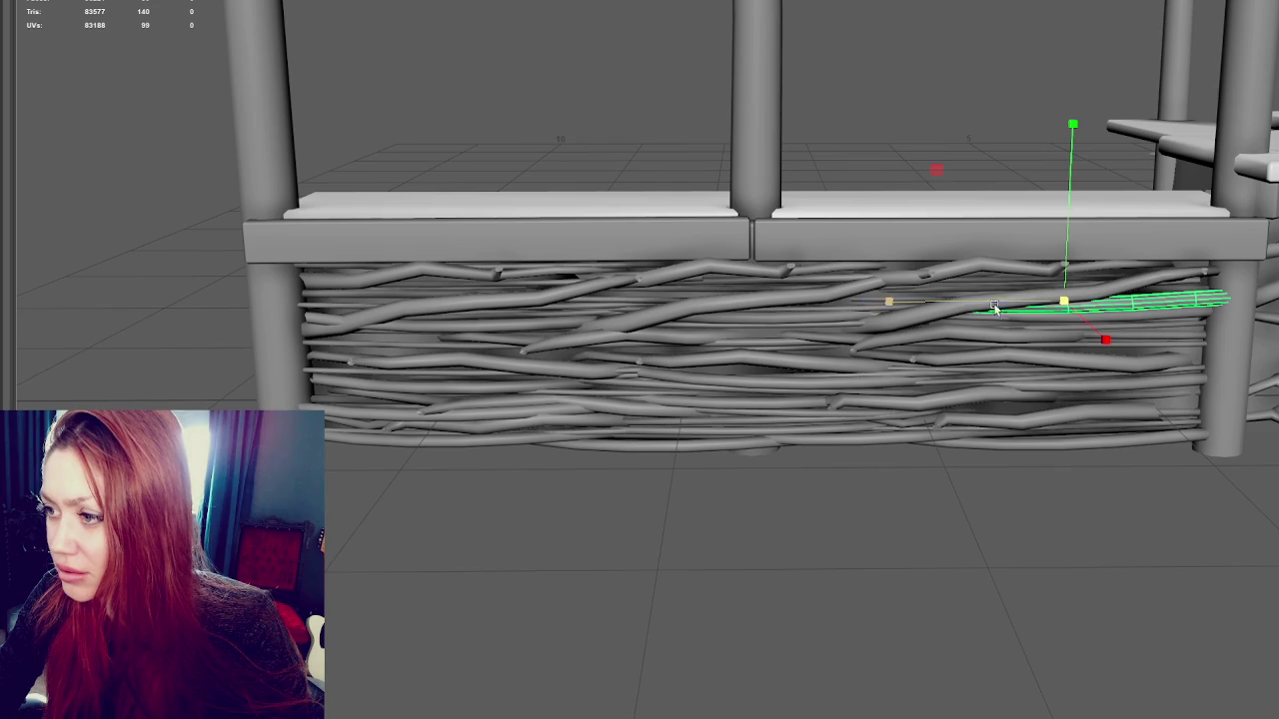
drag(957, 305, 486, 313)
mouse_move(599, 275)
mouse_down()
mouse_move(600, 319)
mouse_move(451, 348)
mouse_move(496, 250)
mouse_move(447, 396)
mouse_move(443, 368)
mouse_move(676, 374)
mouse_up()
key(ctrl+d)
key(ctrl+z)
mouse_move(486, 380)
mouse_down()
mouse_move(418, 405)
mouse_move(708, 405)
mouse_up()
mouse_move(765, 360)
mouse_down()
mouse_move(767, 279)
mouse_move(766, 311)
mouse_up()
Duplicate the stick, tilt it slightly and move the copy into a gap near the upper right
key(r)
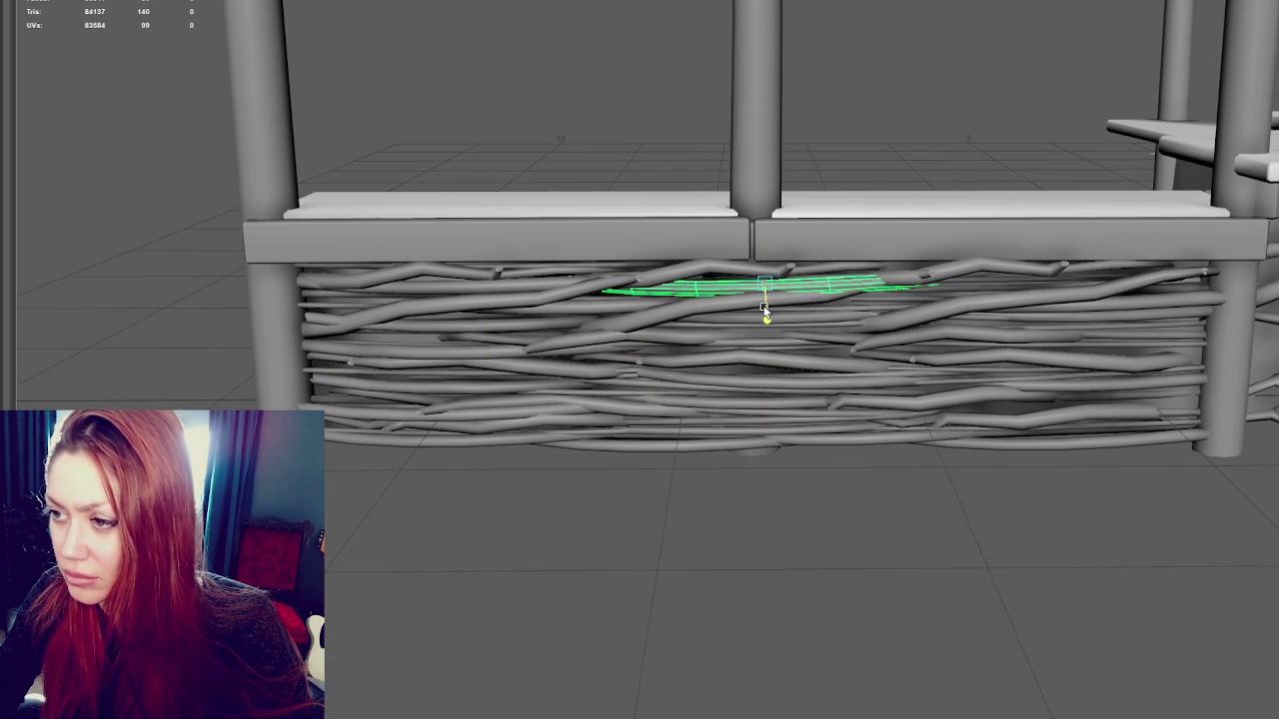
key(e)
key(w)
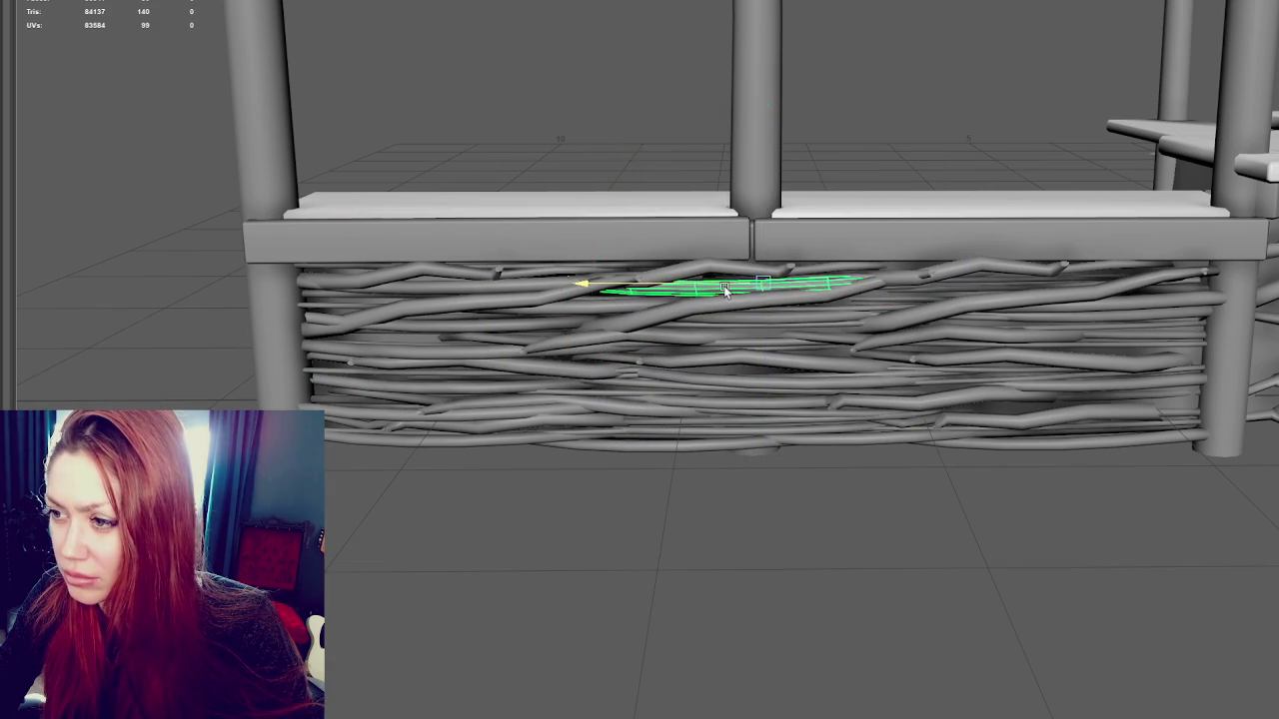
key(ctrl+d)
key(e)
drag(808, 319, 807, 313)
key(w)
mouse_move(771, 250)
mouse_down()
mouse_move(763, 316)
mouse_move(765, 296)
mouse_move(1036, 327)
mouse_move(1056, 265)
mouse_up()
key(ctrl+d)
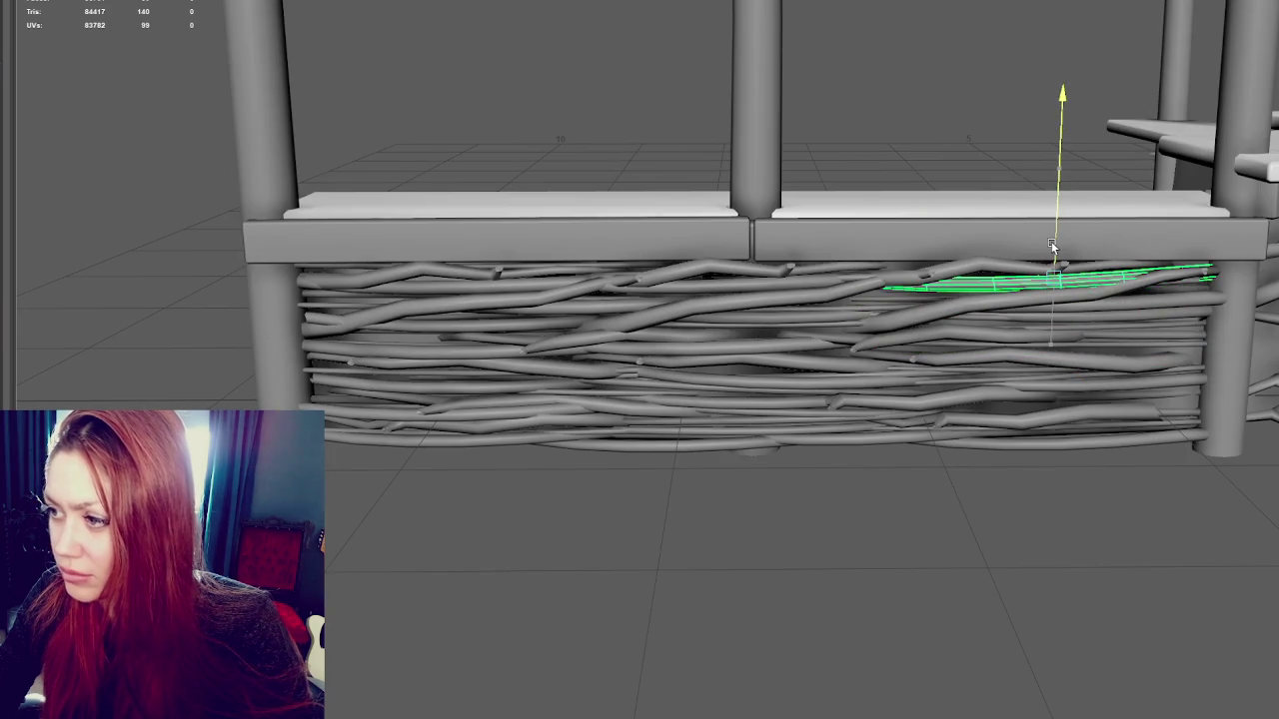
Orbit out to see the whole counter and select one of the woven sticks
click(996, 100)
mouse_move(996, 100)
alt+mouse_down()
mouse_move(899, 63)
mouse_move(959, 63)
mouse_move(1013, 14)
mouse_move(1002, 5)
mouse_move(1002, 109)
mouse_move(1122, 80)
mouse_move(956, 83)
mouse_move(993, 80)
mouse_move(989, 95)
alt+mouse_up()
click(985, 404)
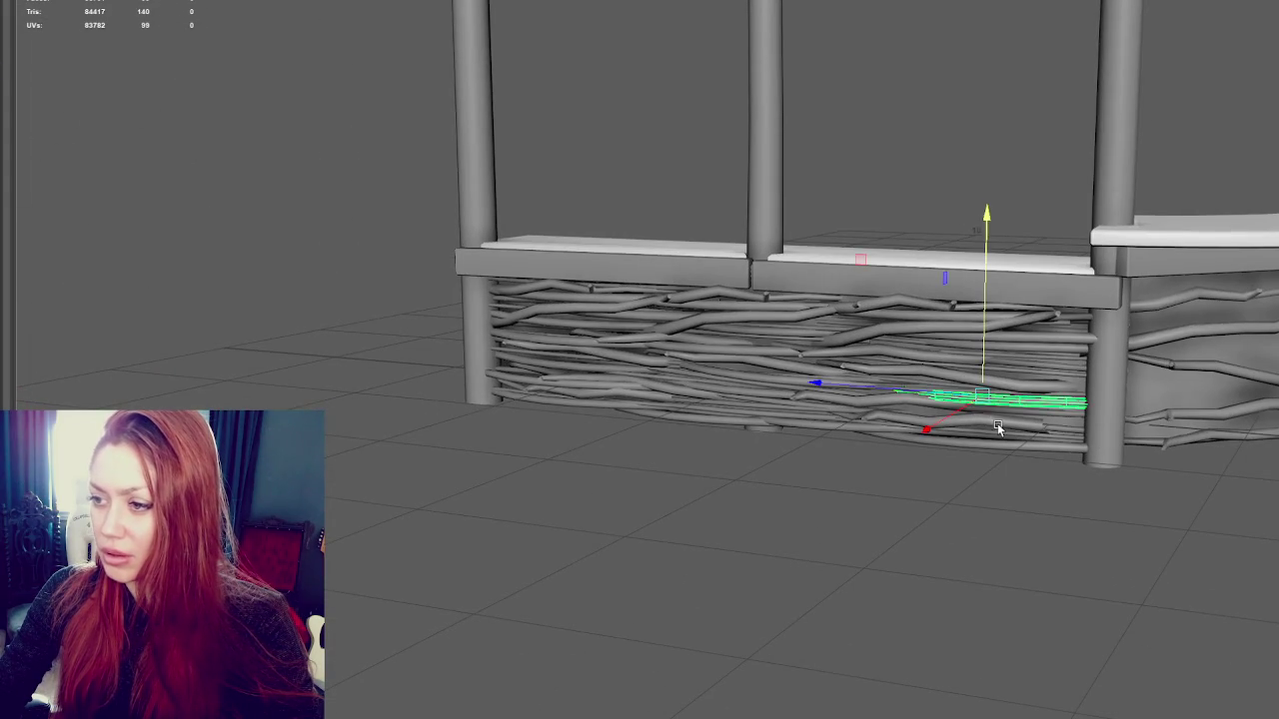
Slide one stick's faces to the right within the woven twig group
key(Up)
alt+drag(998, 427, 1034, 413)
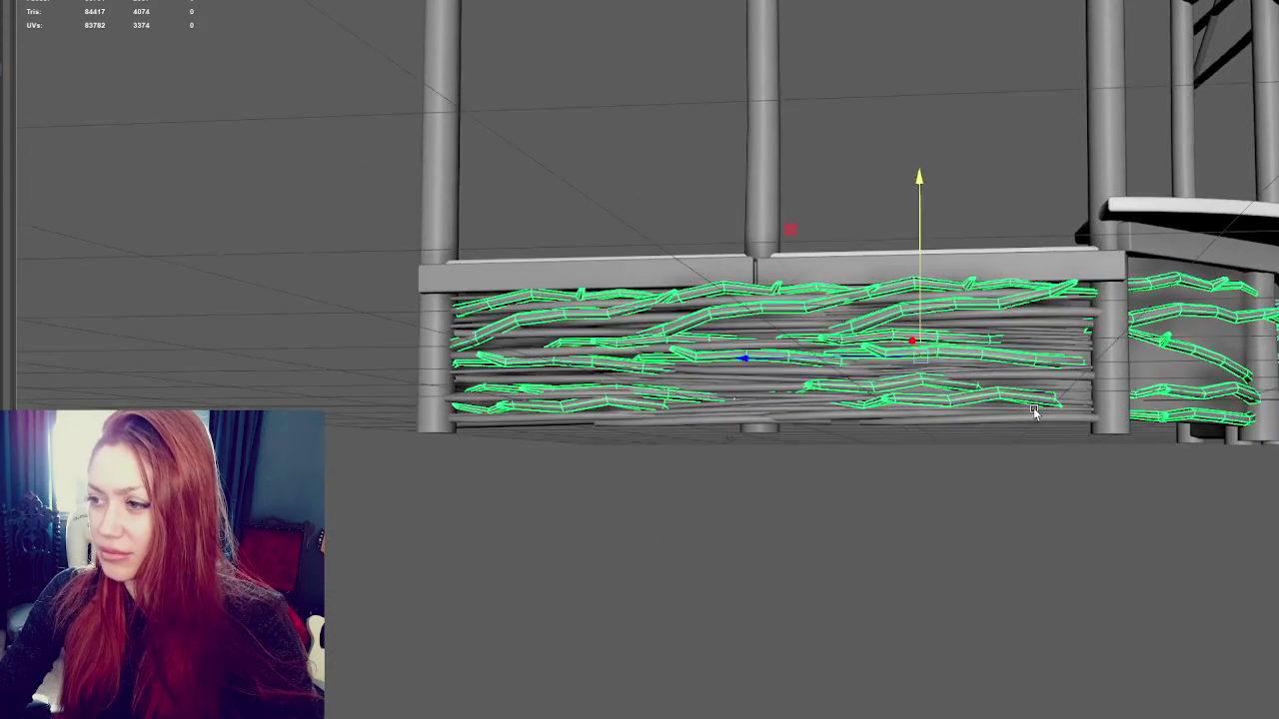
key(F11)
click(985, 394)
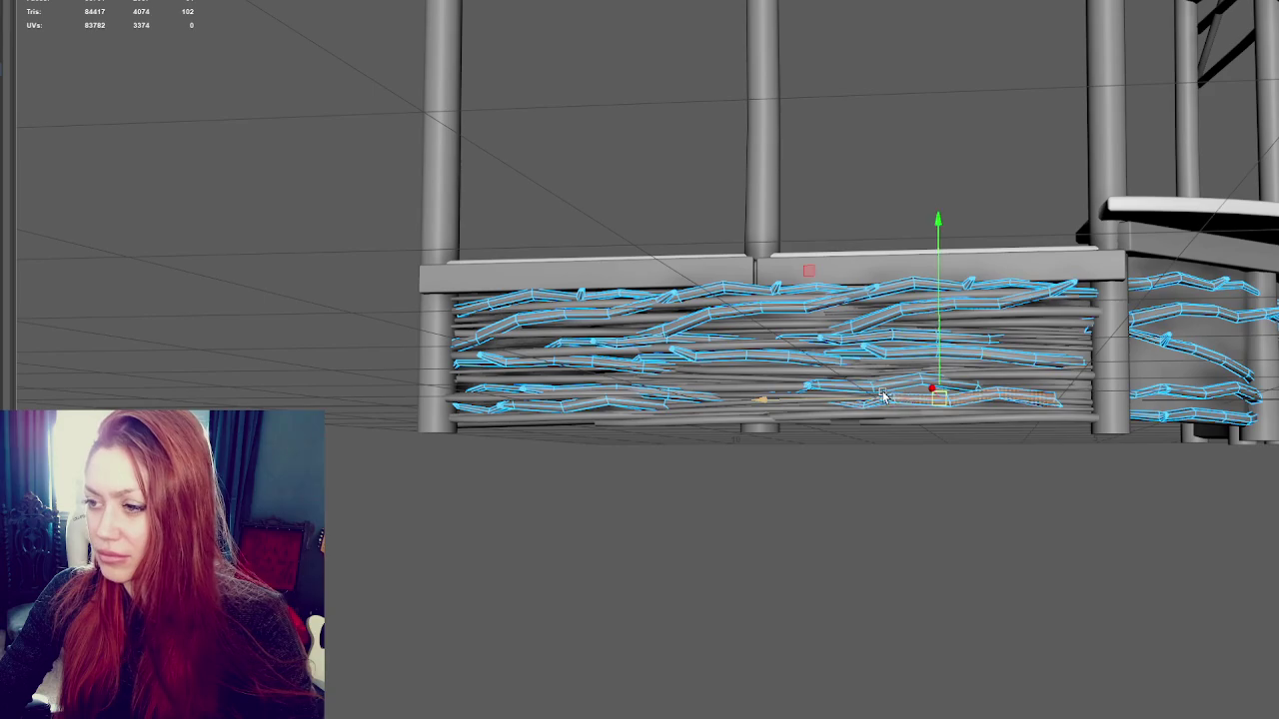
drag(883, 397, 926, 397)
right_drag(924, 73, 916, 75)
mouse_move(916, 75)
alt+mouse_down()
mouse_move(958, 97)
mouse_move(1032, 415)
alt+mouse_up()
Nudge a stick near the bottom of the twig panel slightly
click(1032, 417)
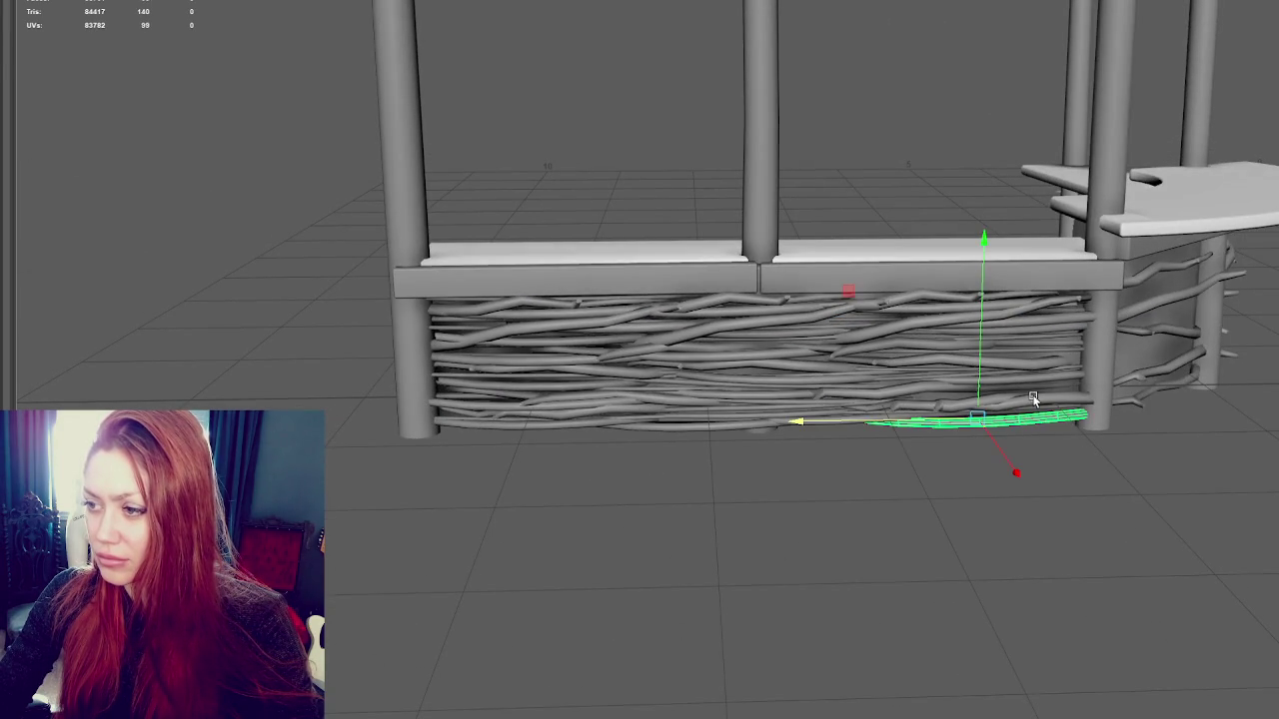
key(F8)
key(F8)
key(F8)
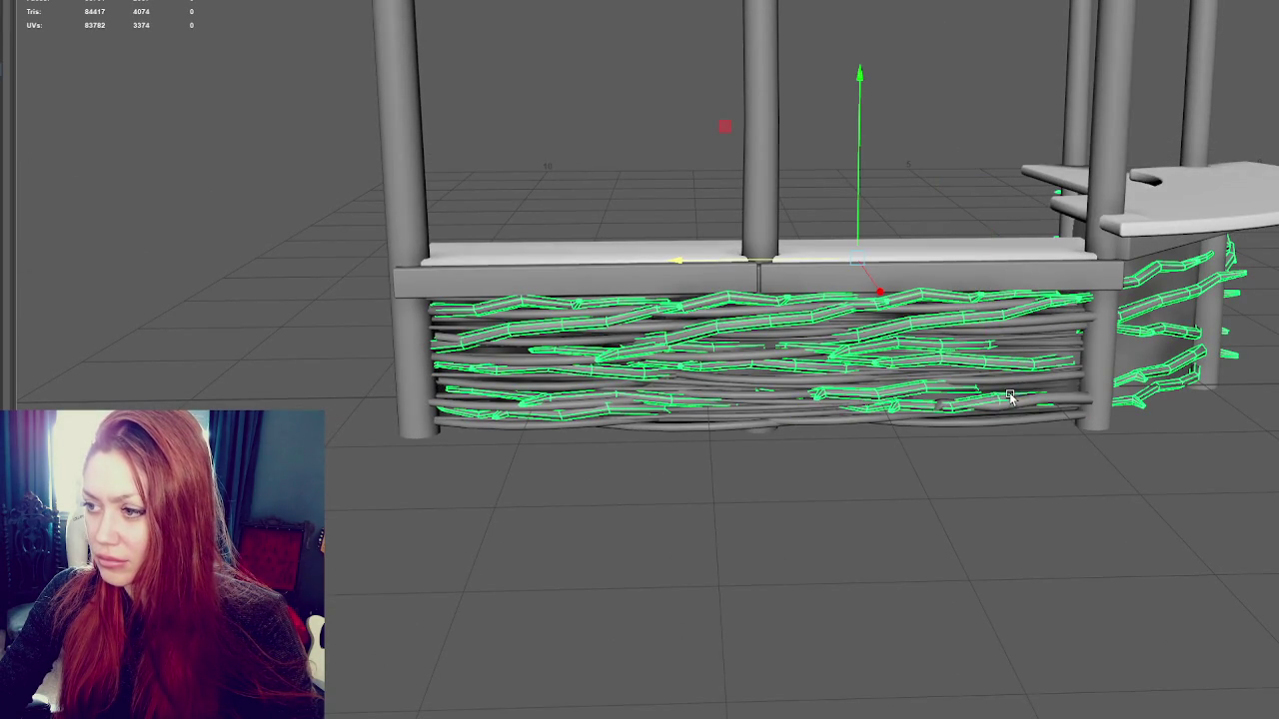
Delete an unwanted stick from the twig panel
key(F8)
click(971, 405)
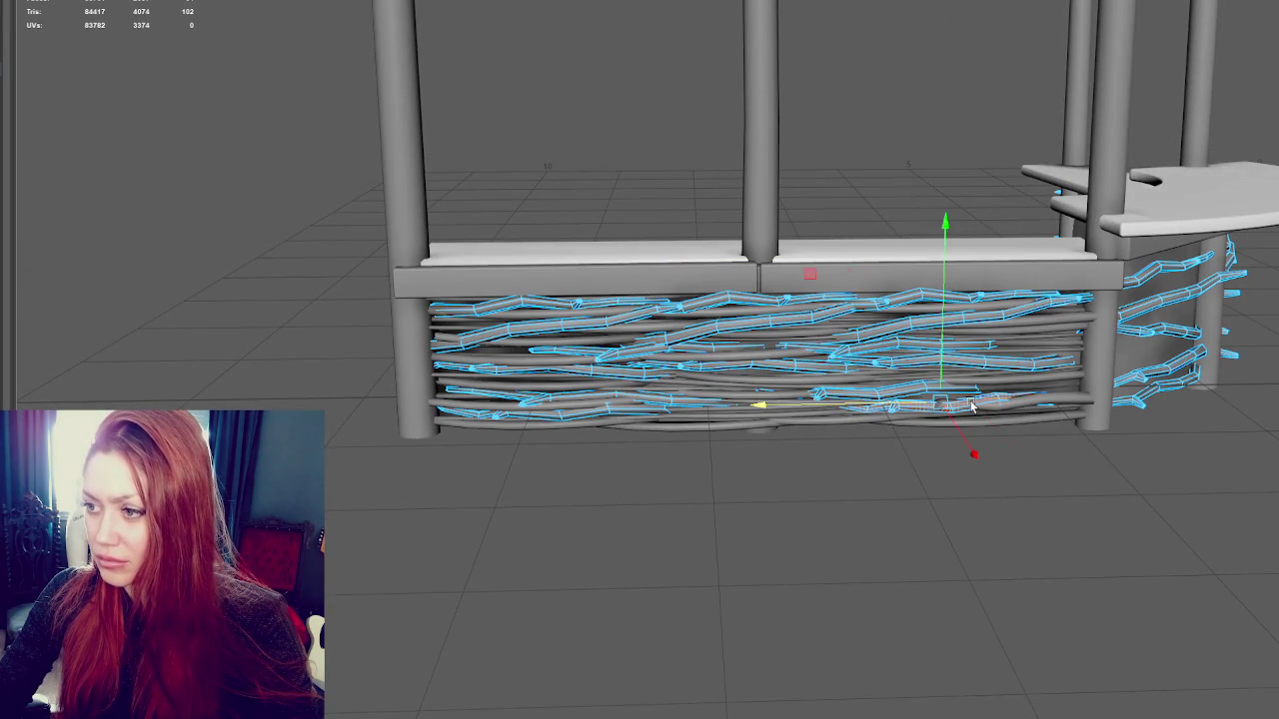
drag(947, 377, 941, 383)
click(879, 165)
mouse_move(942, 120)
alt+mouse_down()
mouse_move(919, 114)
mouse_move(1076, 117)
mouse_move(1033, 94)
mouse_move(1073, 131)
alt+mouse_up()
mouse_move(1073, 131)
alt+right_down()
mouse_move(1005, 234)
mouse_move(871, 325)
alt+right_up()
key(F8)
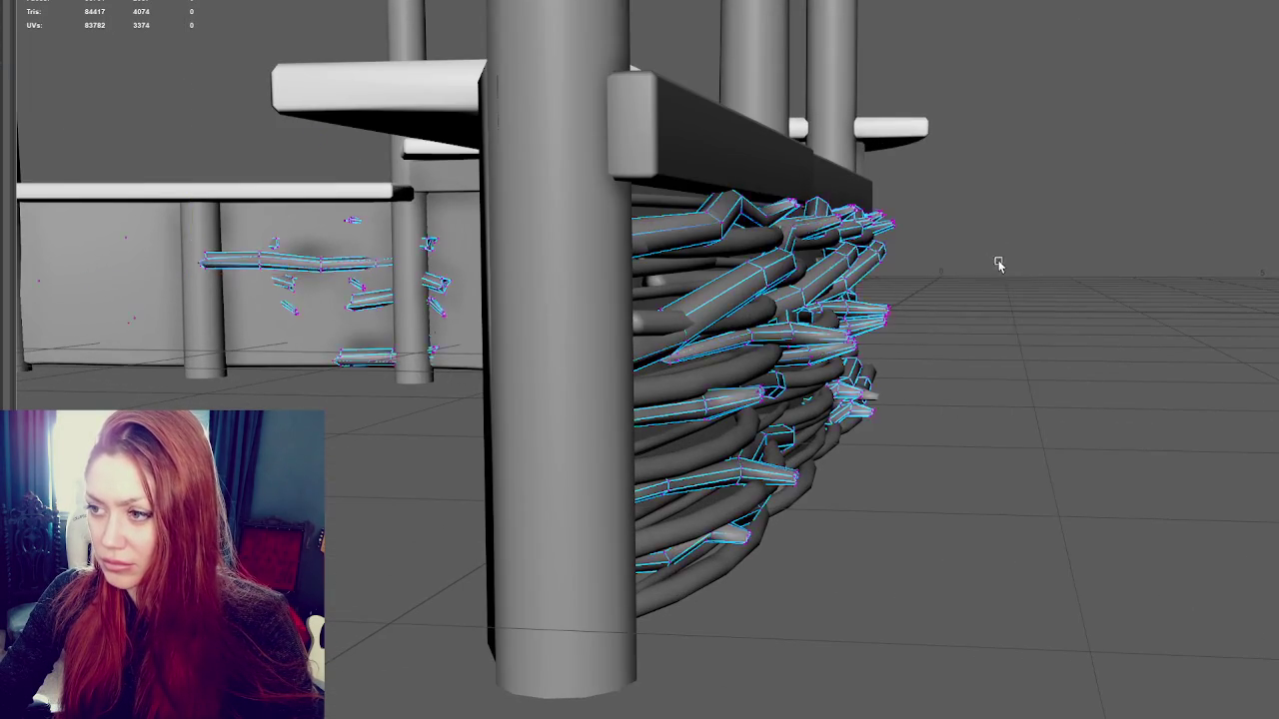
key(f)
click(778, 335)
click(777, 335)
mouse_move(779, 335)
alt+mouse_down()
mouse_move(907, 315)
mouse_move(756, 300)
alt+mouse_up()
key(Delete)
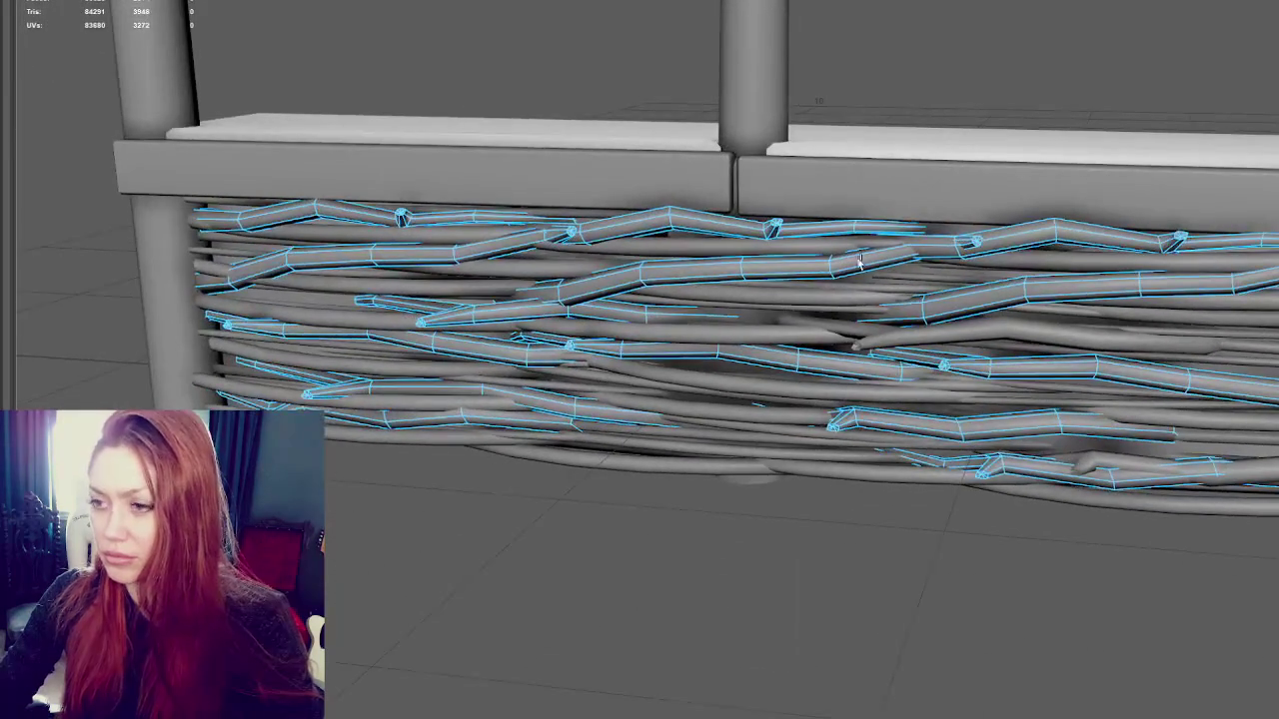
Try lowering the whole wicker panel, then undo the move
right_drag(932, 98, 966, 80)
click(928, 363)
click(929, 344)
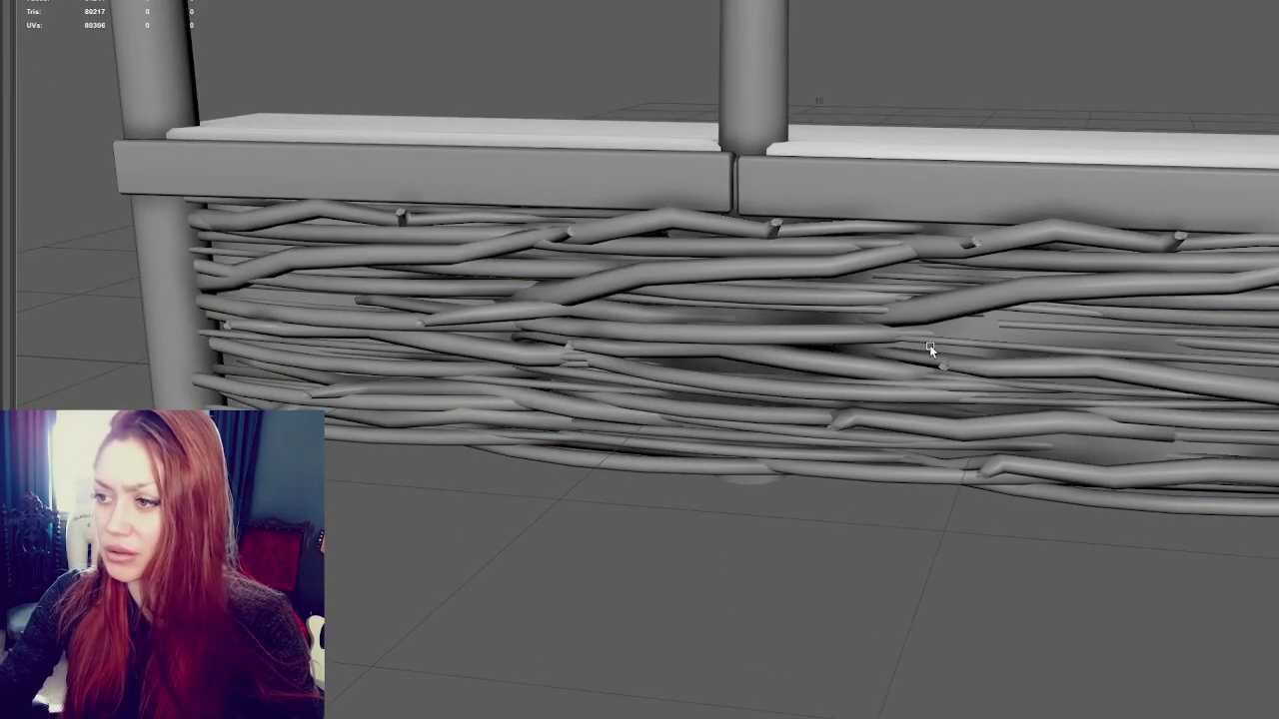
click(929, 345)
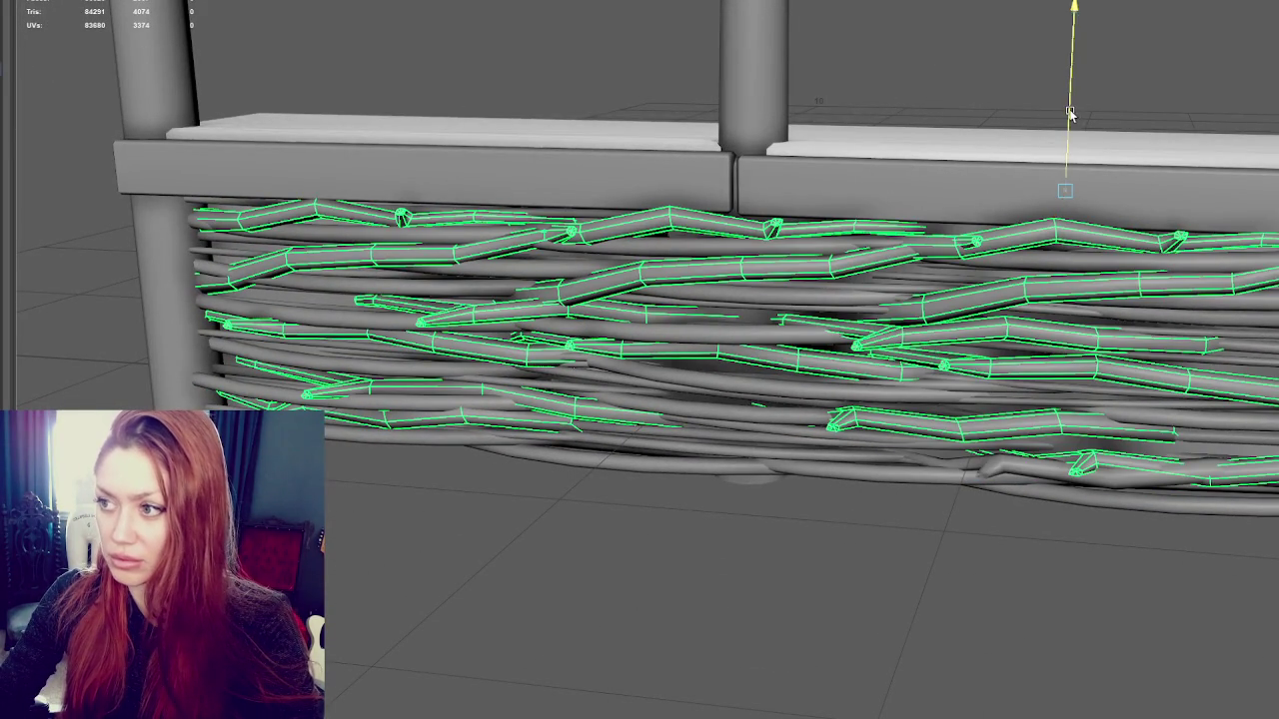
drag(1069, 113, 1069, 126)
key(ctrl+z)
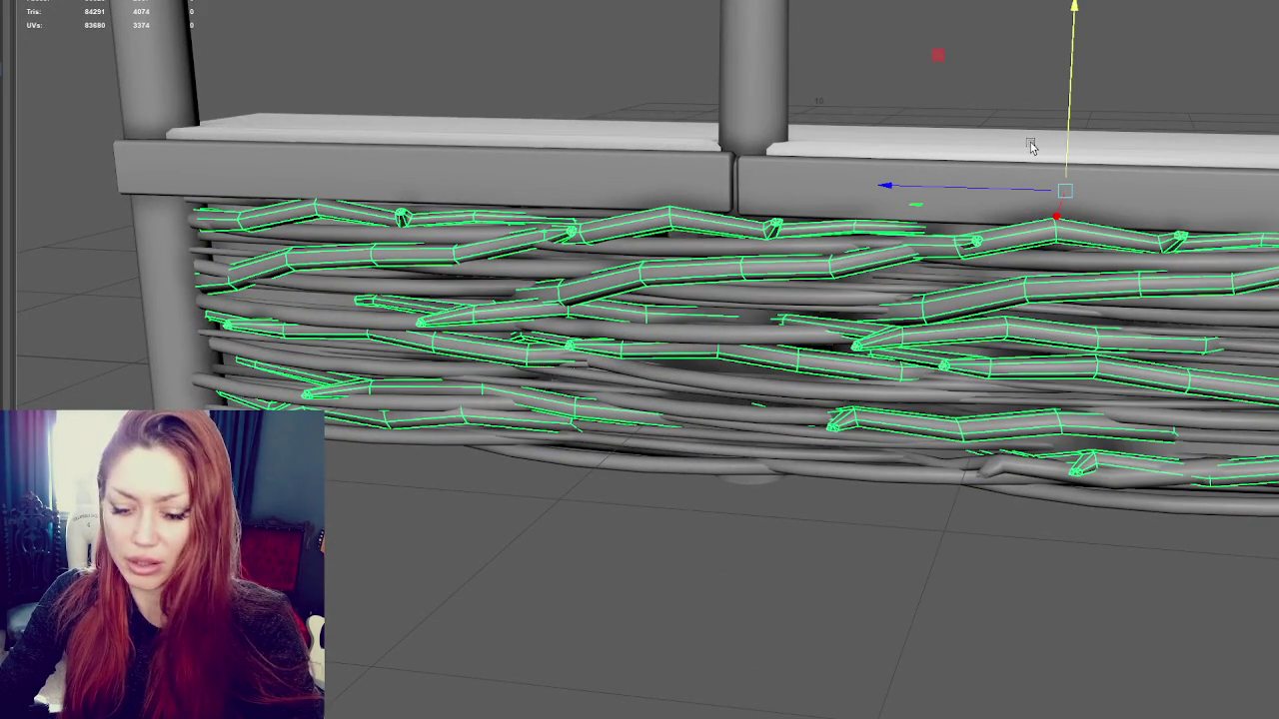
Select the twig strands from an angled view of the panel
click(1031, 147)
click(957, 302)
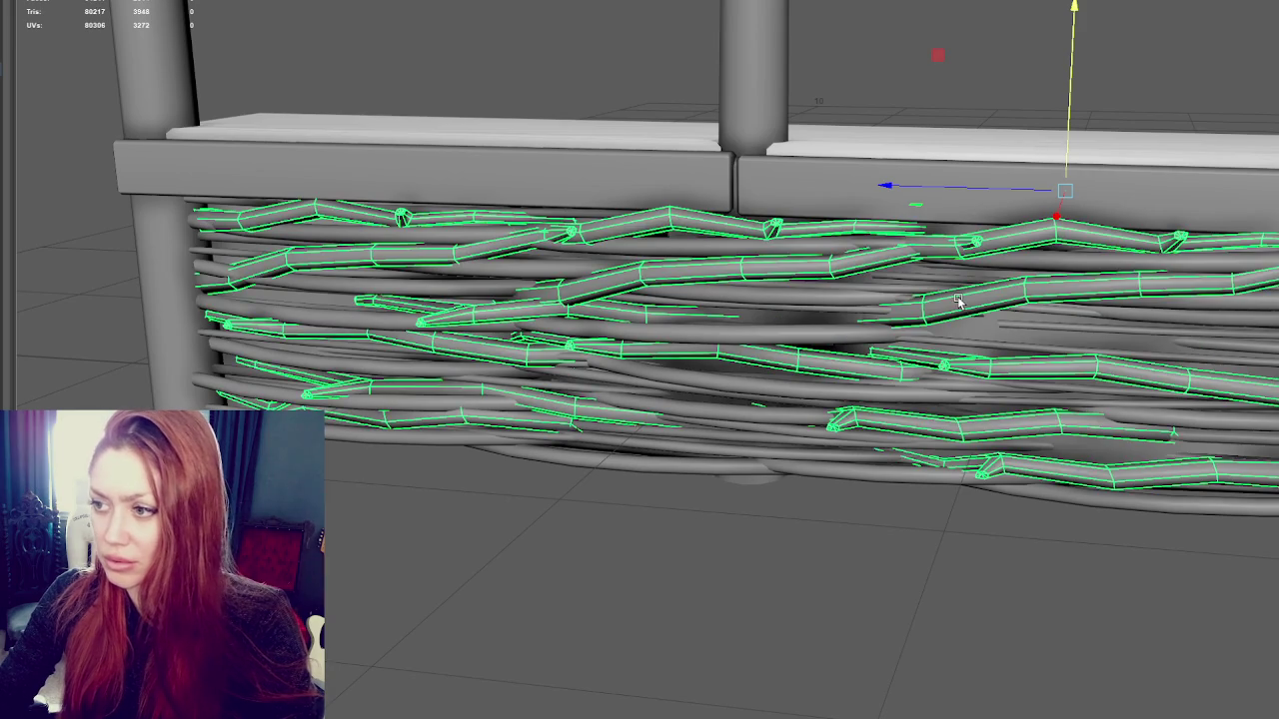
click(956, 34)
mouse_move(956, 34)
alt+mouse_down()
mouse_move(933, 289)
mouse_move(876, 306)
mouse_move(808, 283)
mouse_move(783, 305)
mouse_move(547, 292)
alt+mouse_up()
click(809, 282)
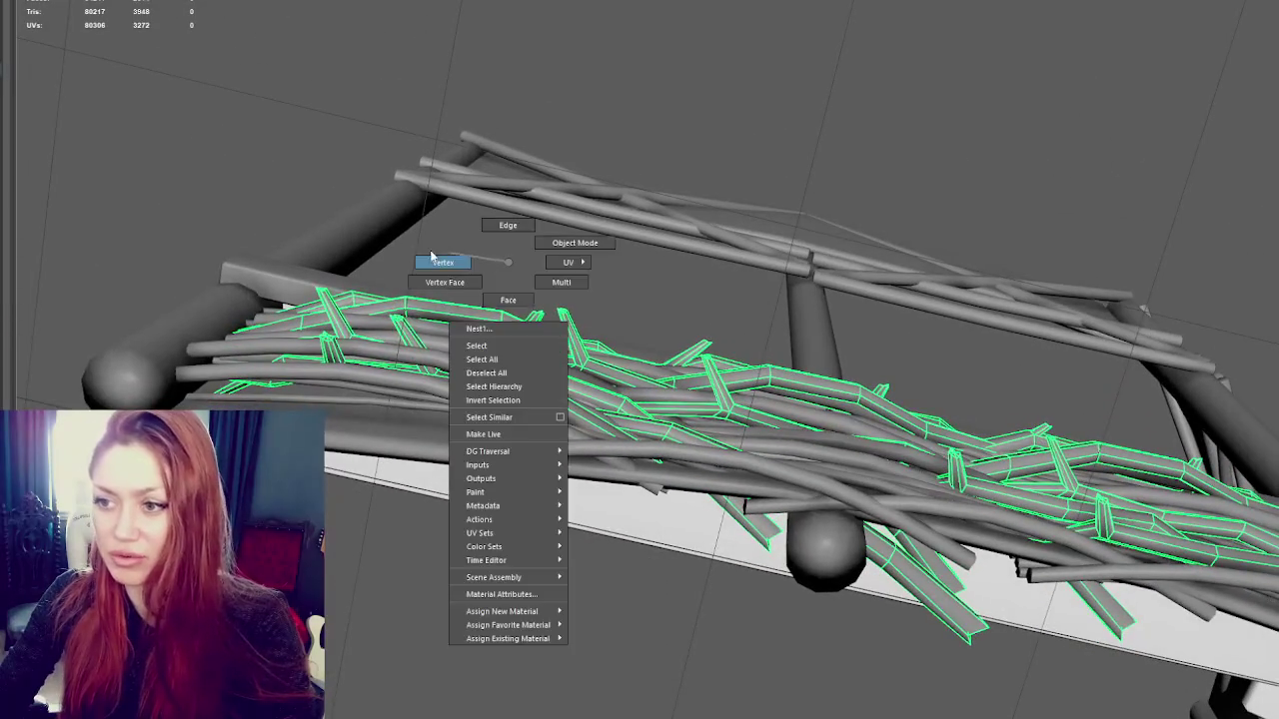
Push down the stick-end vertices poking up along the counter top
right_drag(548, 291, 371, 263)
mouse_move(371, 263)
alt+mouse_down()
mouse_move(366, 249)
mouse_move(307, 311)
alt+mouse_up()
alt+drag(306, 310, 327, 283)
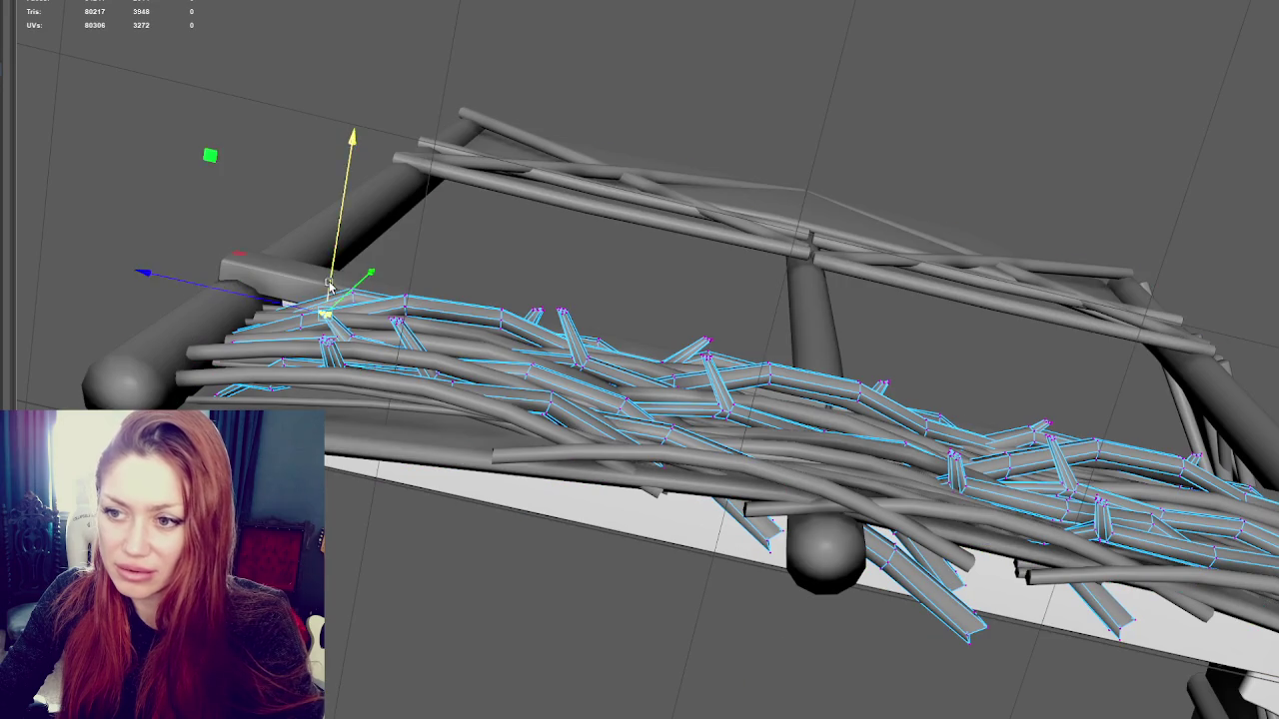
key(e)
key(w)
click(335, 220)
mouse_move(336, 220)
alt+mouse_down()
mouse_move(394, 306)
mouse_move(609, 352)
mouse_move(585, 306)
alt+mouse_up()
click(557, 341)
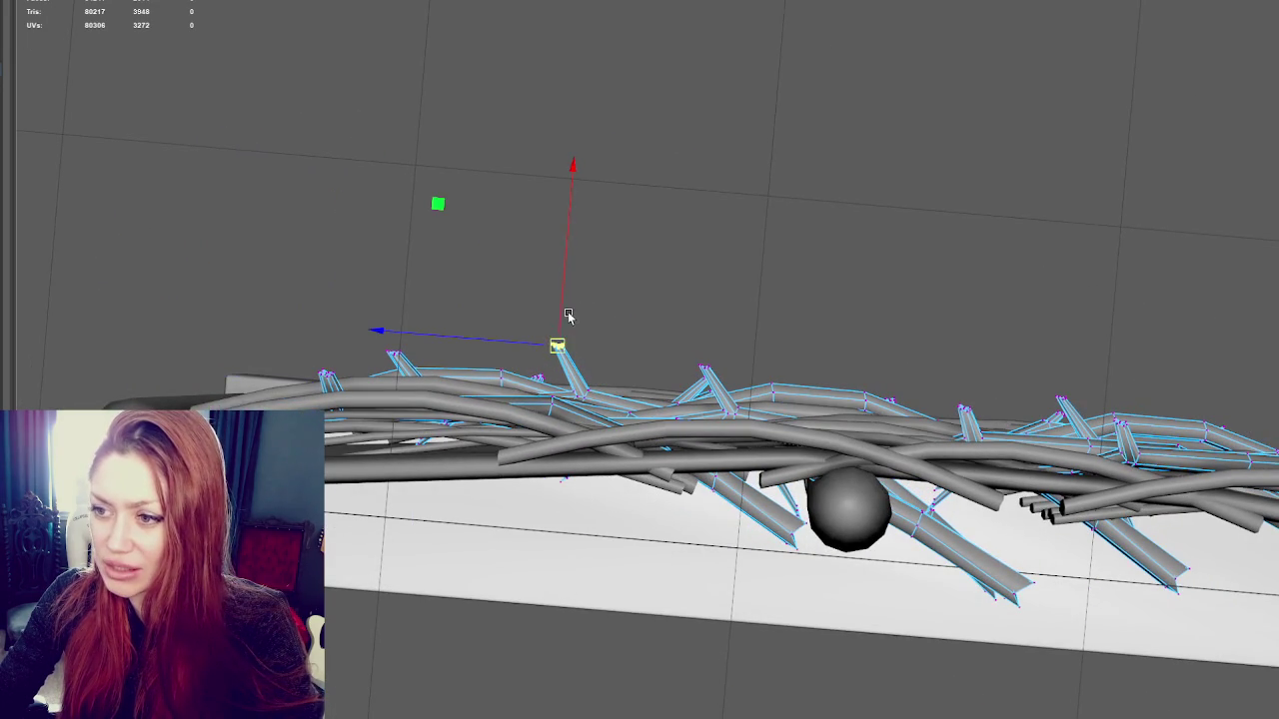
click(548, 357)
key(e)
key(w)
drag(583, 334, 570, 362)
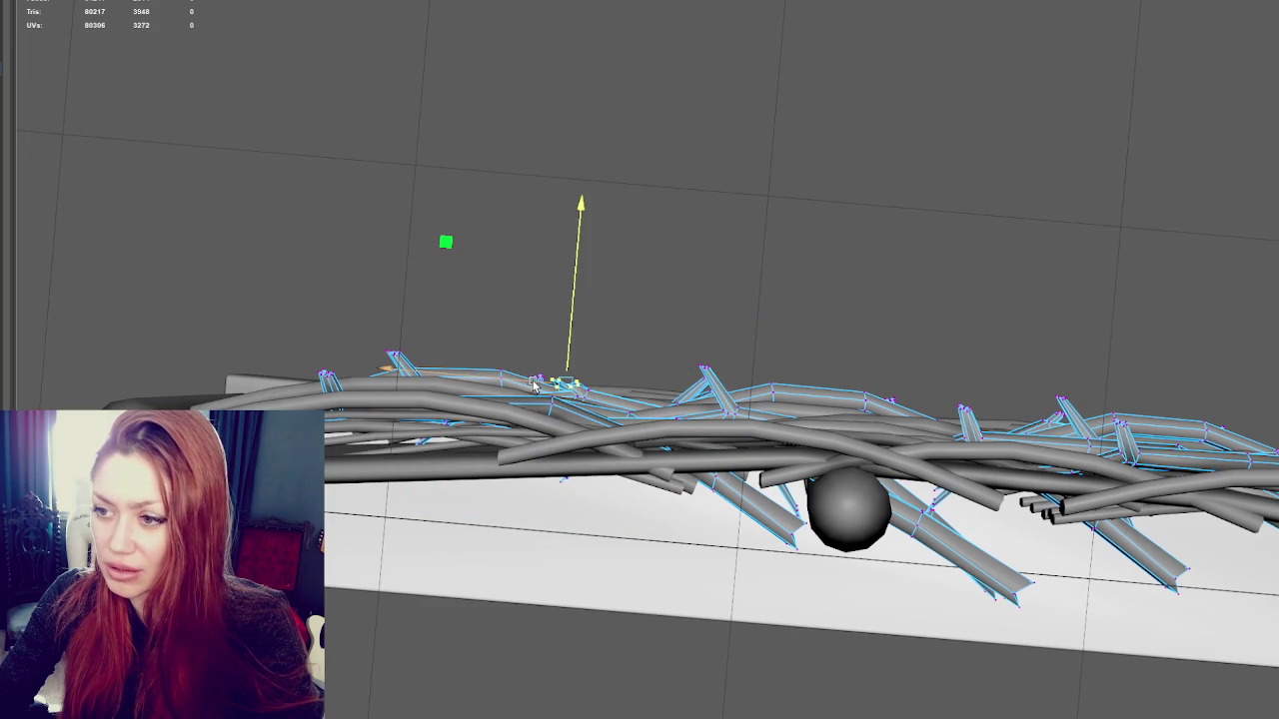
Pull another protruding stick vertex down toward the counter
mouse_move(707, 368)
alt+mouse_down()
mouse_move(754, 334)
mouse_move(719, 345)
mouse_move(914, 443)
alt+mouse_up()
click(915, 501)
drag(904, 516, 1019, 571)
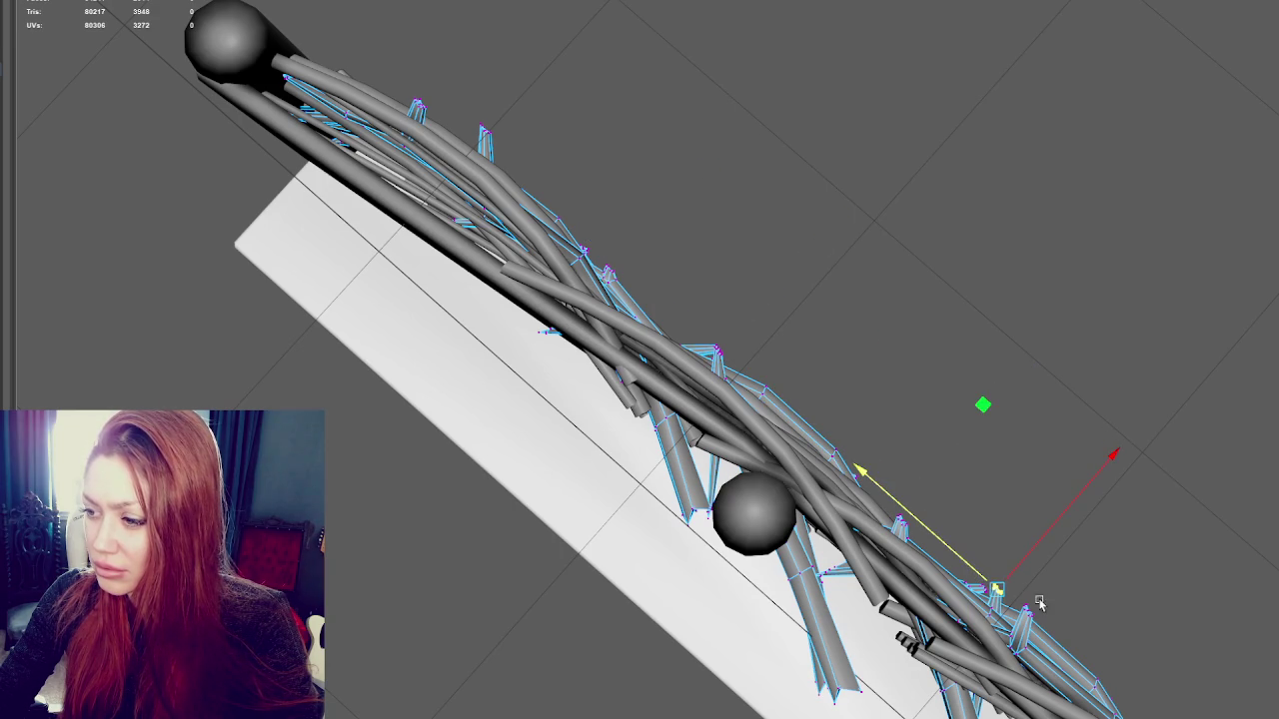
alt+drag(1023, 620, 1090, 567)
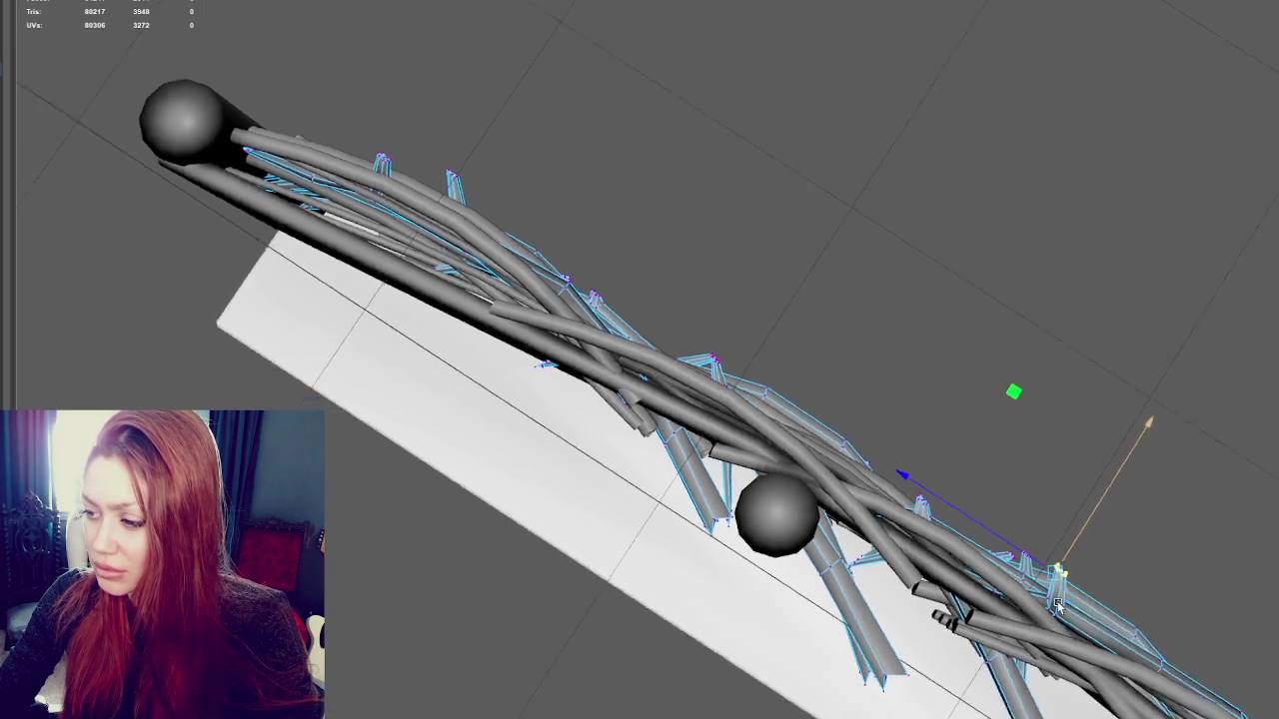
click(1180, 389)
drag(1170, 377, 1105, 413)
mouse_move(1105, 414)
alt+mouse_down()
mouse_move(1097, 483)
mouse_move(1022, 457)
mouse_move(996, 340)
mouse_move(778, 256)
alt+mouse_up()
click(1096, 504)
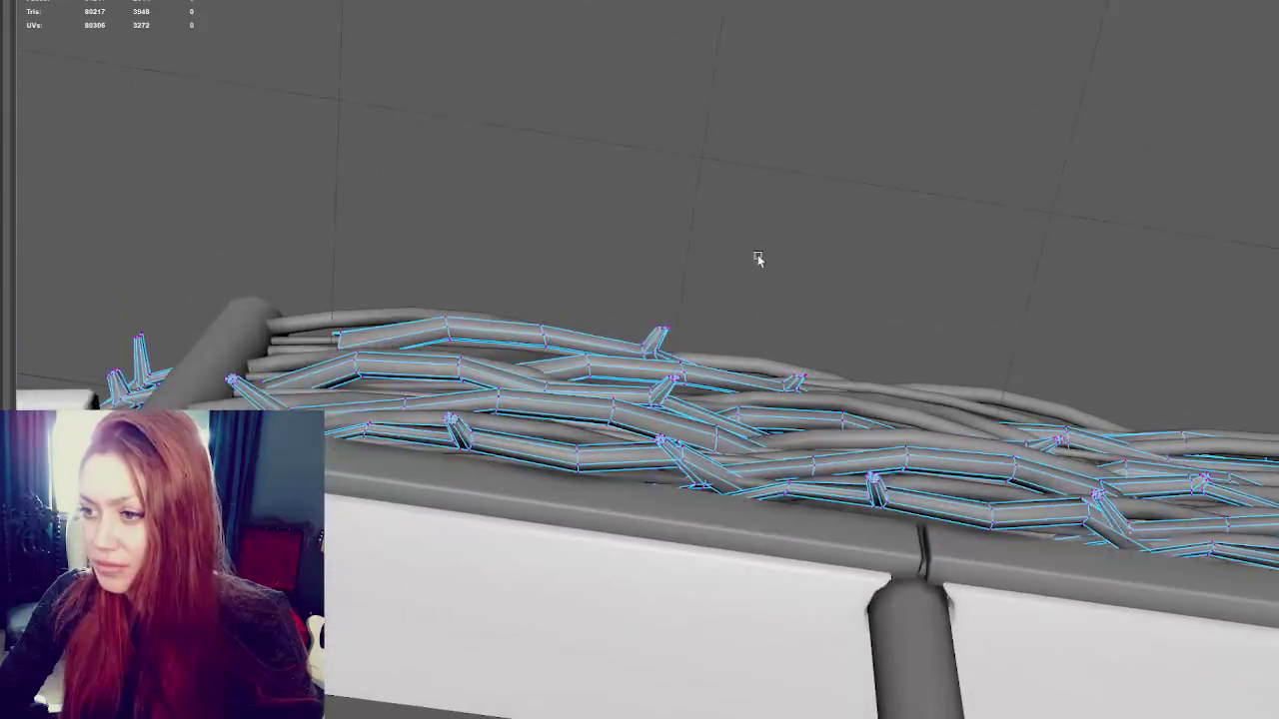
Move more stick-end vertices into place, pulling a poking end down-left
mouse_move(645, 340)
mouse_down()
mouse_move(668, 318)
mouse_move(700, 316)
mouse_up()
right_drag(675, 340, 700, 316)
drag(670, 333, 707, 364)
drag(796, 373, 804, 359)
alt+drag(1073, 408, 999, 420)
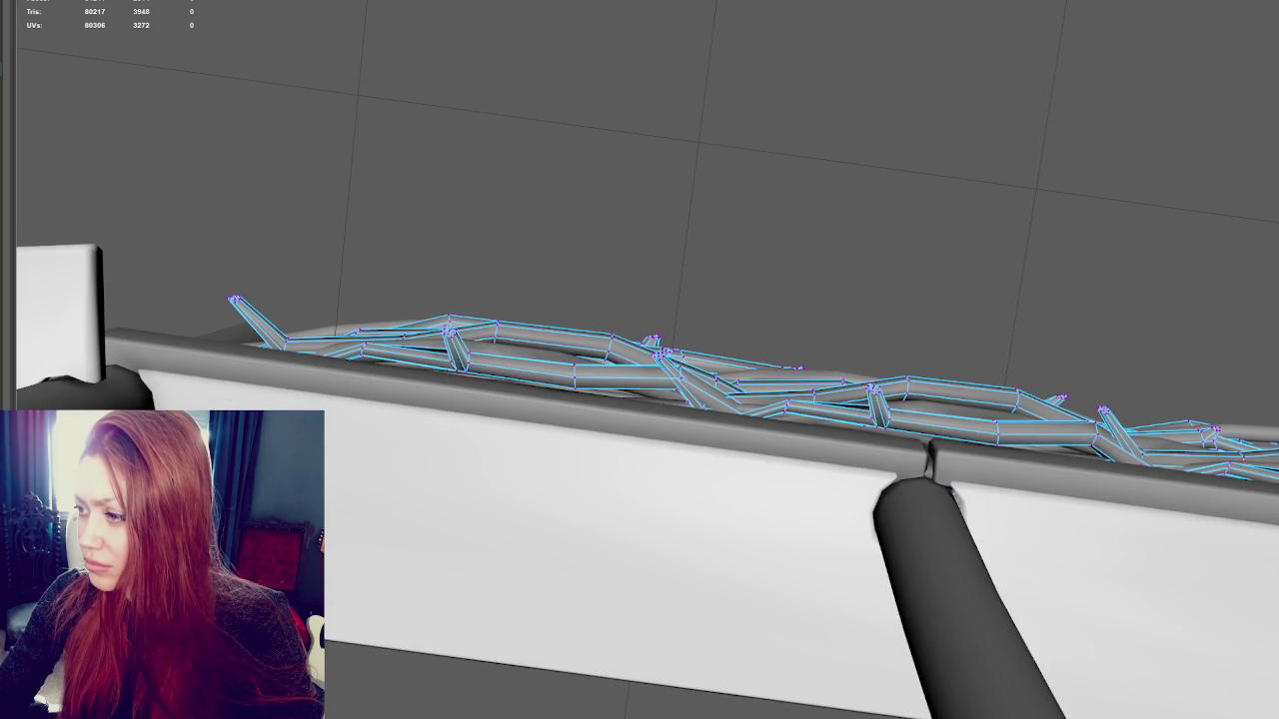
mouse_move(1166, 386)
mouse_down()
mouse_move(1090, 422)
mouse_move(1136, 438)
mouse_move(1109, 380)
mouse_up()
mouse_move(1165, 324)
mouse_down()
mouse_move(1095, 360)
mouse_move(1116, 509)
mouse_move(1053, 548)
mouse_move(1116, 331)
mouse_move(1136, 448)
mouse_move(1134, 428)
mouse_up()
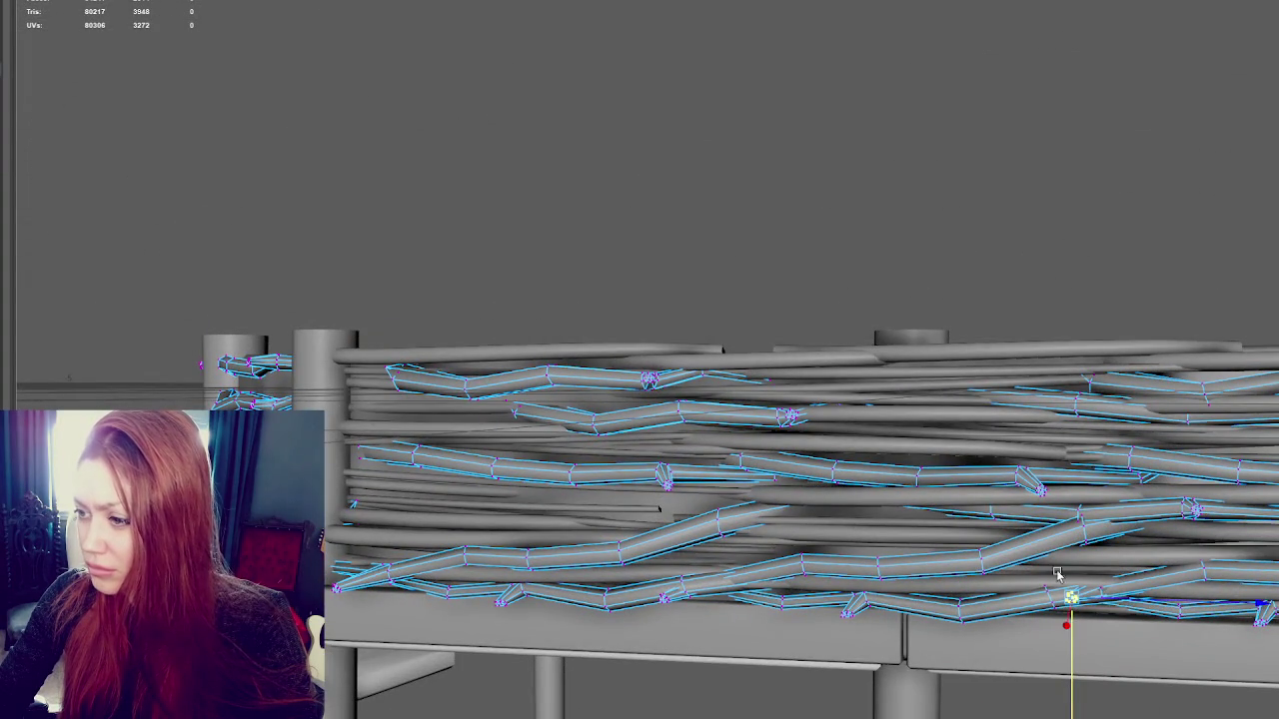
mouse_move(1069, 600)
alt+mouse_down()
mouse_move(1109, 449)
mouse_move(1062, 301)
alt+mouse_up()
Lower the twig's left-tip vertex onto the rail
alt+drag(1062, 345, 1064, 540)
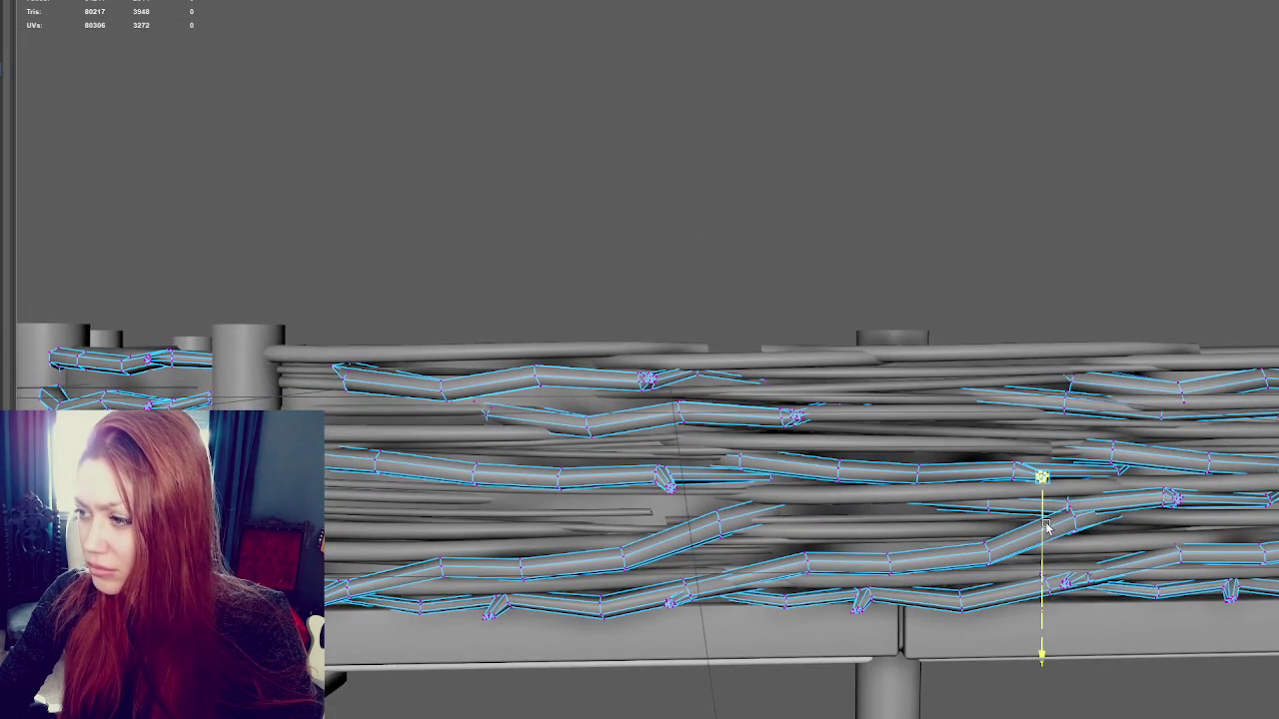
alt+drag(789, 414, 833, 329)
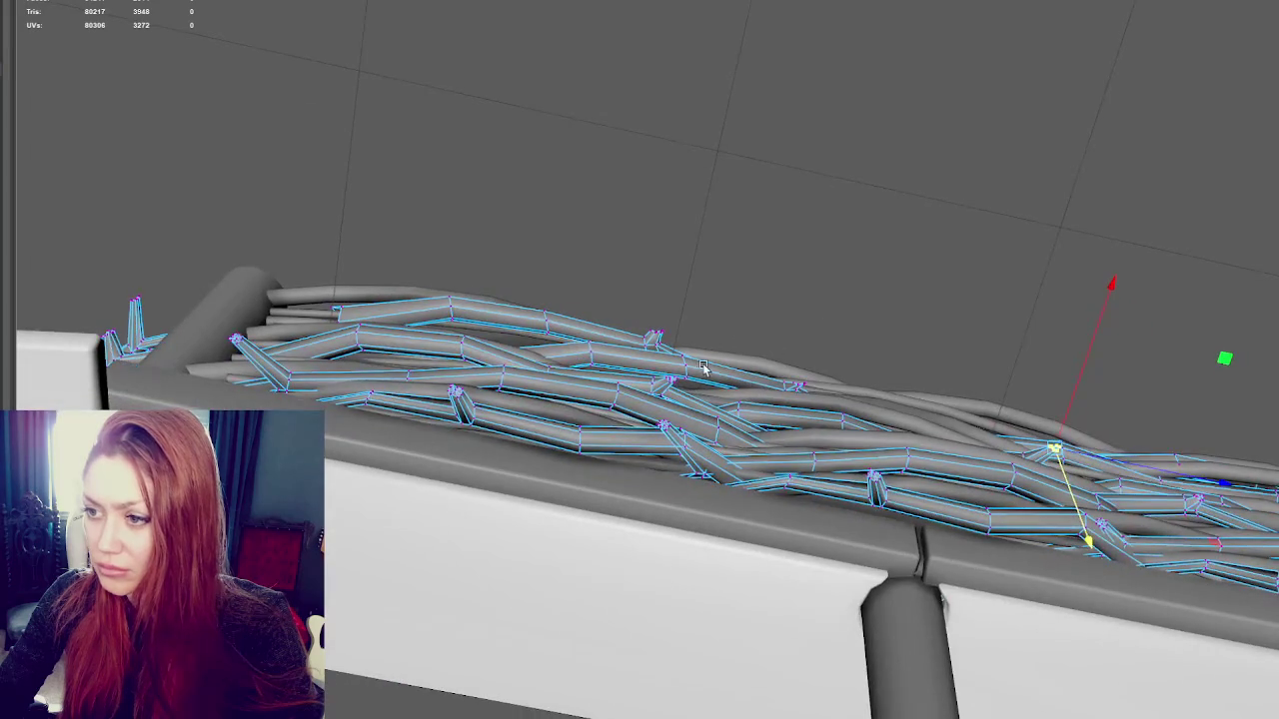
scroll(713, 329, up, 3)
drag(342, 145, 206, 194)
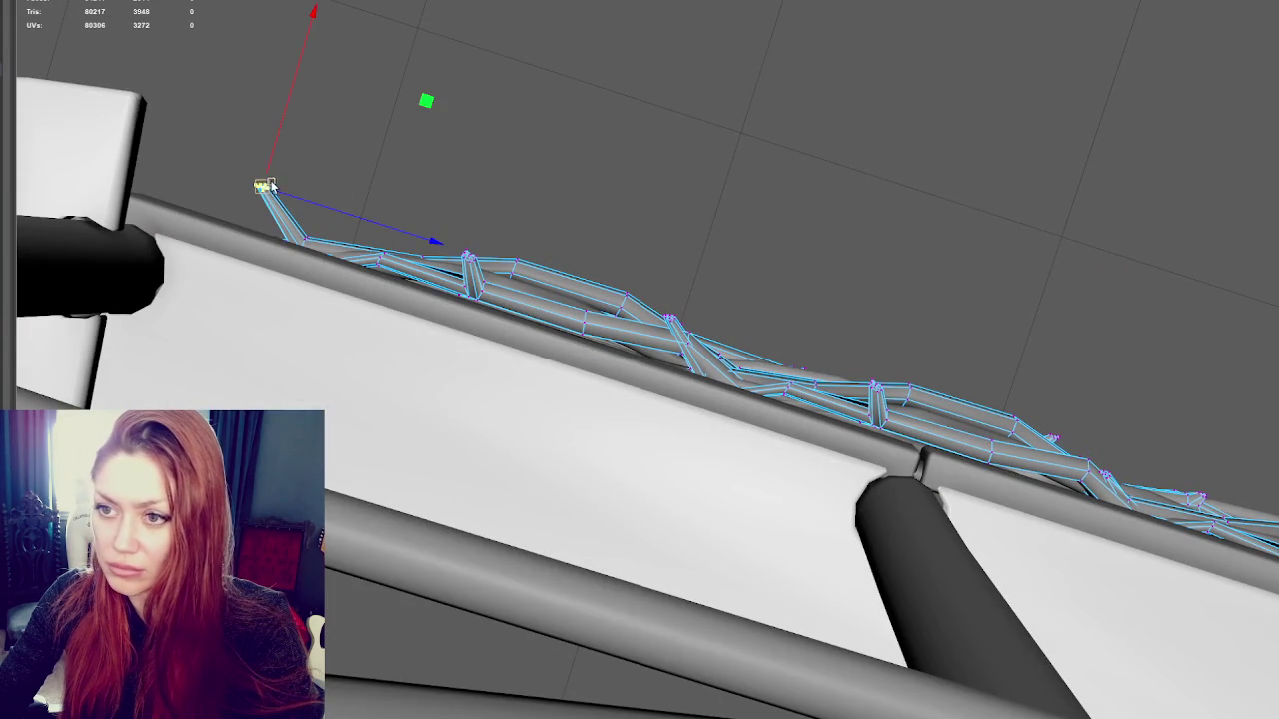
drag(271, 153, 277, 200)
key(e)
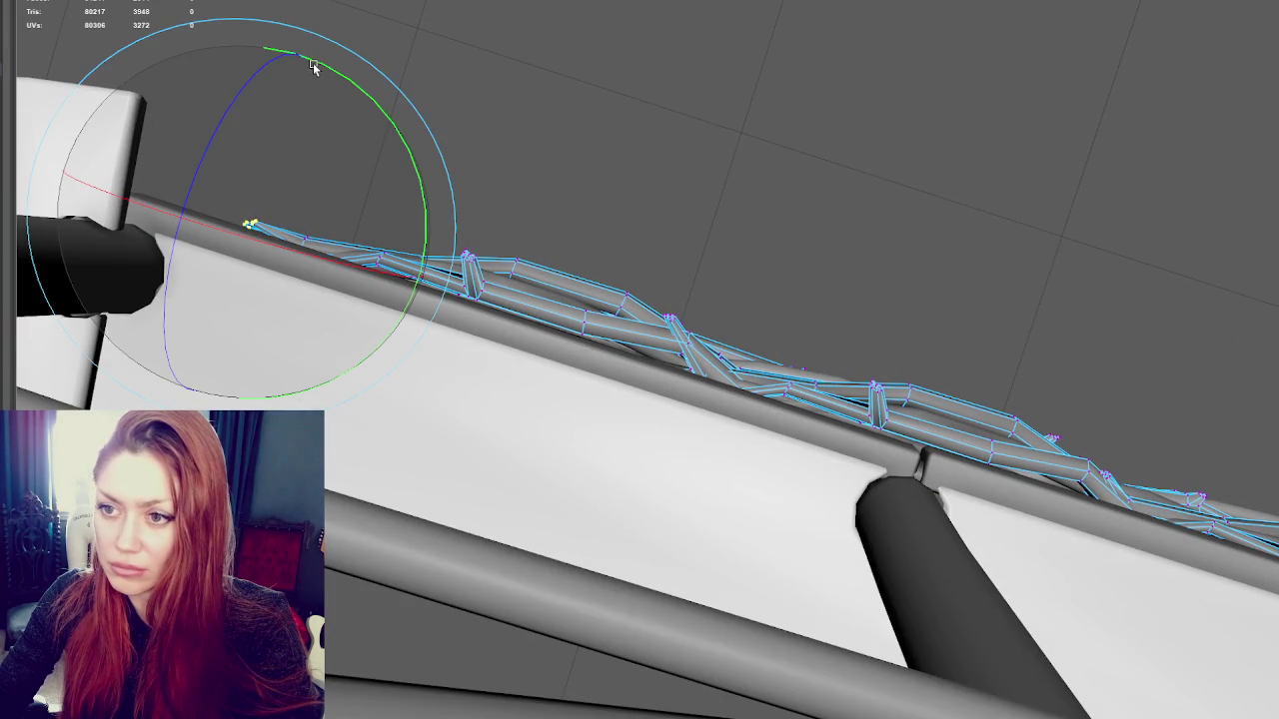
key(w)
click(334, 257)
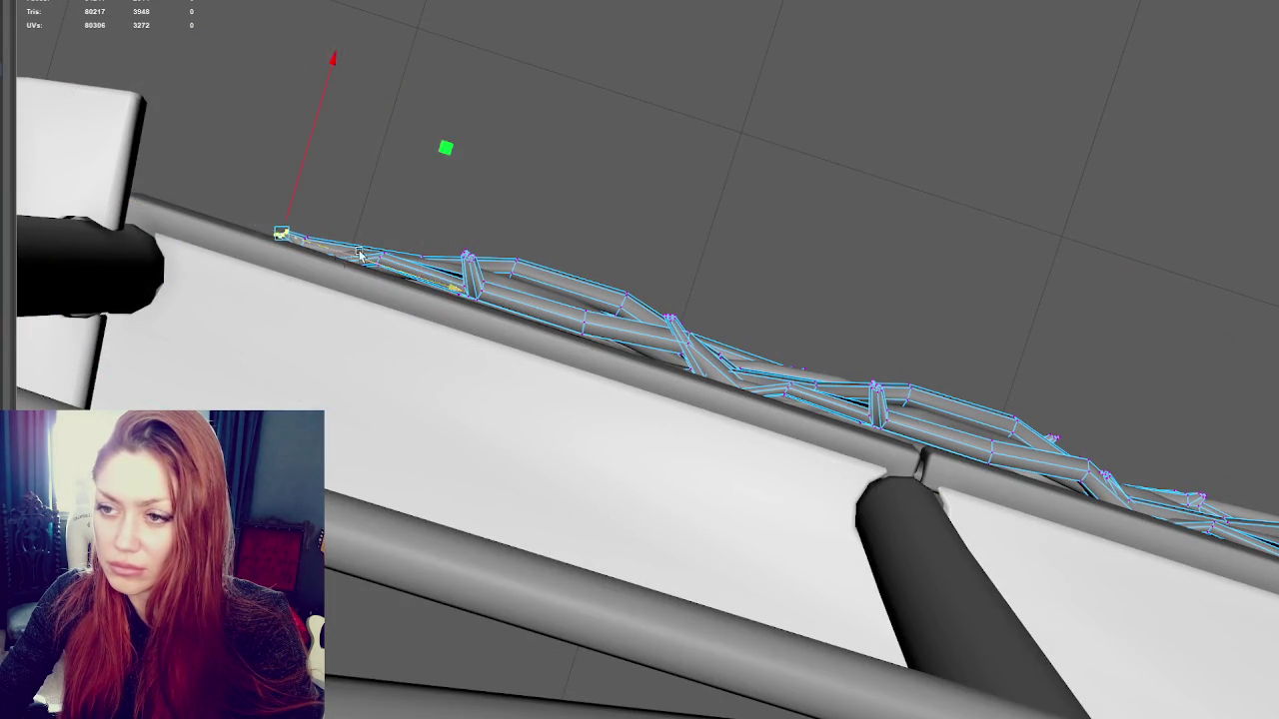
Snap another twig end vertex onto the top of the leg
alt+drag(349, 257, 354, 221)
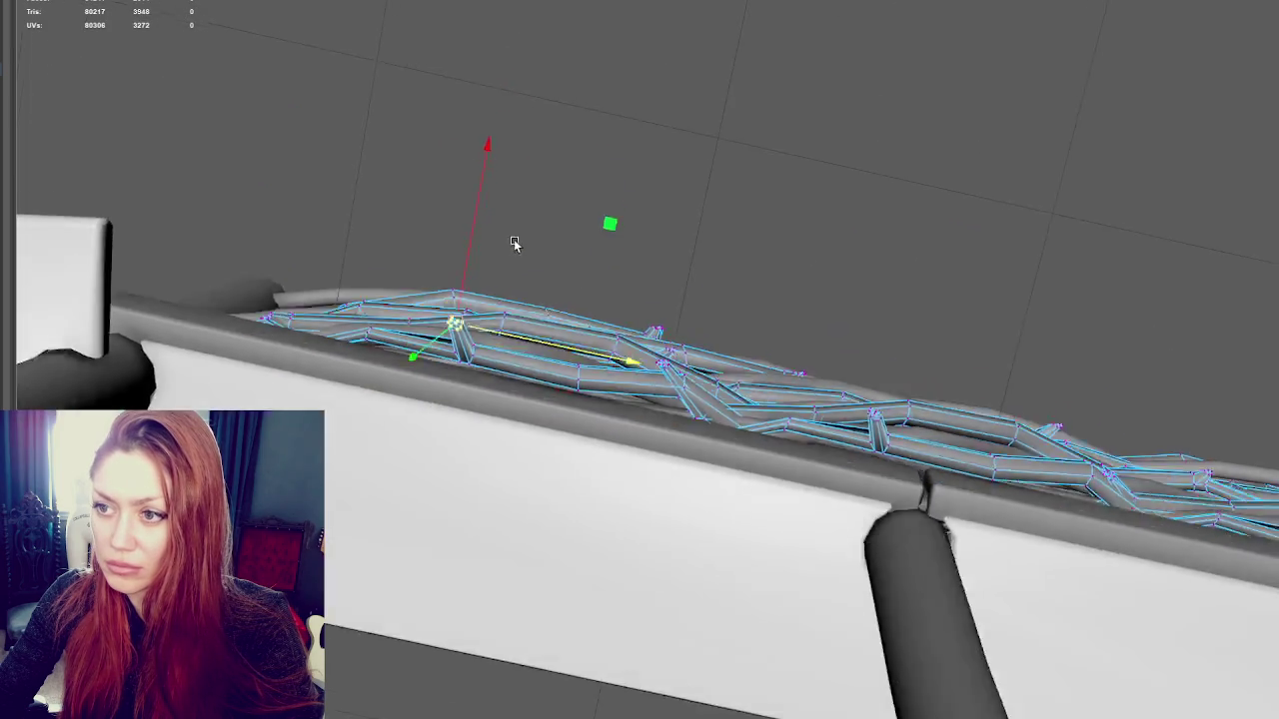
alt+drag(463, 165, 577, 519)
drag(586, 621, 580, 614)
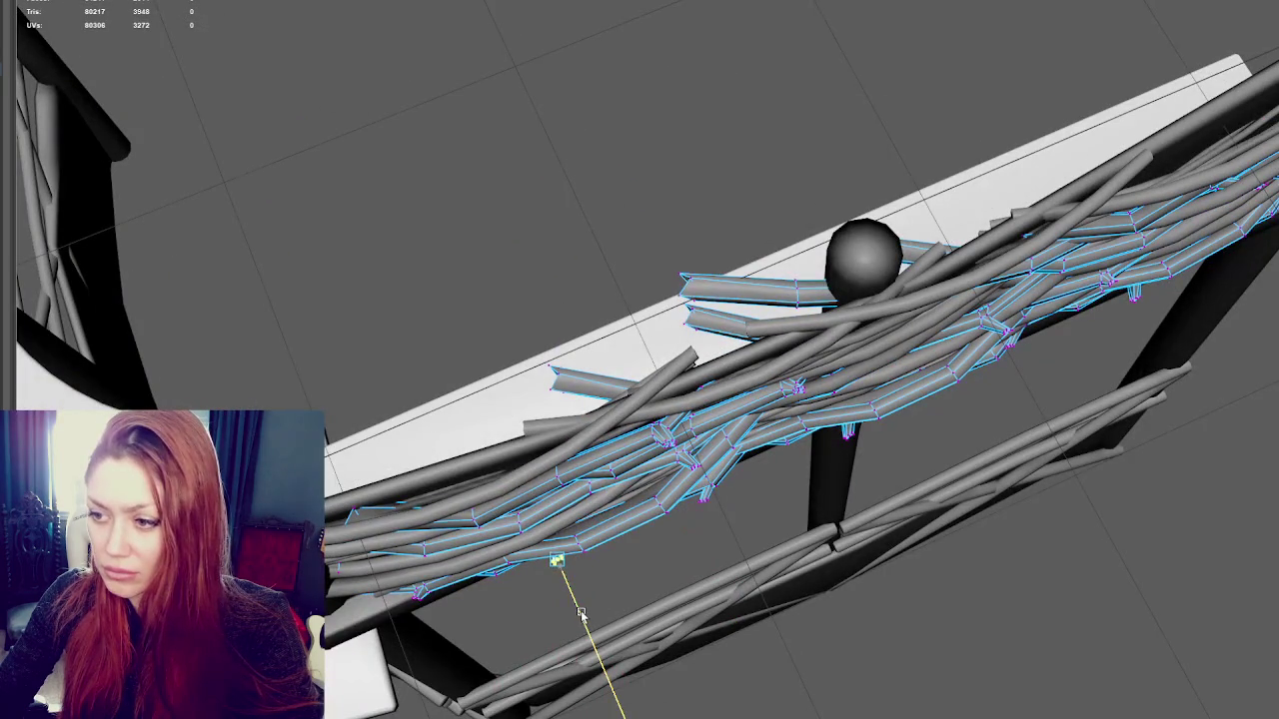
click(704, 503)
key(q)
mouse_move(837, 430)
mouse_down()
mouse_move(910, 423)
mouse_move(999, 439)
mouse_up()
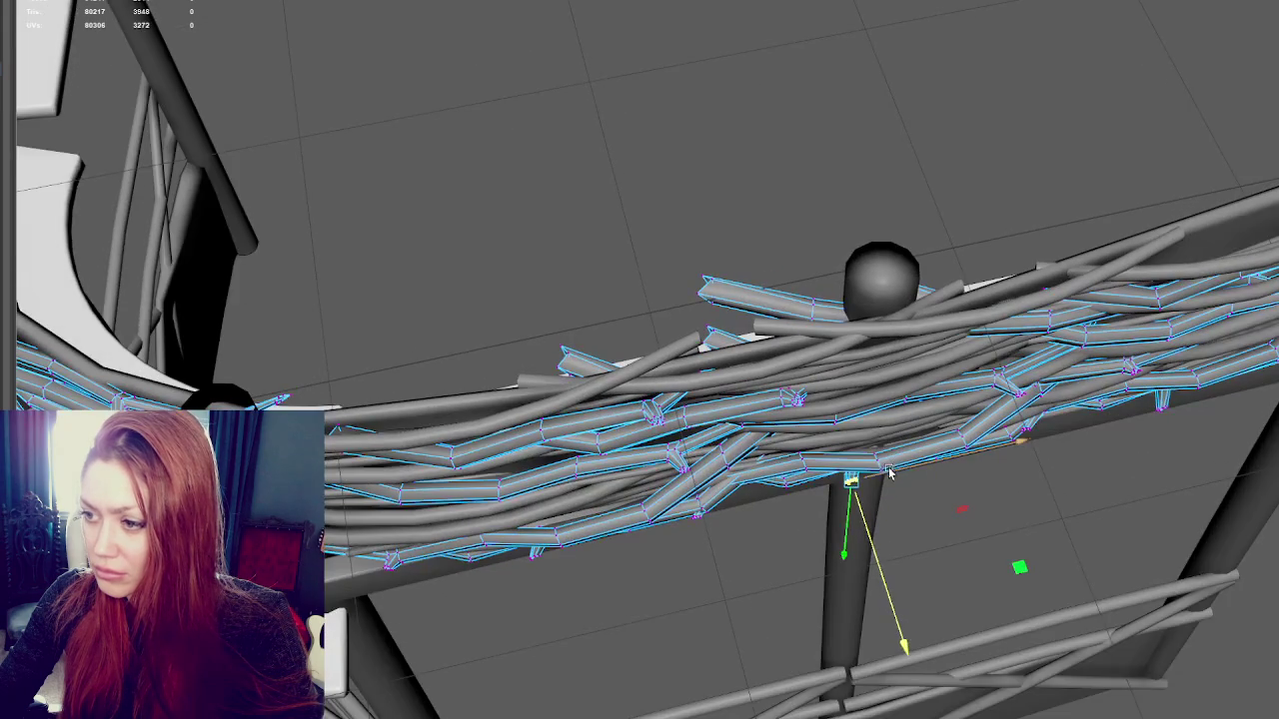
Fine-tune a twig vertex slightly up and down, checking from beneath the rail
alt+drag(1070, 457, 1192, 462)
mouse_move(1164, 409)
alt+mouse_down()
mouse_move(819, 516)
mouse_move(850, 475)
alt+mouse_up()
drag(879, 618, 898, 612)
drag(898, 620, 867, 583)
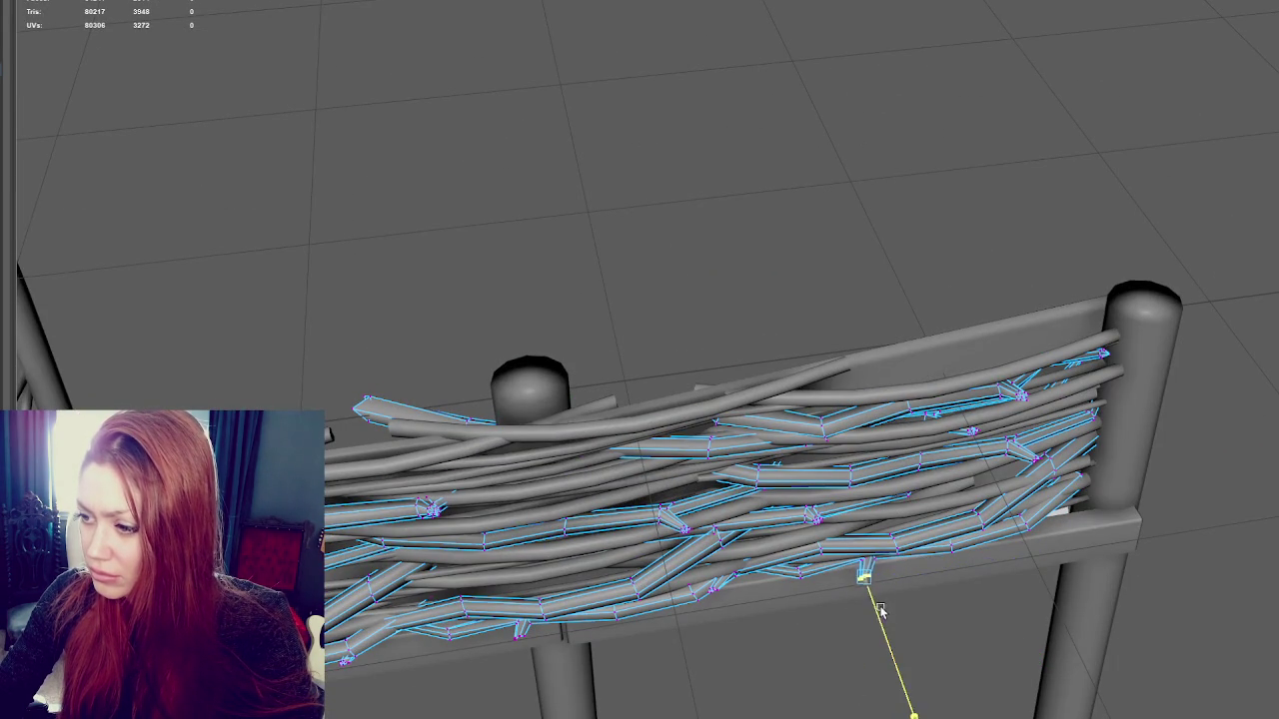
mouse_move(884, 570)
alt+mouse_down()
mouse_move(886, 403)
mouse_move(899, 346)
mouse_move(922, 320)
mouse_move(1184, 330)
alt+mouse_up()
Duplicate a twig on the counter front and slide the copy right and lower
click(851, 40)
click(986, 233)
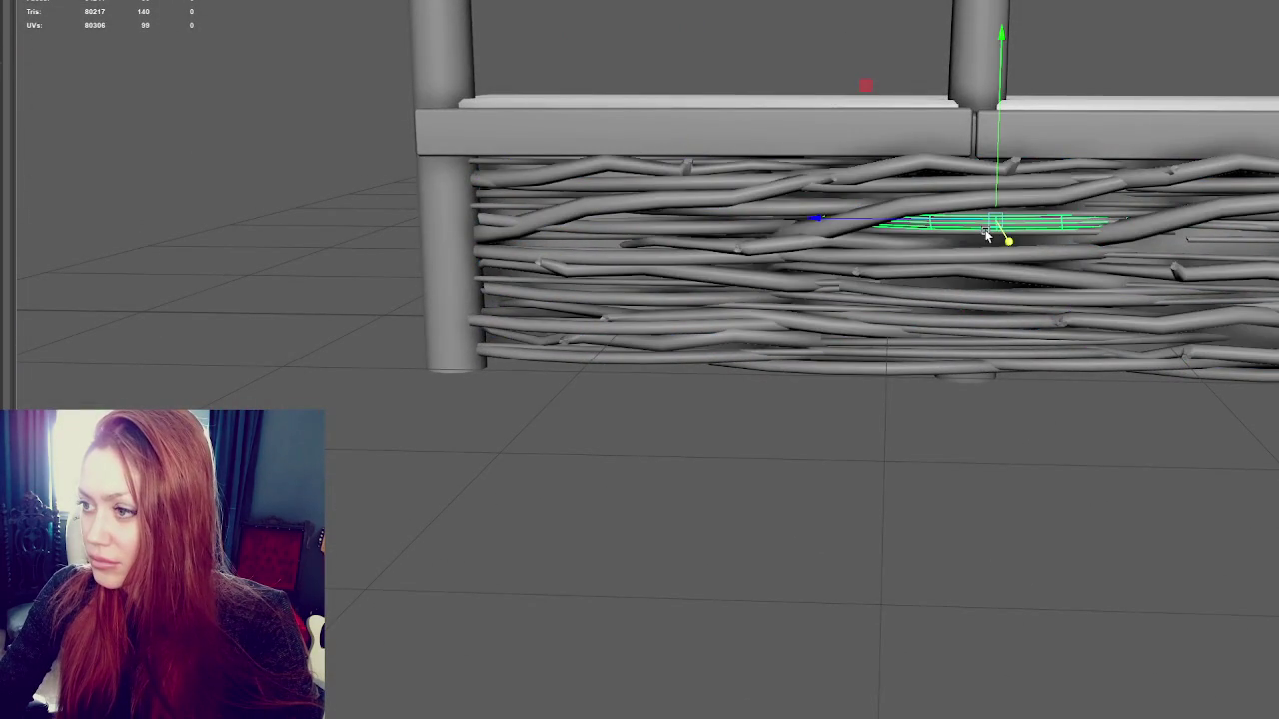
click(996, 193)
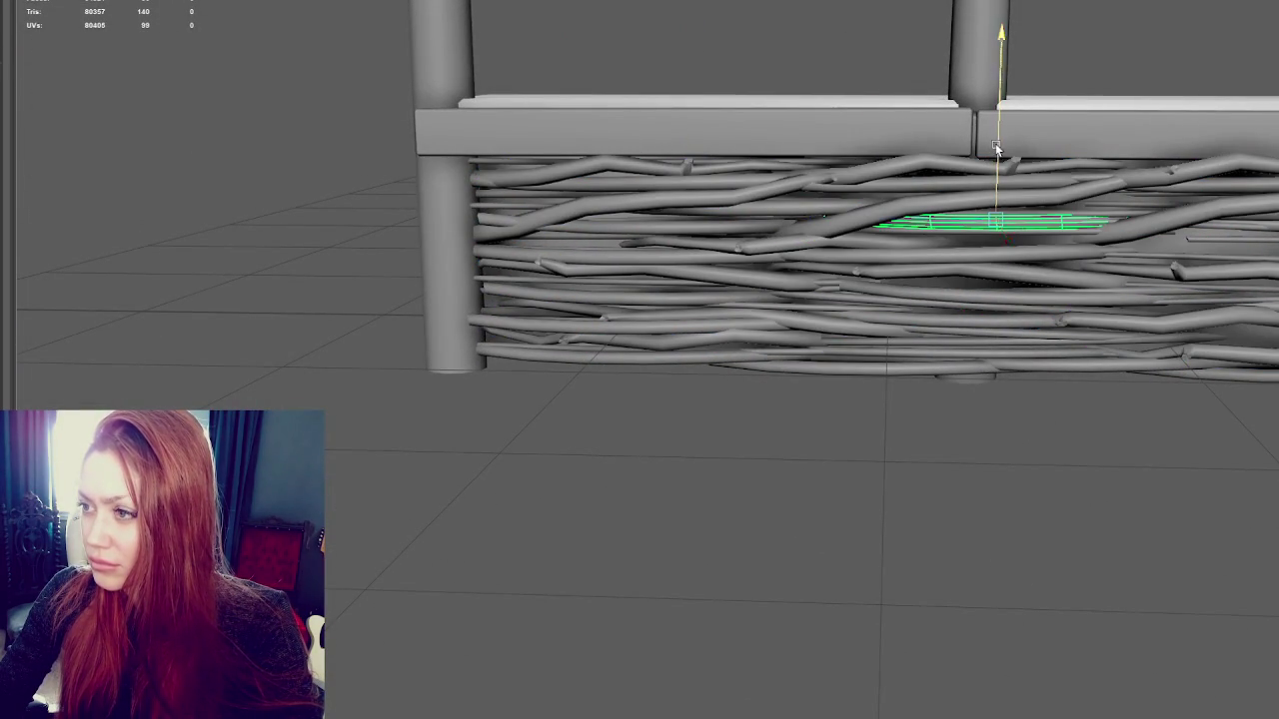
key(e)
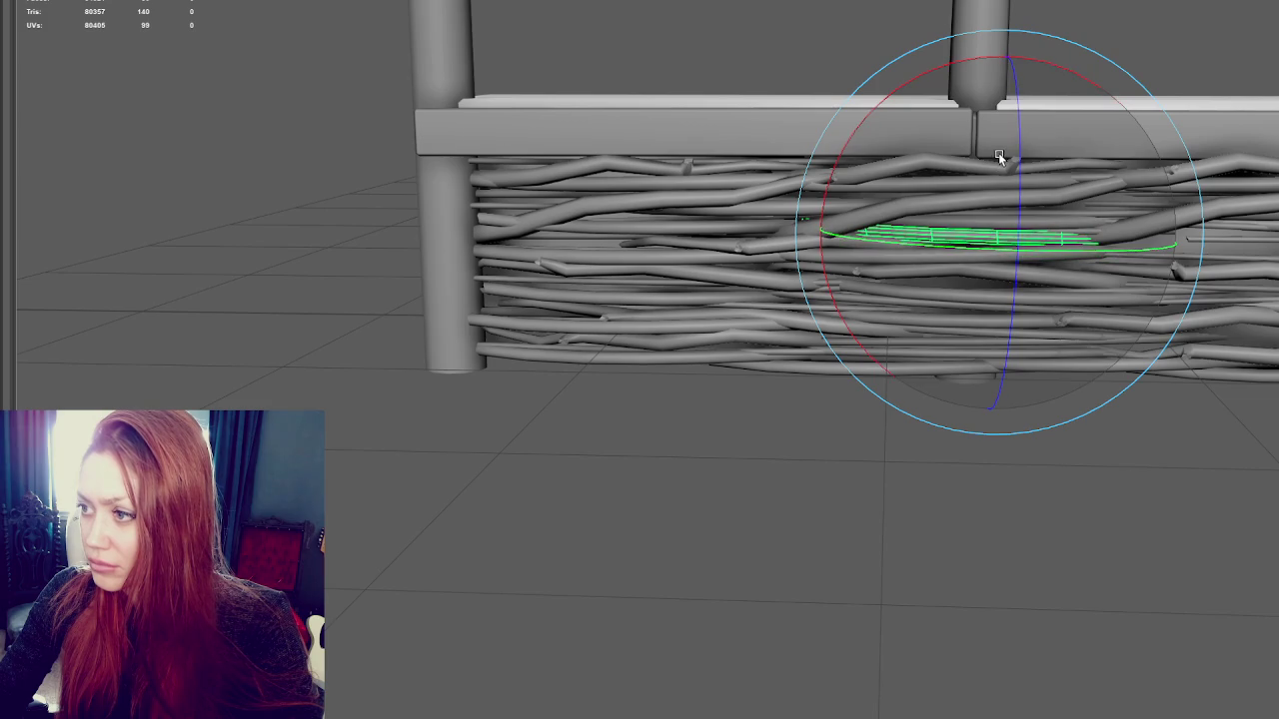
key(ctrl+d)
key(w)
drag(958, 226, 1184, 259)
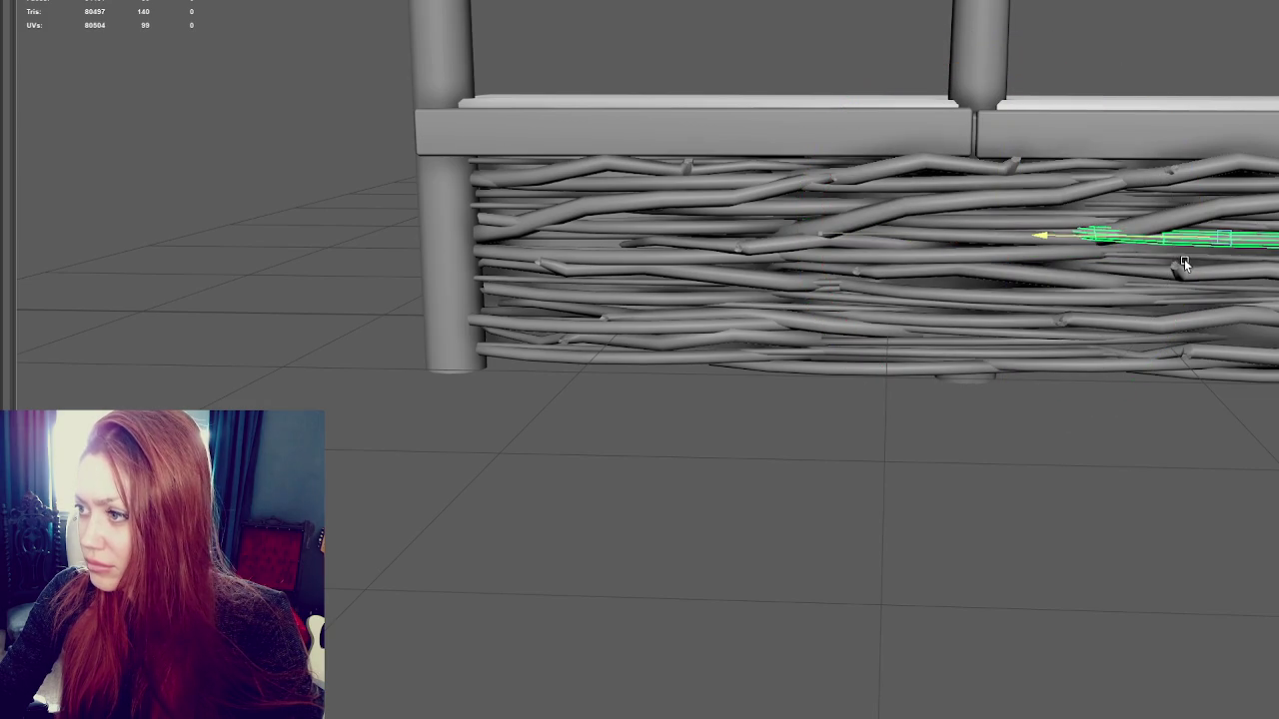
mouse_move(1229, 187)
mouse_down()
mouse_move(1244, 264)
mouse_move(1261, 243)
mouse_up()
Duplicate another twig, lower it, turn it and slide it left toward the left leg
key(ctrl+d)
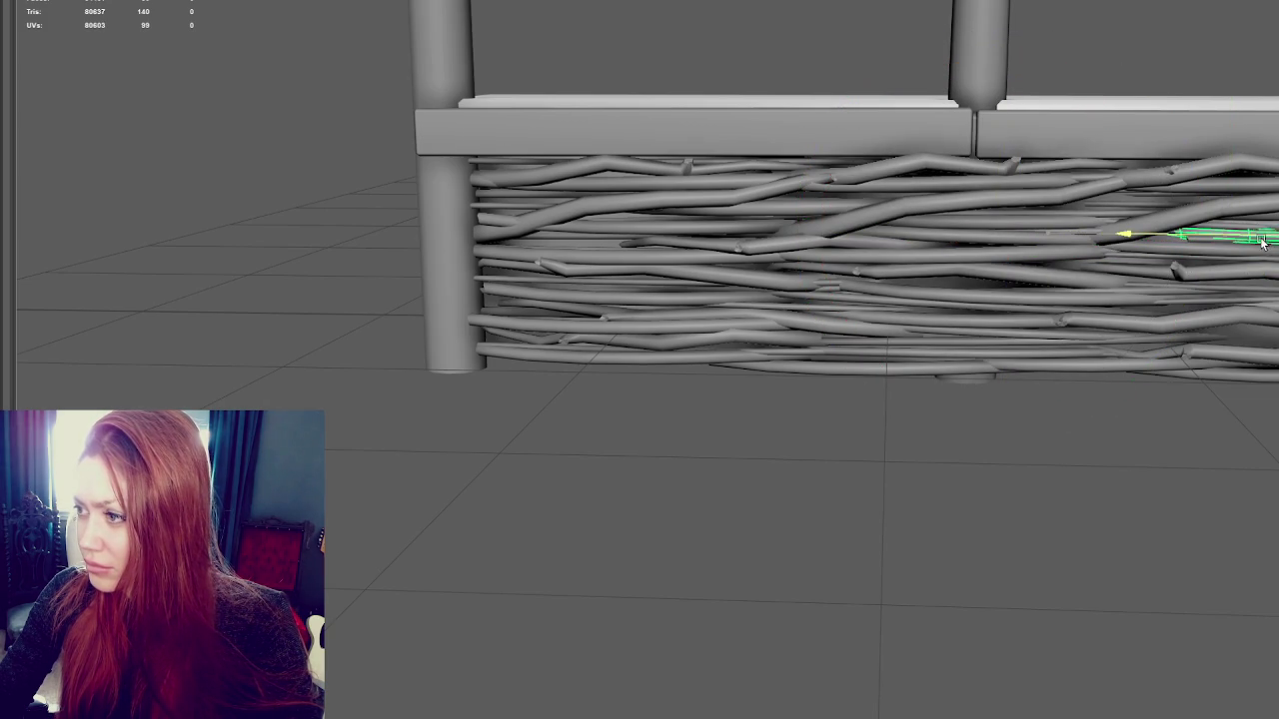
drag(1234, 189, 1241, 292)
key(e)
key(ctrl+d)
key(w)
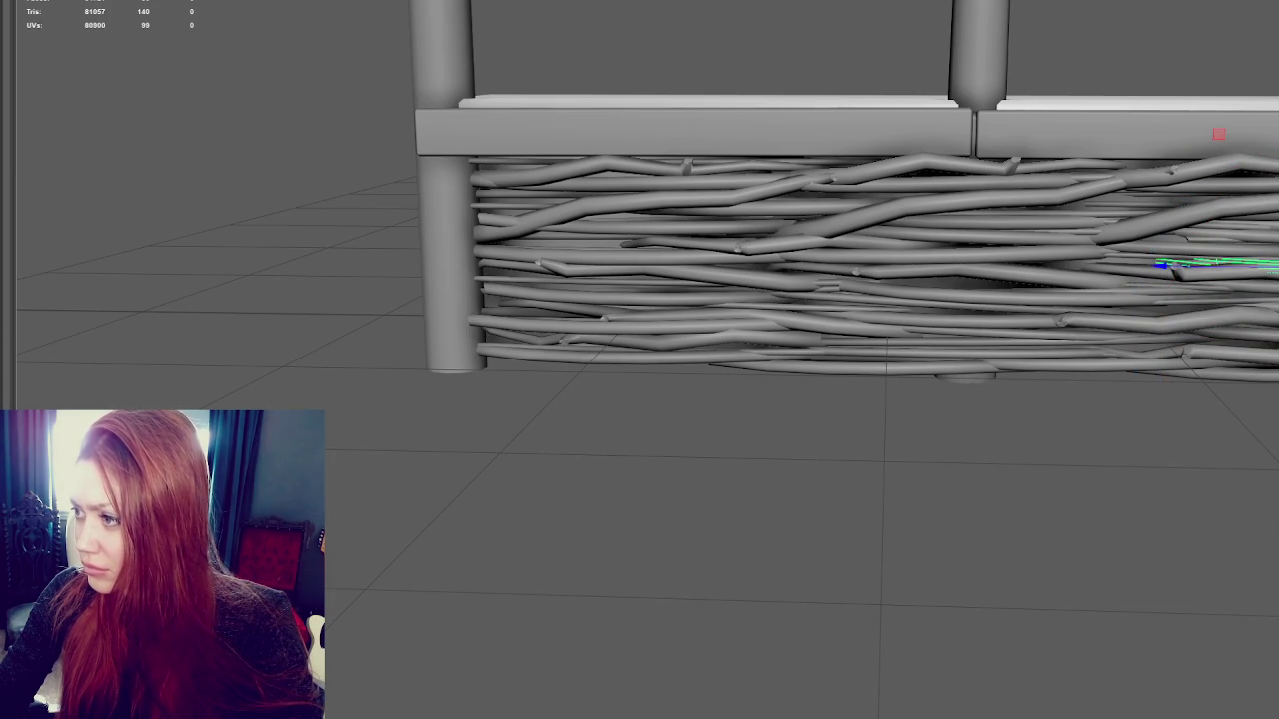
mouse_move(1275, 262)
mouse_down()
mouse_move(1098, 218)
mouse_move(1134, 165)
mouse_up()
key(e)
drag(1110, 107, 1074, 90)
key(w)
mouse_move(1079, 192)
mouse_down()
mouse_move(573, 189)
mouse_move(748, 214)
mouse_up()
Set a twig just under the top rail, then duplicate and raise another copy
key(e)
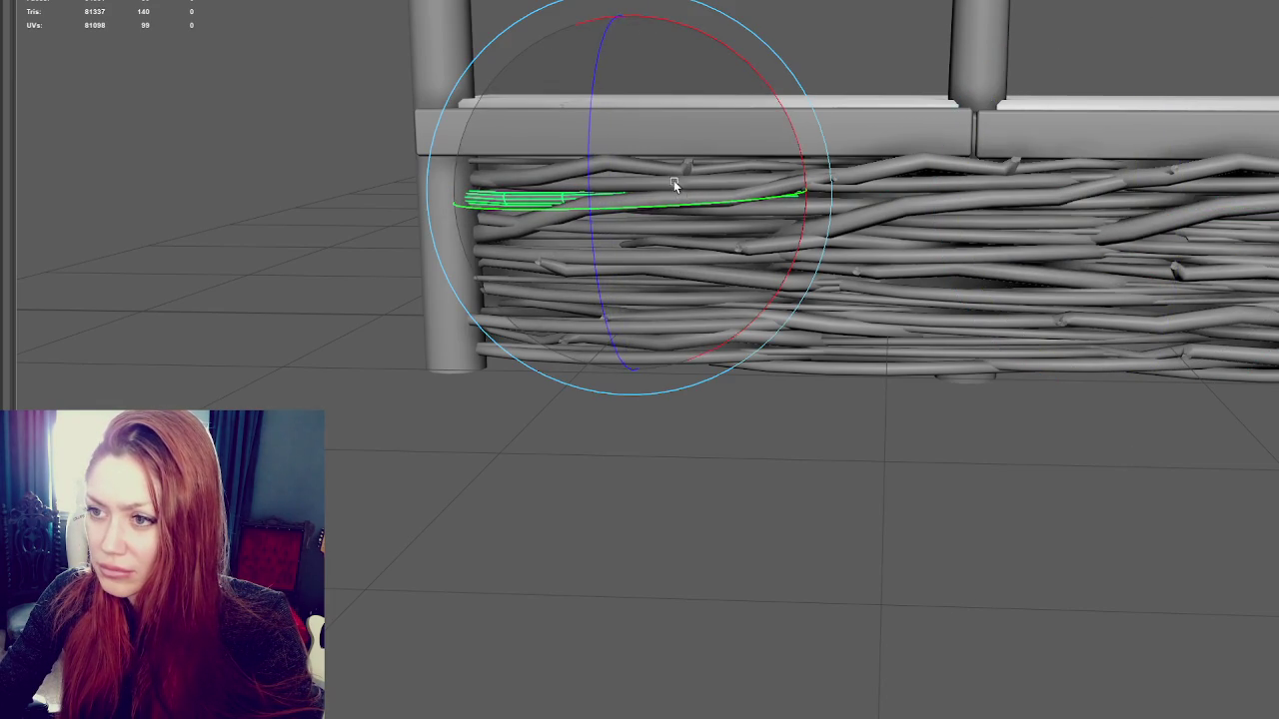
key(w)
mouse_move(634, 149)
mouse_down()
mouse_move(637, 111)
mouse_move(634, 289)
mouse_move(722, 286)
mouse_up()
key(e)
key(w)
drag(644, 283, 608, 307)
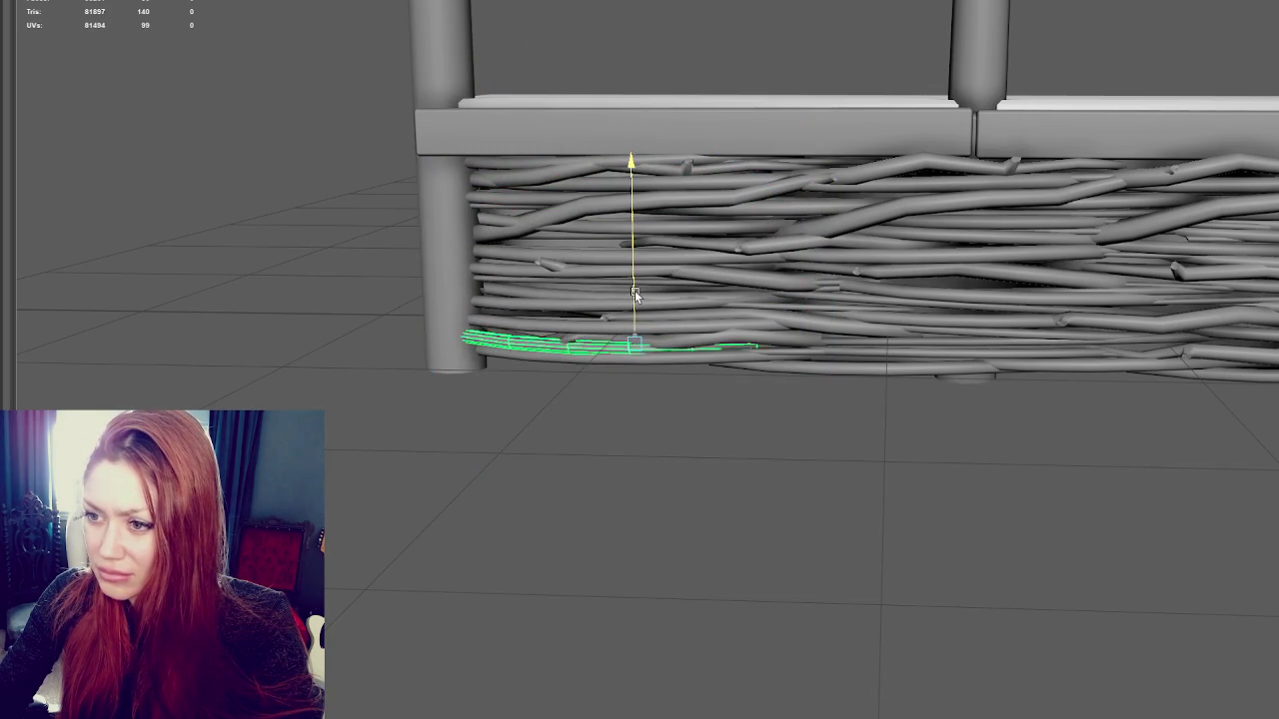
drag(601, 380, 607, 374)
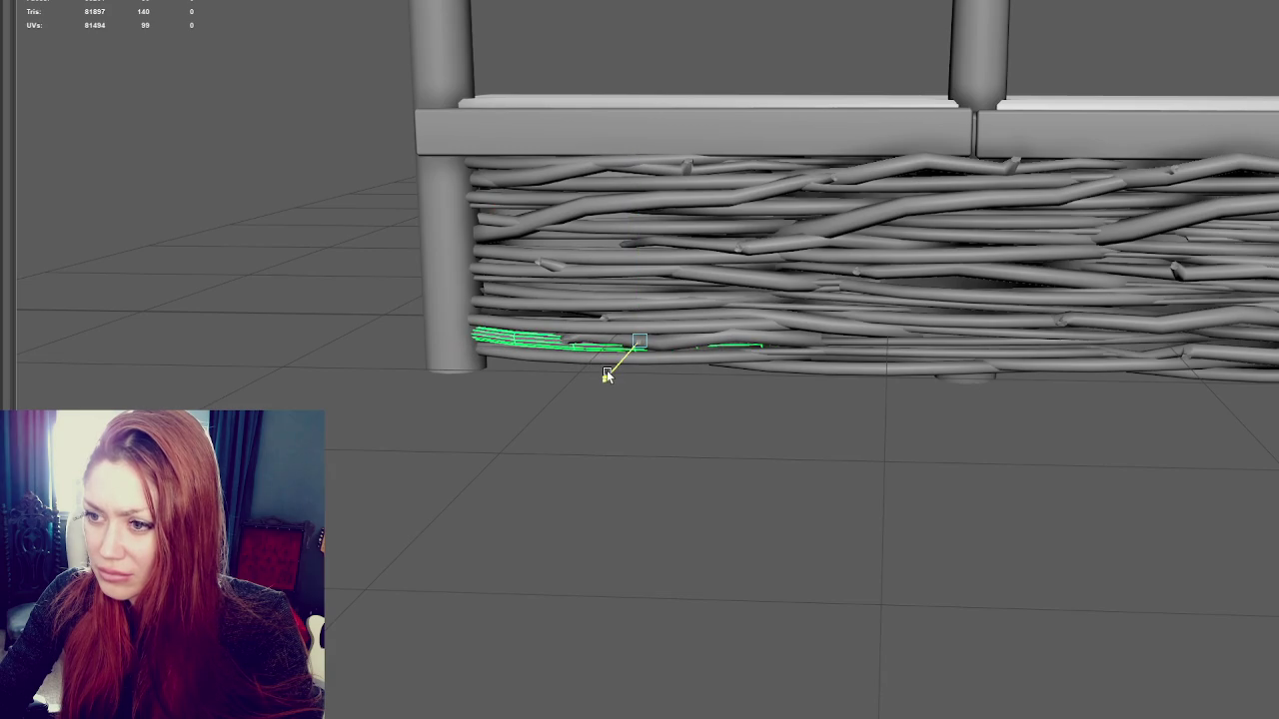
key(ctrl+d)
drag(639, 305, 648, 137)
key(ctrl+d)
key(ctrl+d)
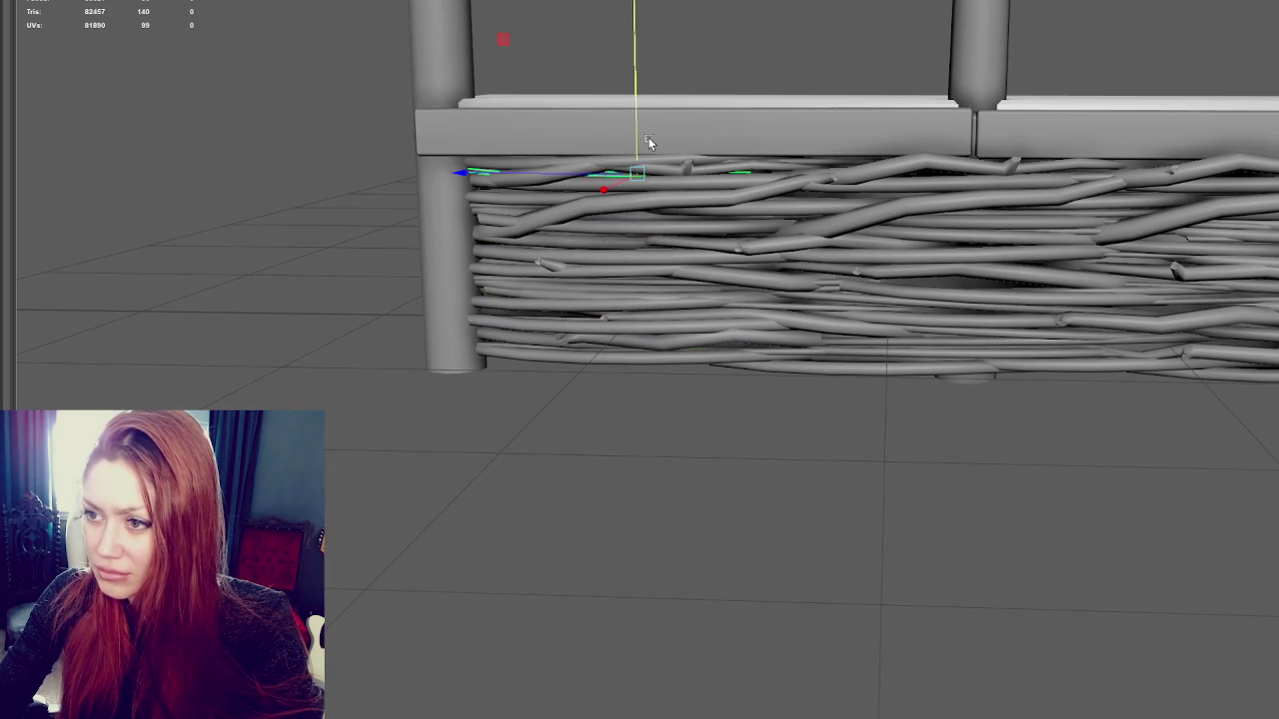
Adjust the twig's right end and tilt it so its left end rises
mouse_move(1185, 177)
alt+mouse_down()
mouse_move(923, 247)
mouse_move(985, 245)
alt+mouse_up()
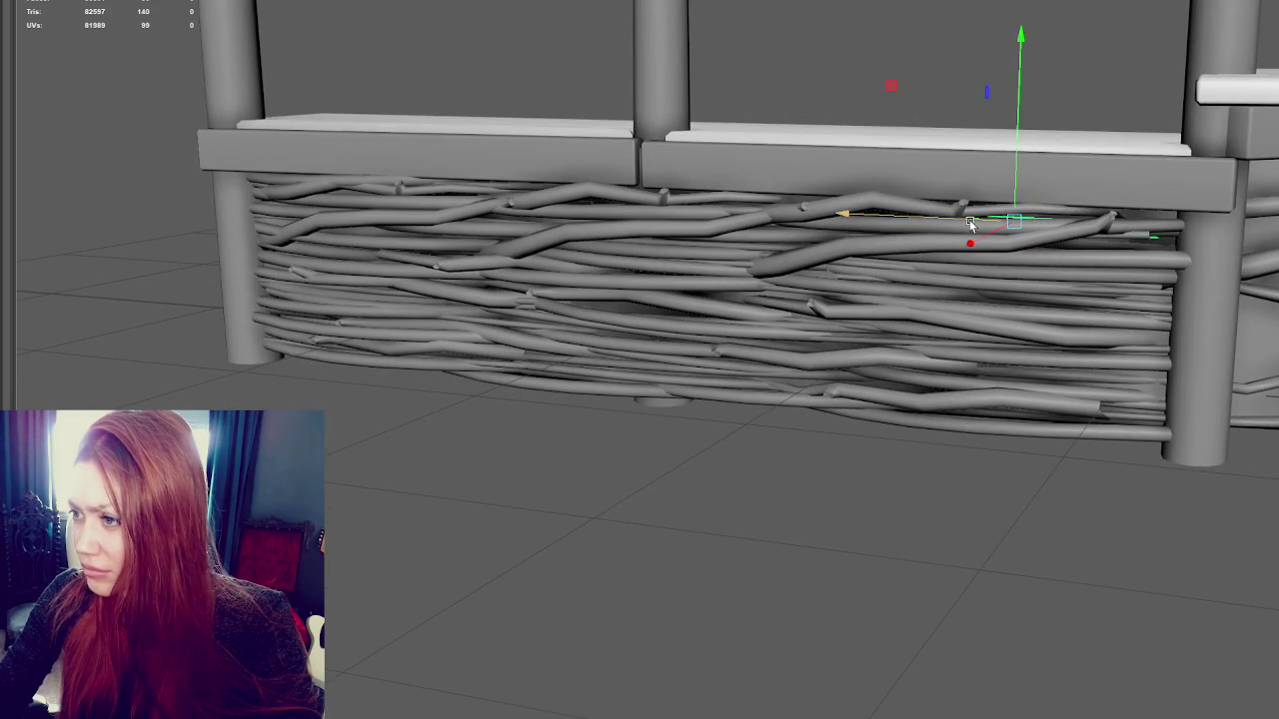
key(e)
key(w)
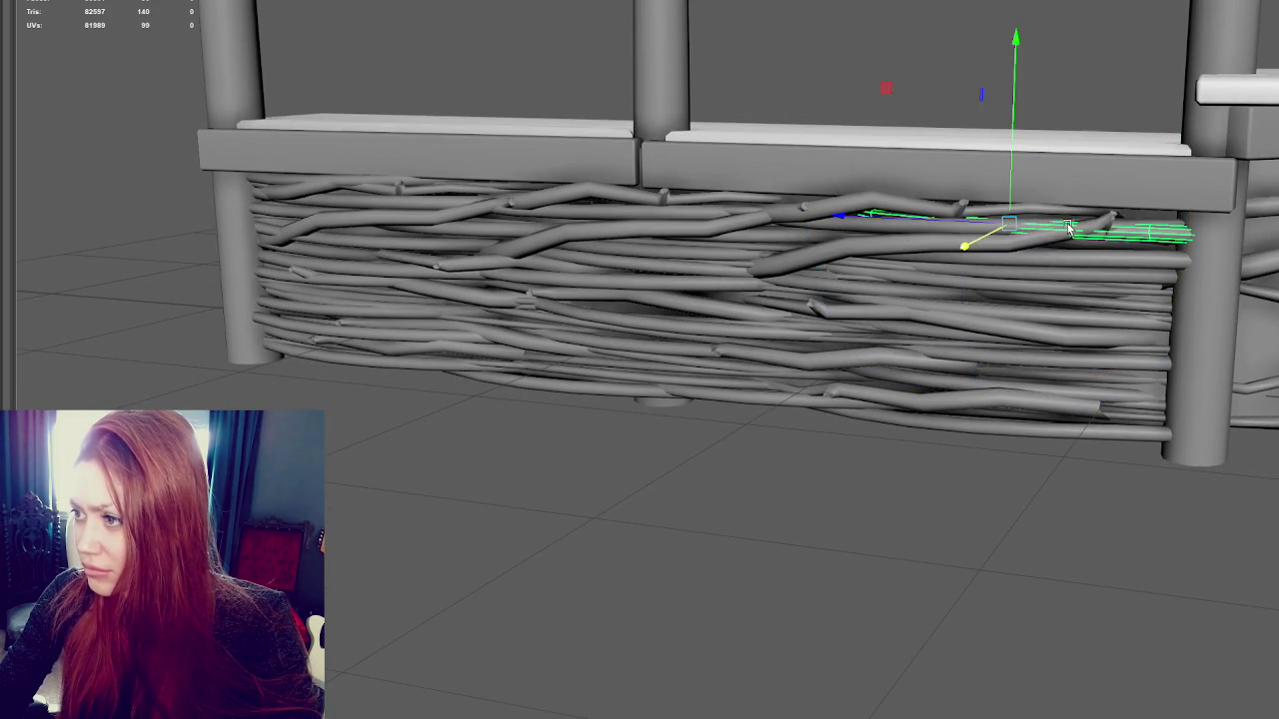
key(e)
key(w)
mouse_move(1056, 200)
mouse_down()
mouse_move(1011, 197)
mouse_move(1013, 184)
mouse_move(1012, 266)
mouse_up()
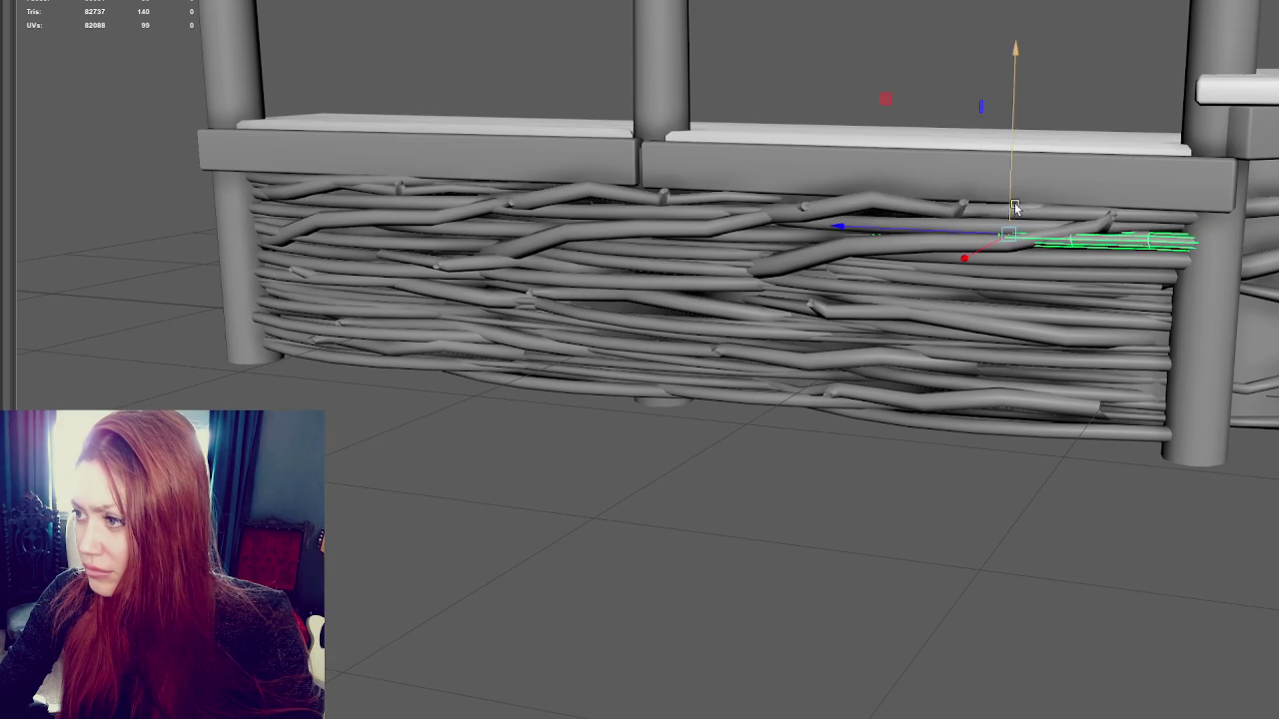
key(e)
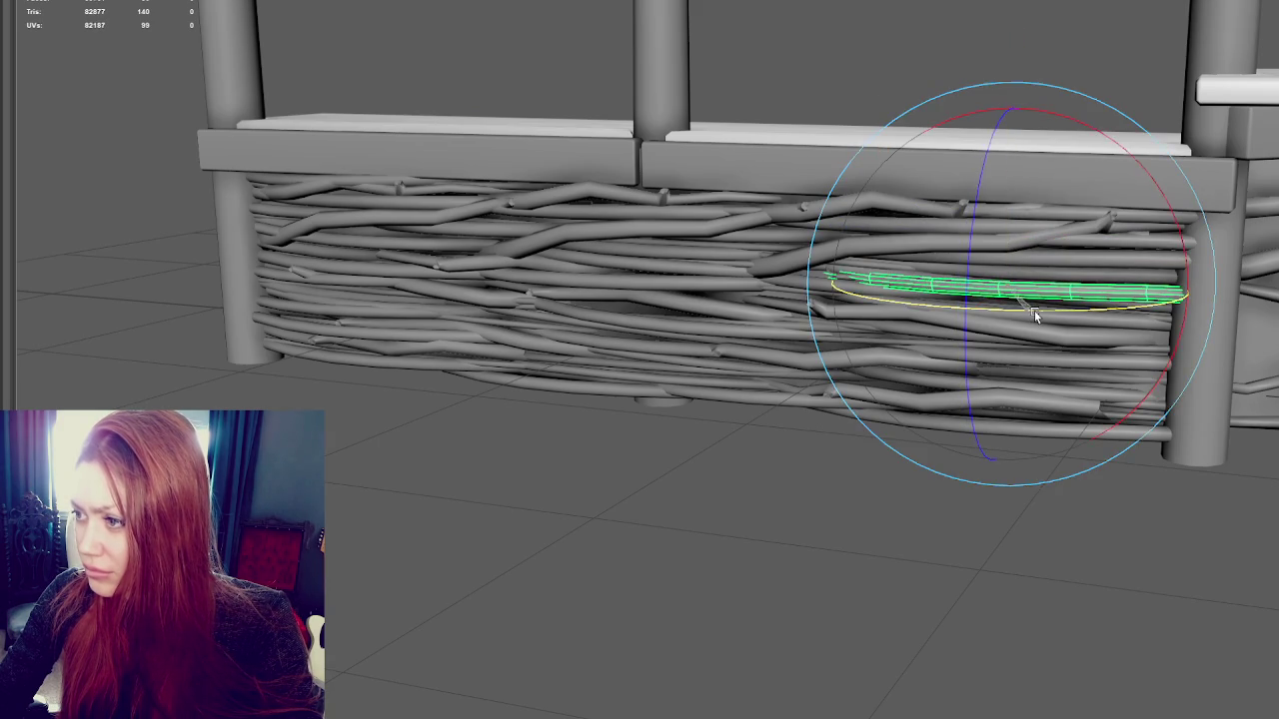
mouse_move(1019, 294)
mouse_down()
mouse_move(970, 305)
mouse_move(992, 300)
mouse_up()
Reposition the twig vertically and flatten its tilt on the counter front
key(w)
key(e)
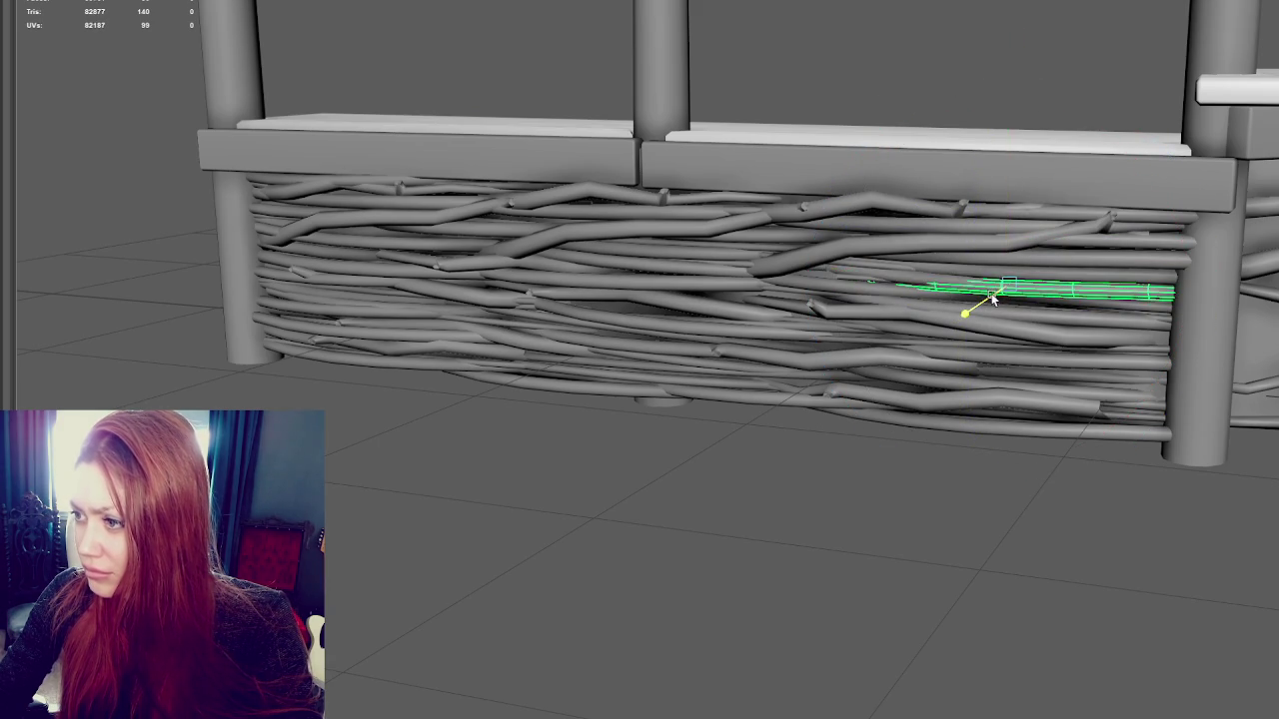
key(e)
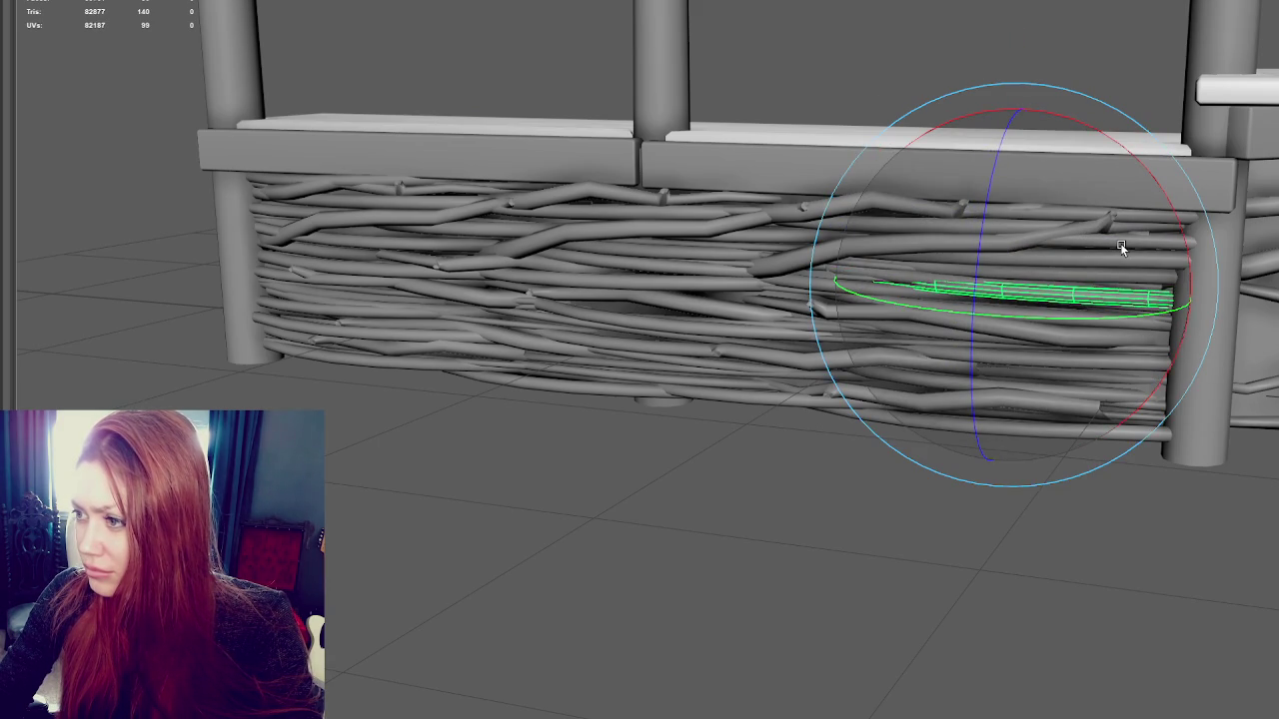
key(w)
drag(1014, 252, 1018, 344)
key(e)
mouse_move(1133, 317)
mouse_down()
mouse_move(1034, 317)
mouse_move(1013, 334)
mouse_move(1028, 304)
mouse_move(1041, 313)
mouse_up()
key(w)
Nudge the middle and lower-middle twigs slightly in depth and sideways
click(1065, 258)
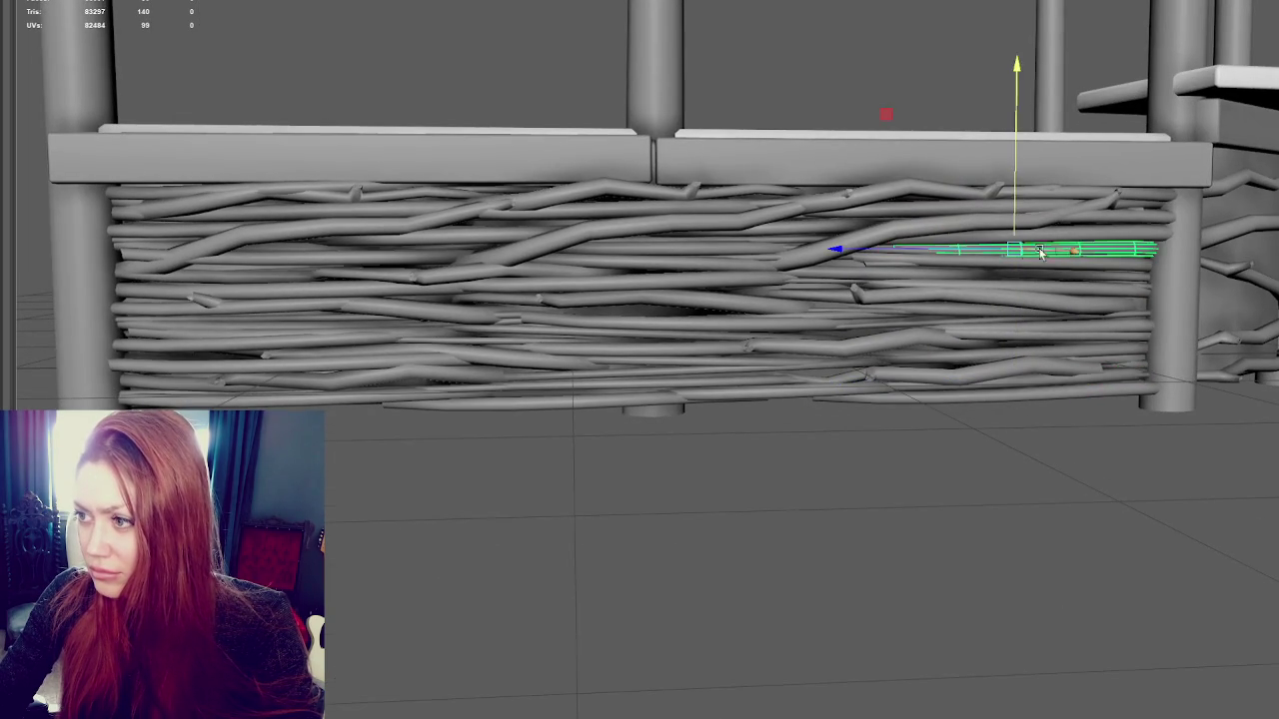
drag(985, 249, 1065, 236)
drag(962, 236, 931, 244)
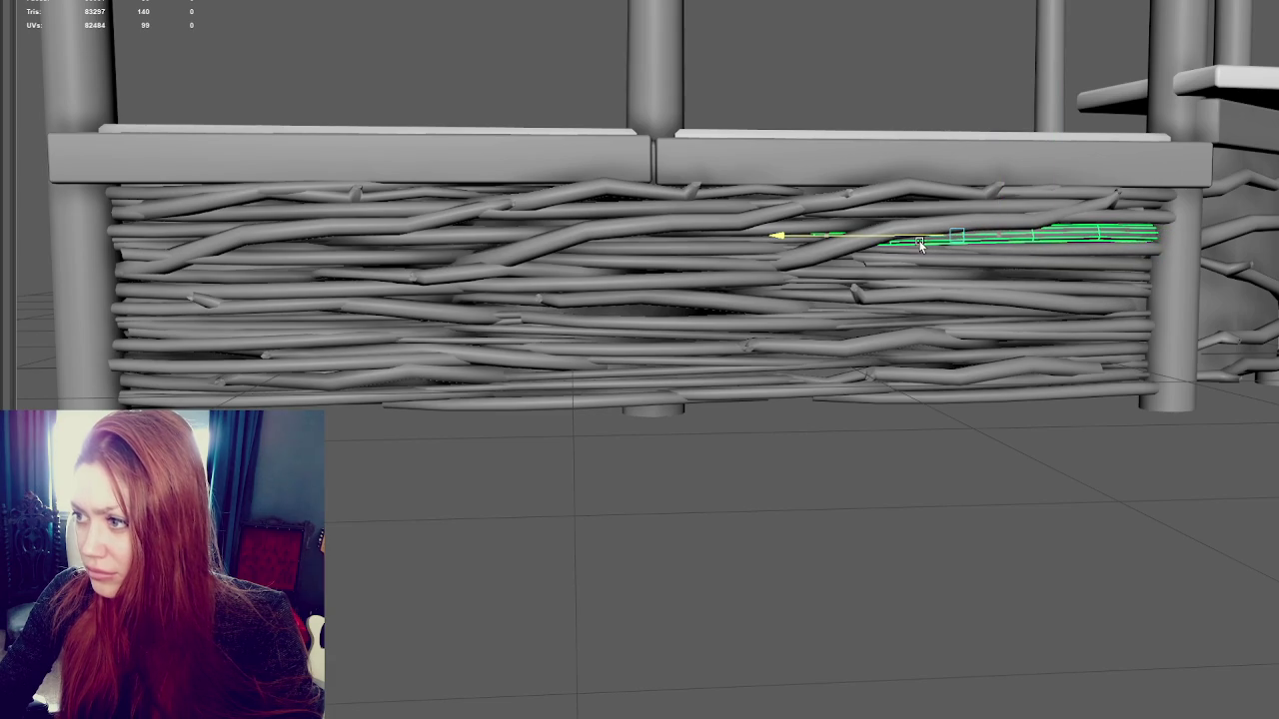
click(1099, 211)
click(1104, 378)
click(1039, 335)
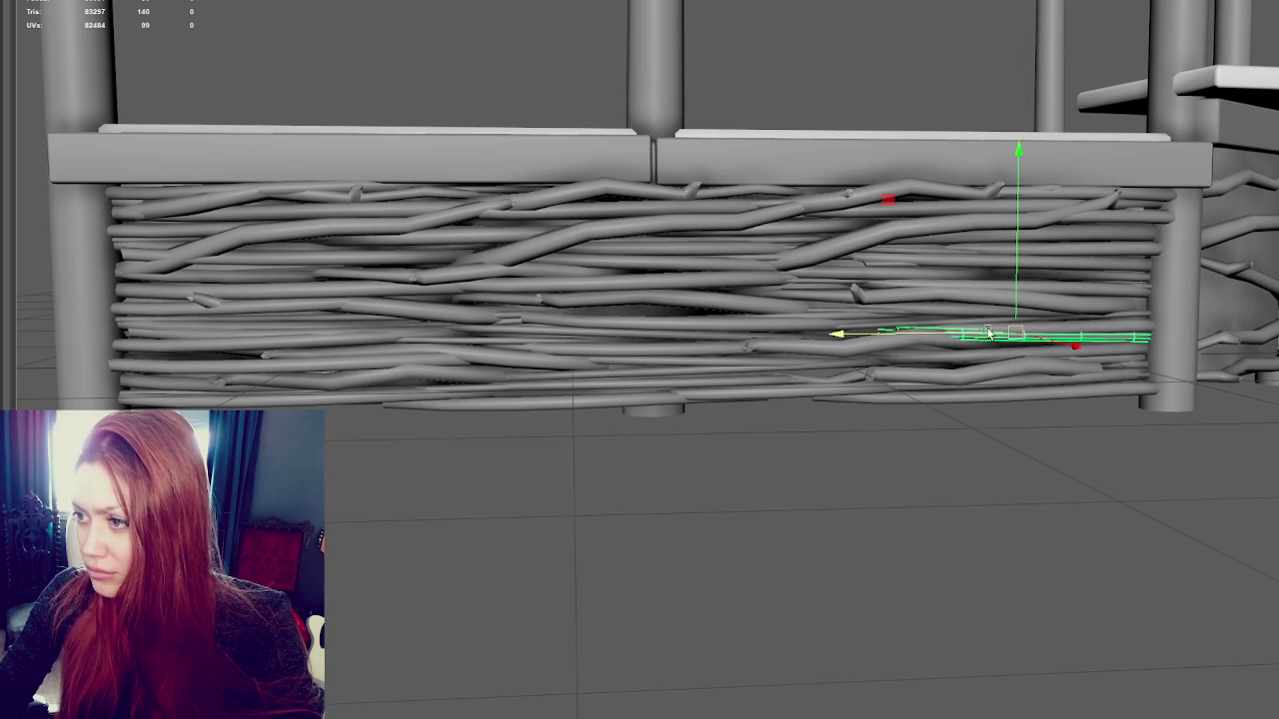
drag(982, 333, 987, 340)
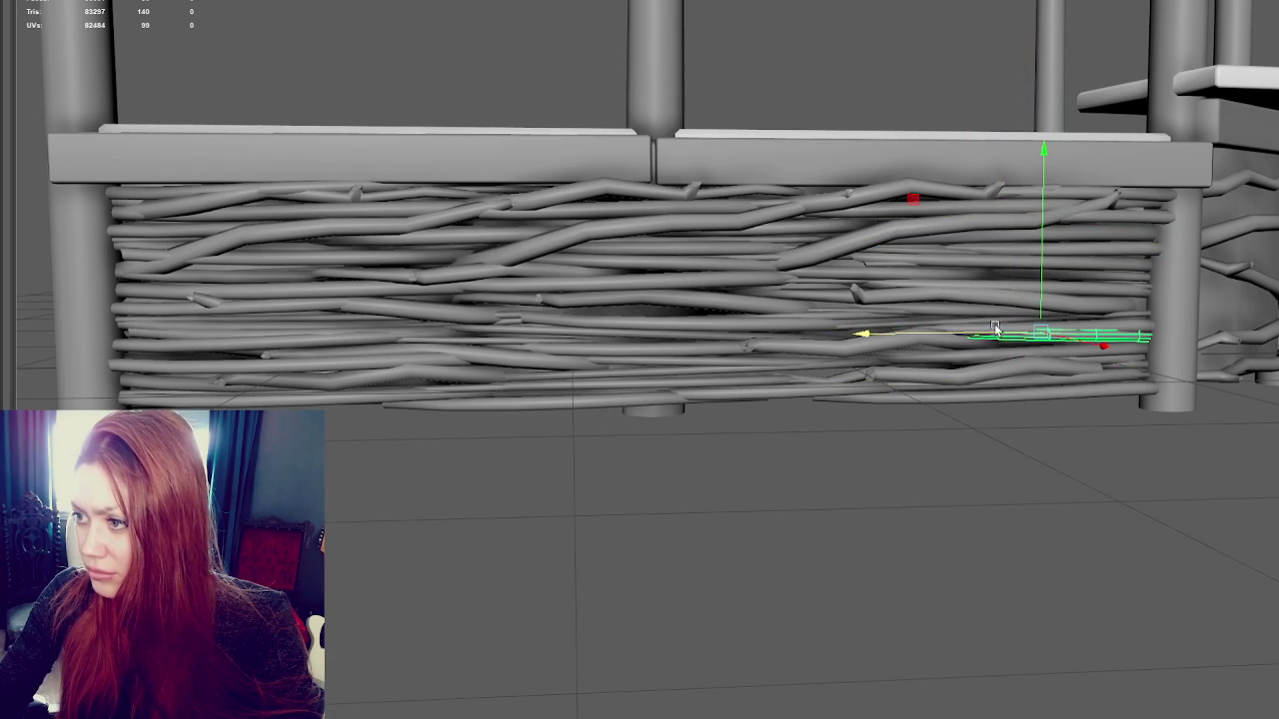
drag(1046, 312, 1042, 316)
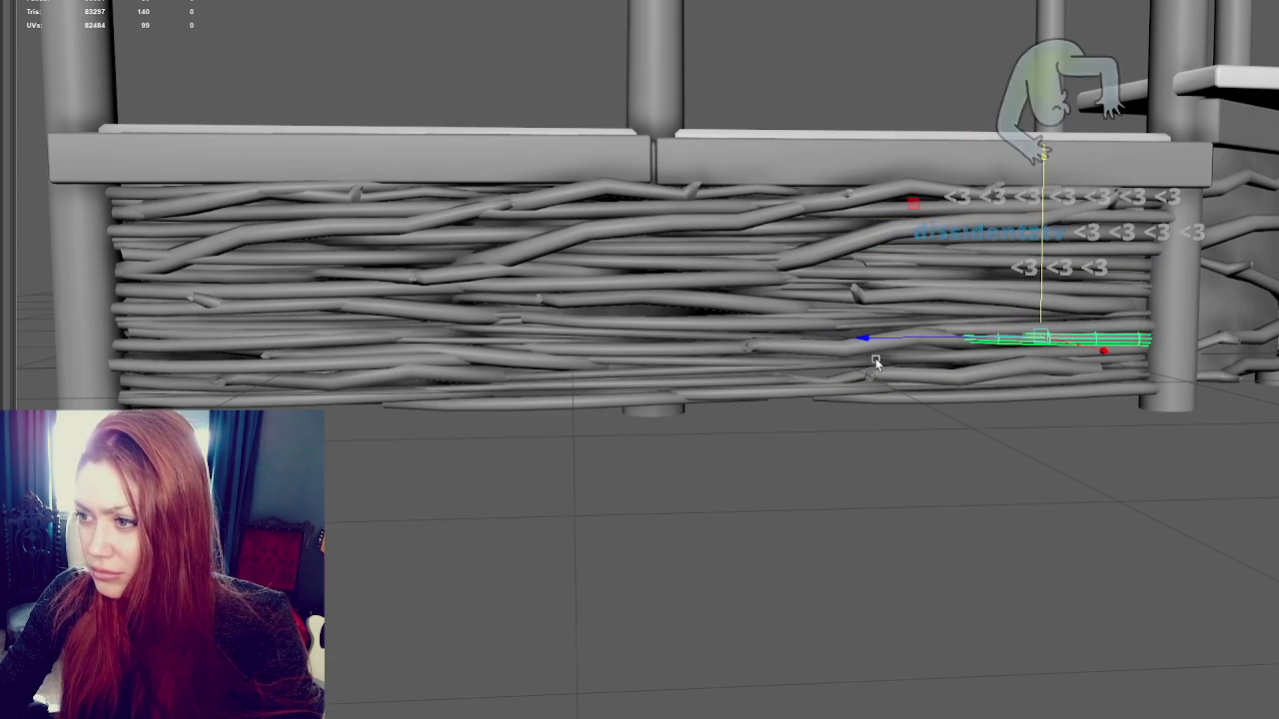
Tilt a twig copy into a gap on the left side, then select all counter-front twigs
key(ctrl+d)
mouse_move(861, 340)
mouse_down()
mouse_move(693, 318)
mouse_move(716, 394)
mouse_up()
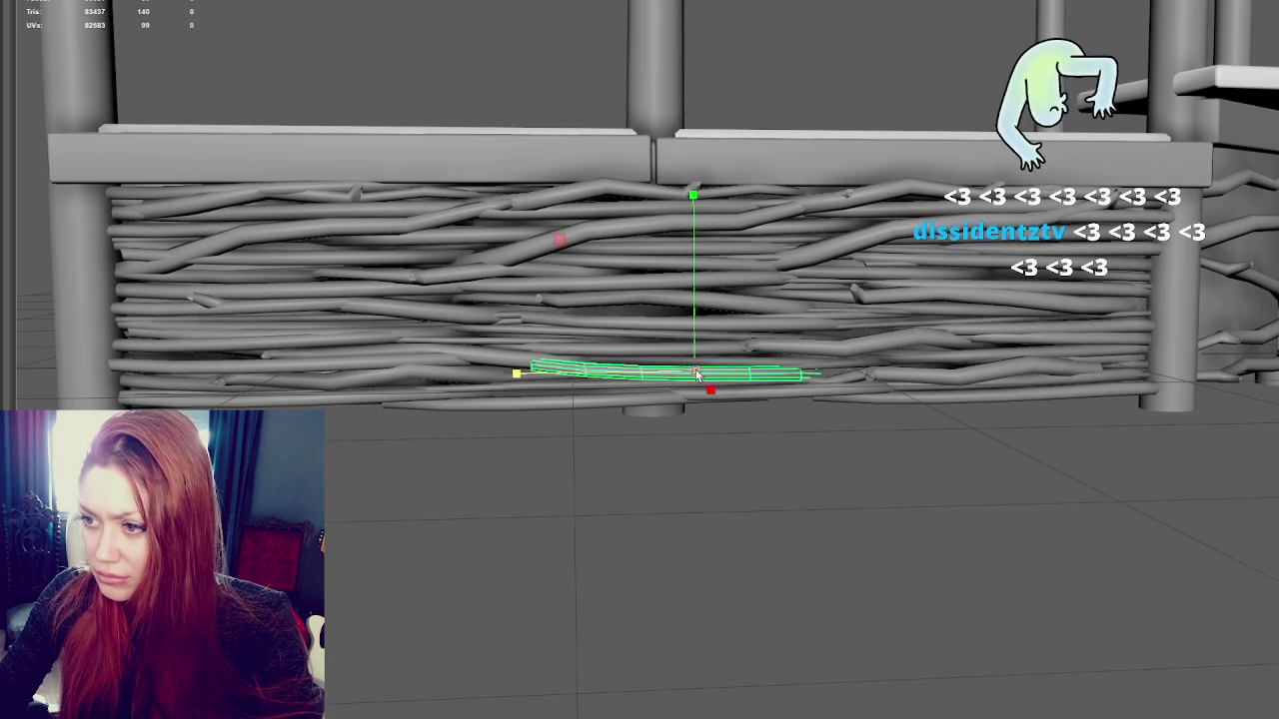
key(e)
mouse_move(789, 319)
mouse_down()
mouse_move(839, 300)
mouse_move(814, 243)
mouse_move(703, 297)
mouse_up()
drag(696, 300, 703, 248)
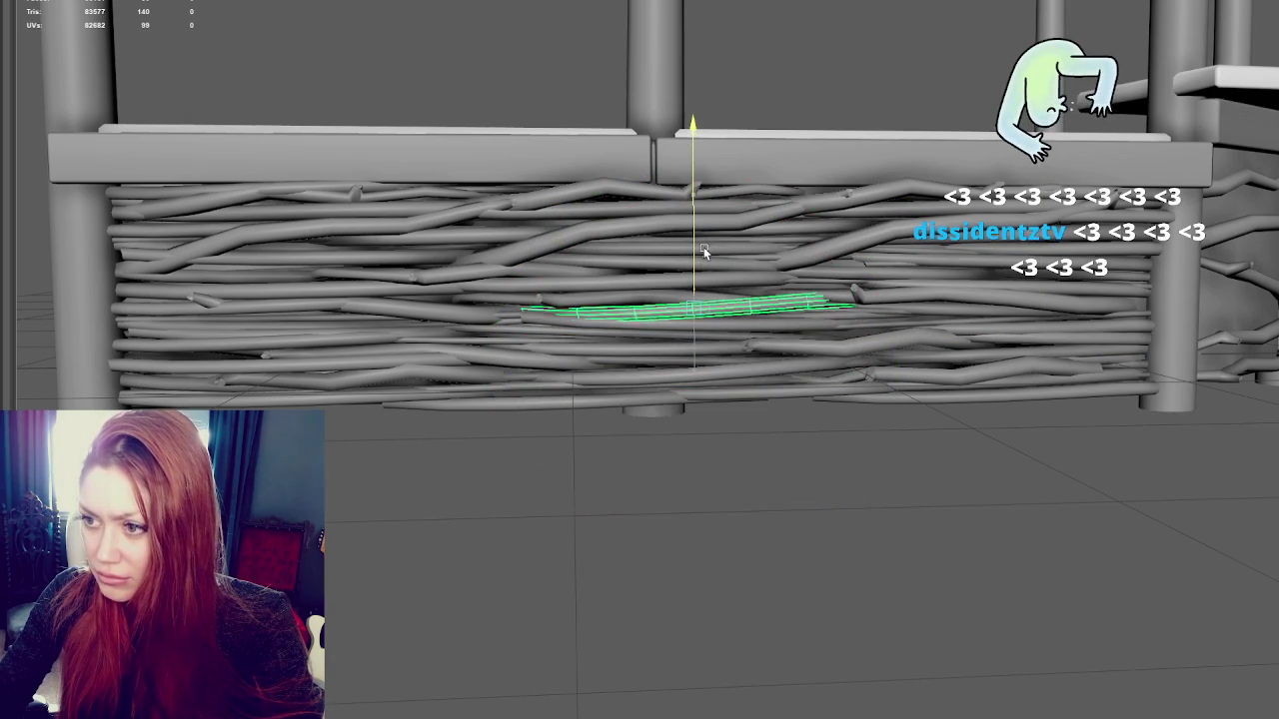
drag(644, 302, 337, 329)
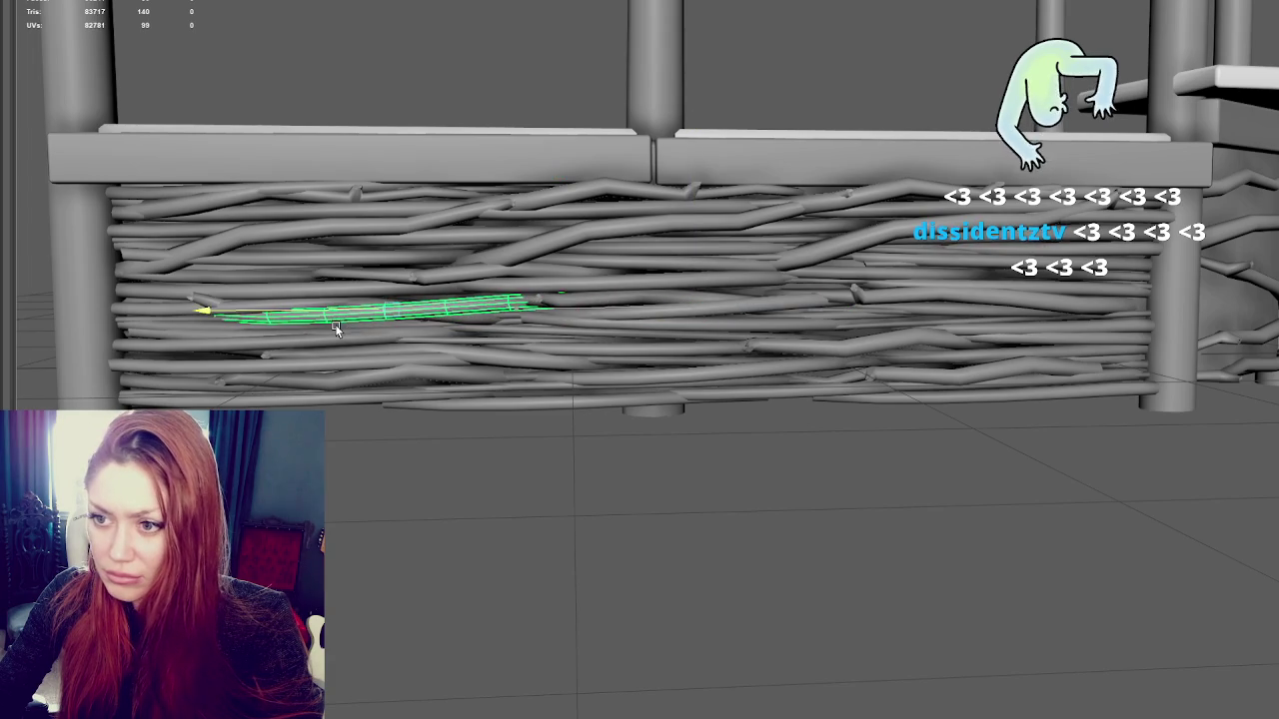
mouse_move(396, 264)
mouse_down()
mouse_move(390, 279)
mouse_move(406, 194)
mouse_up()
key(e)
mouse_move(500, 215)
mouse_down()
mouse_move(544, 218)
mouse_move(535, 212)
mouse_up()
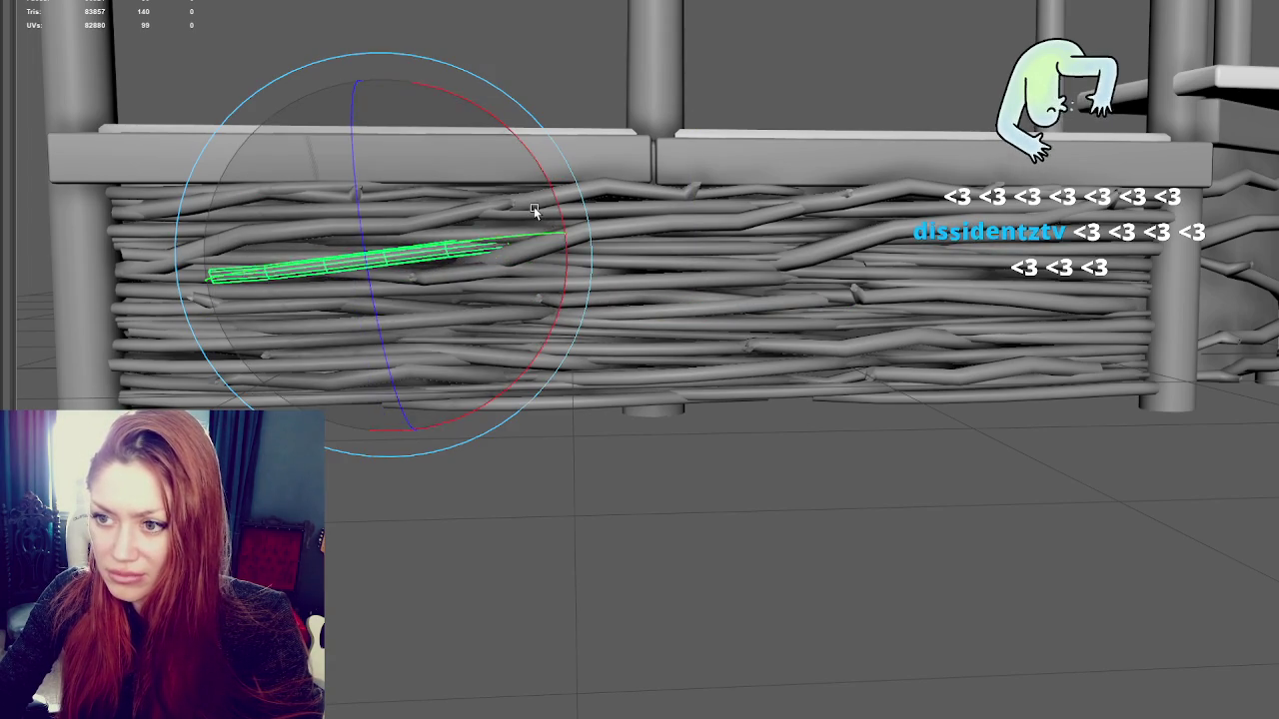
click(530, 207)
mouse_move(652, 98)
alt+mouse_down()
mouse_move(603, 142)
mouse_move(730, 136)
mouse_move(751, 238)
alt+mouse_up()
click(756, 287)
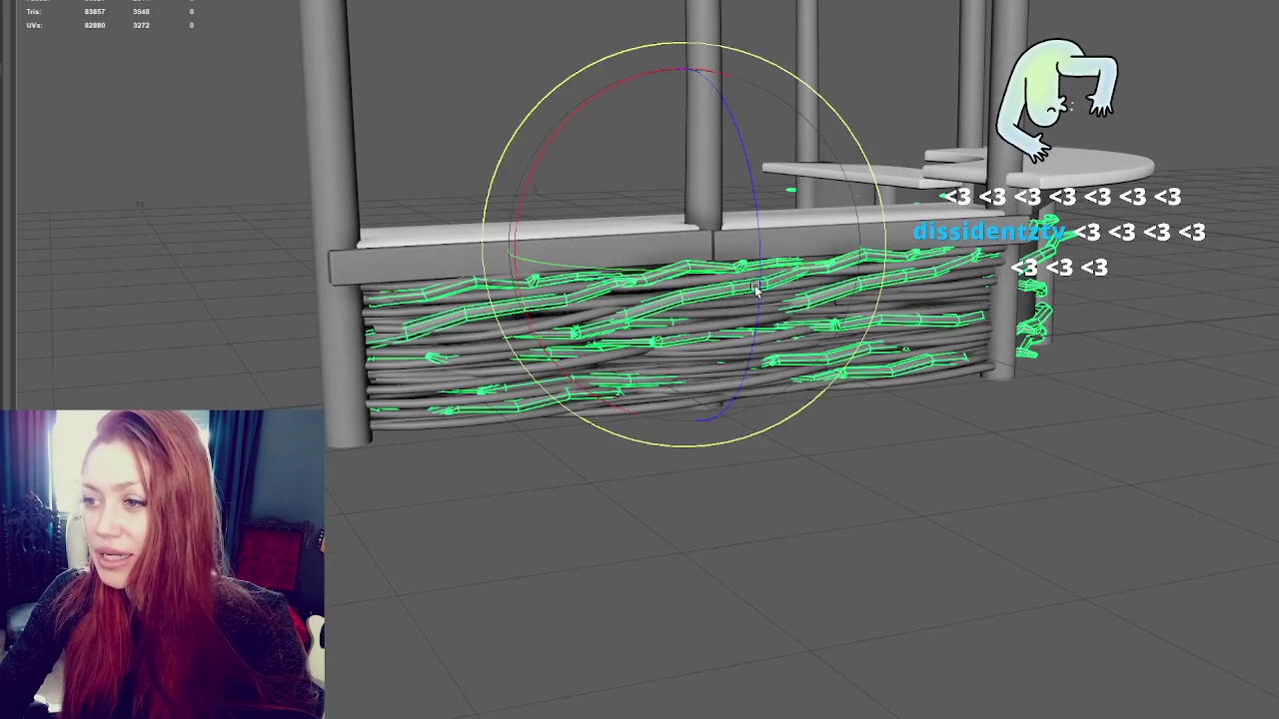
Rotate the twig components slightly around the X axis, then clear the selection
right_drag(599, 60, 599, 100)
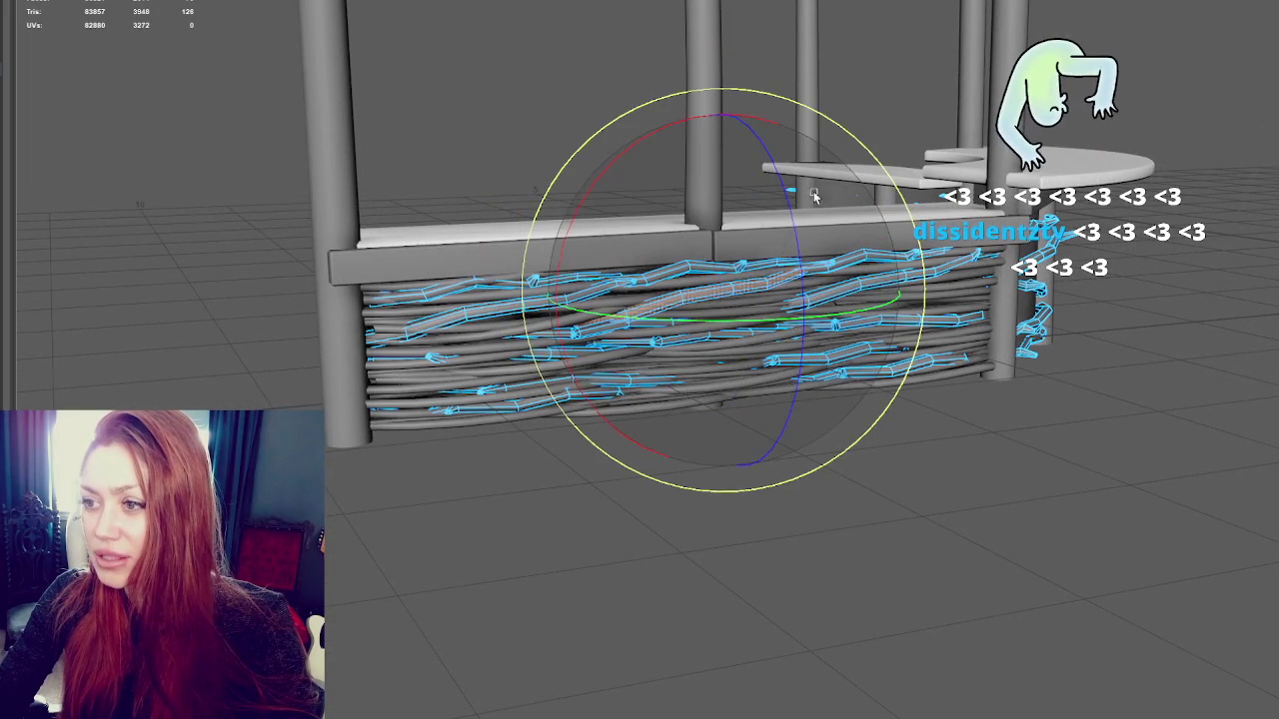
key(w)
key(e)
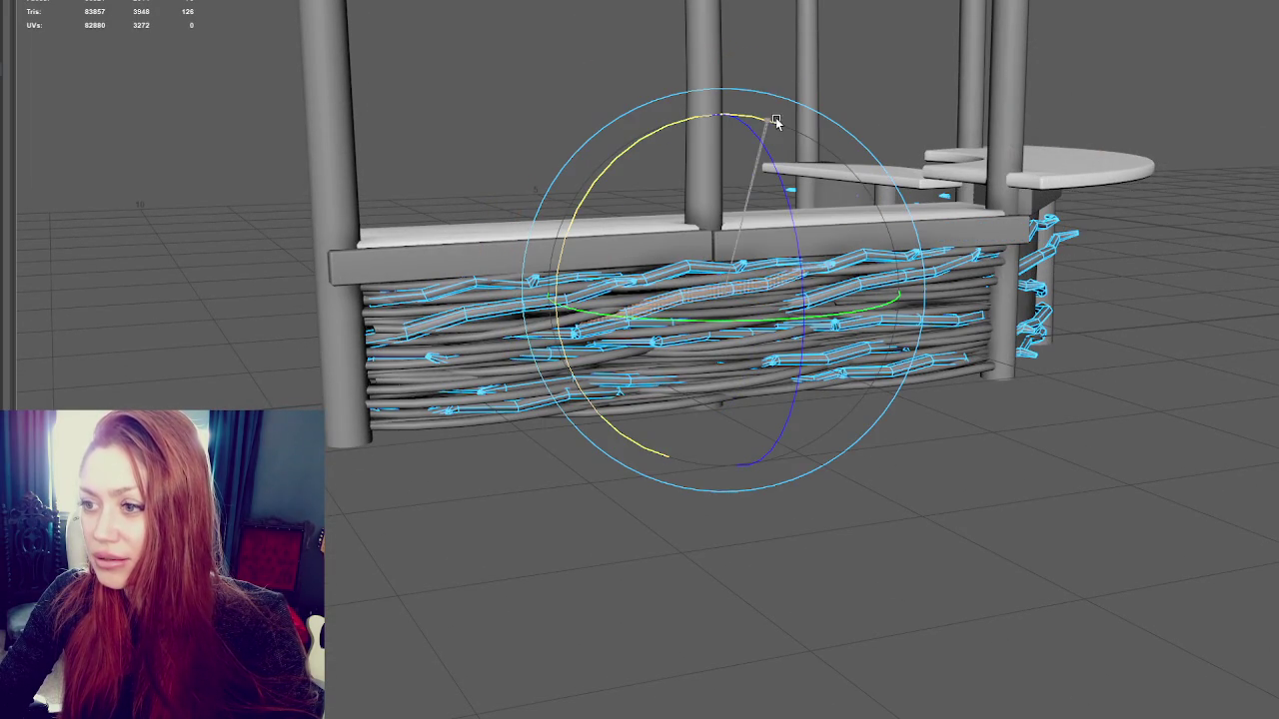
click(780, 121)
mouse_move(780, 121)
mouse_down()
mouse_move(726, 120)
mouse_move(775, 131)
mouse_up()
key(w)
key(e)
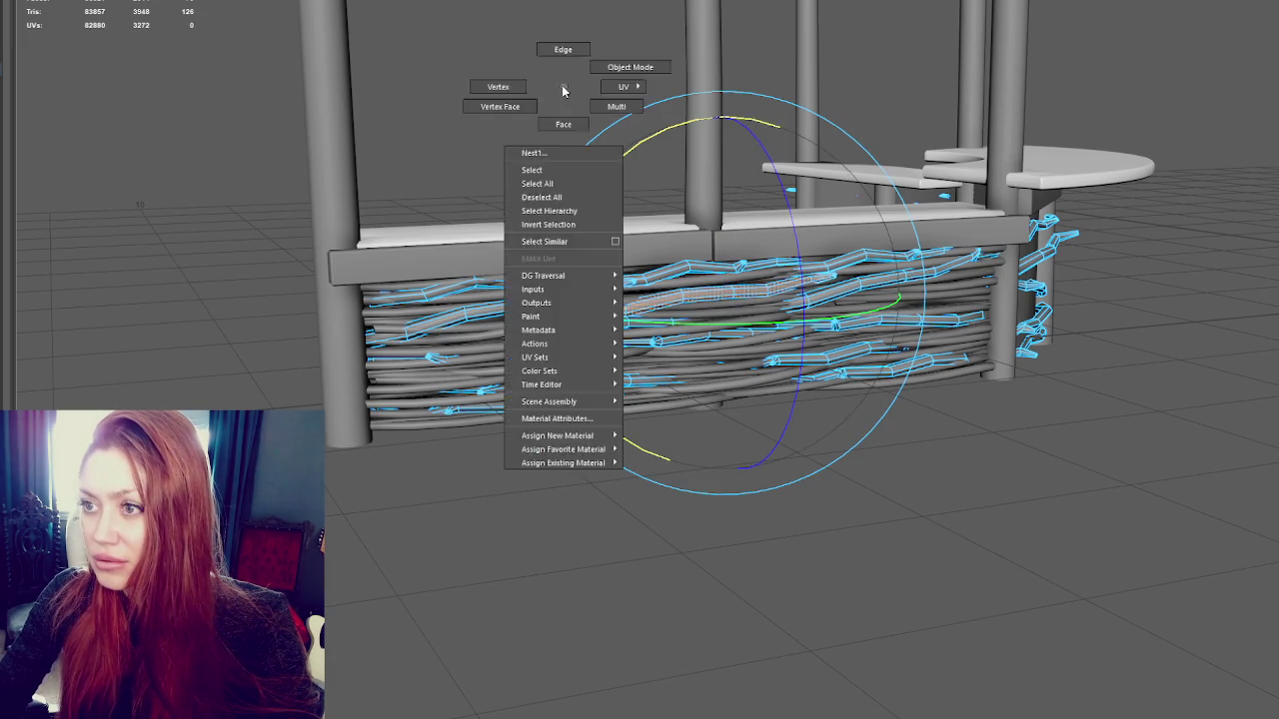
click(585, 82)
Marquee-select all the counter-front twigs and isolate them with Ctrl+1
alt+drag(606, 77, 536, 69)
mouse_move(415, 81)
mouse_down()
mouse_move(895, 469)
mouse_move(1006, 502)
mouse_up()
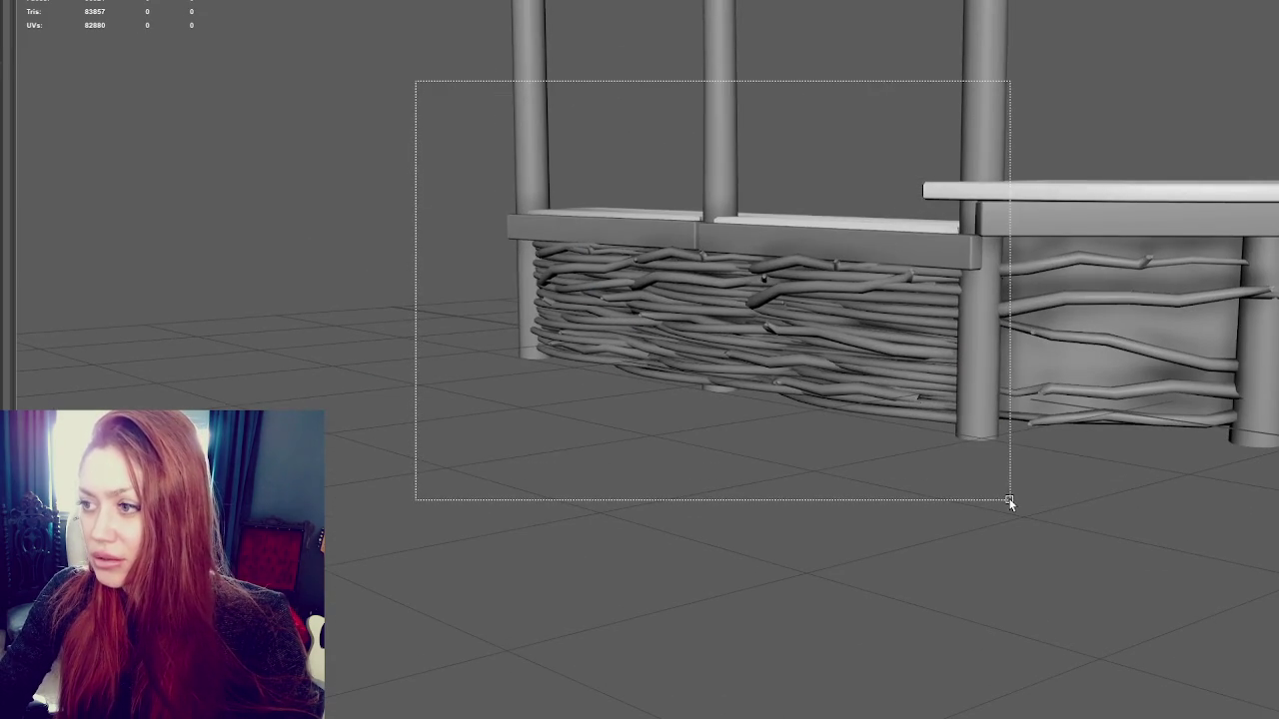
key(q)
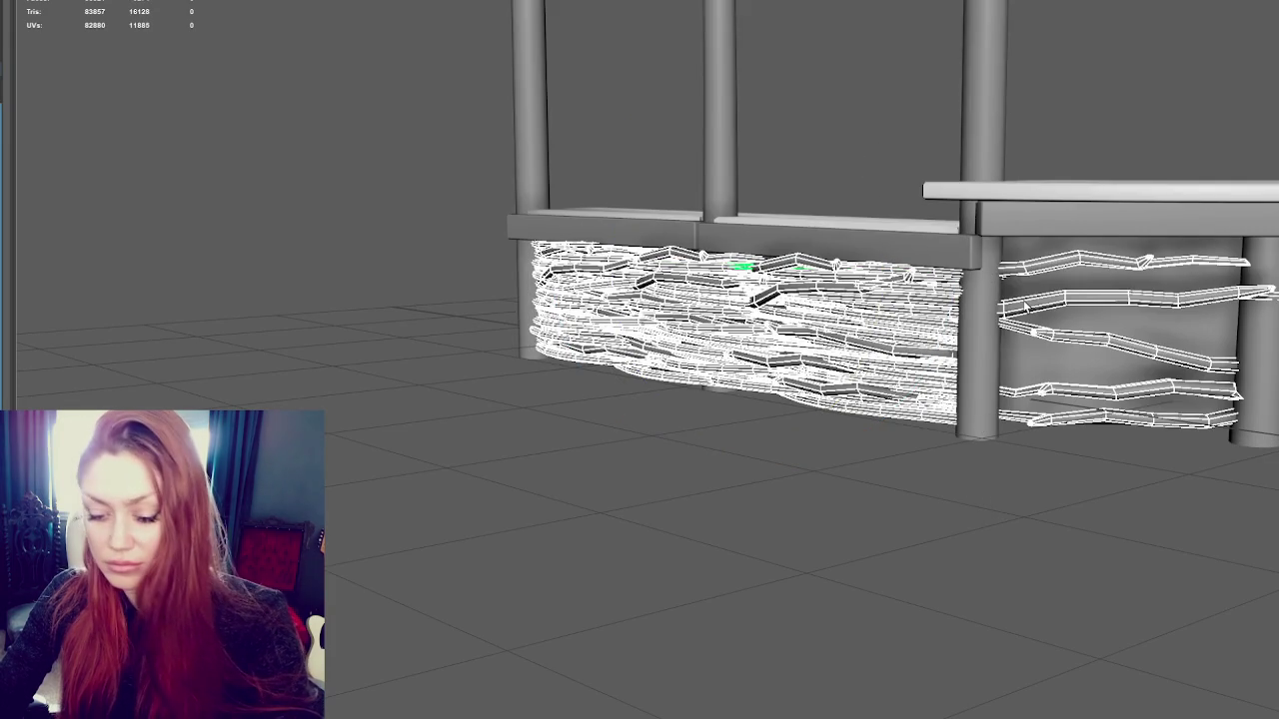
key(ctrl+1)
Delete the stray upper-right and lower-right strands from the twig panel
right_drag(1140, 193, 1194, 163)
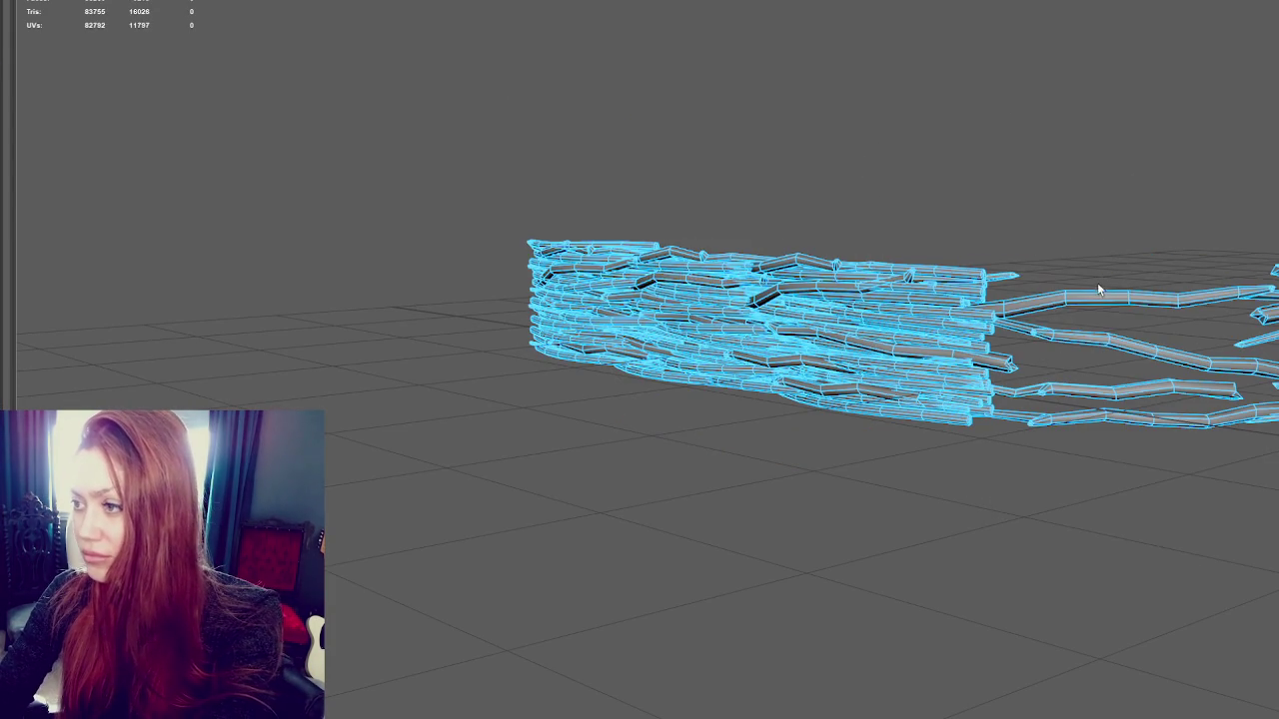
click(1097, 339)
key(Delete)
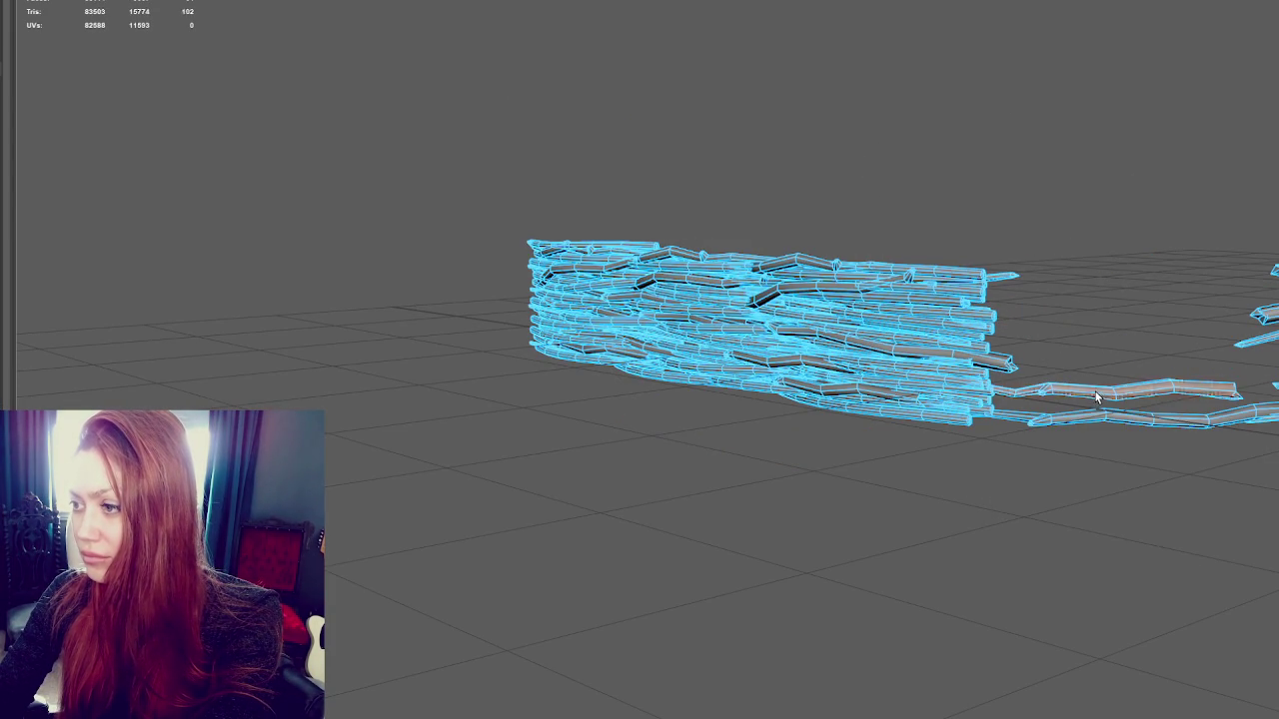
click(1096, 398)
key(Delete)
scroll(1262, 242, down, 3)
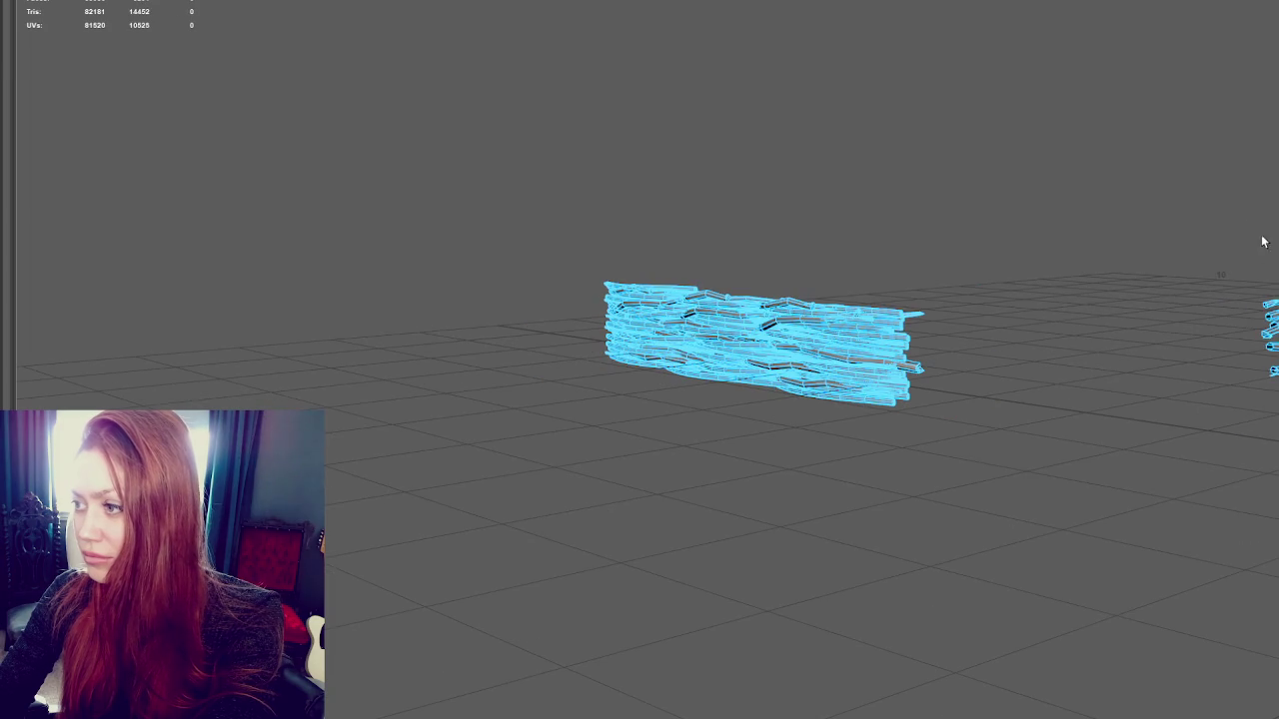
click(1097, 292)
scroll(1089, 247, up, 1)
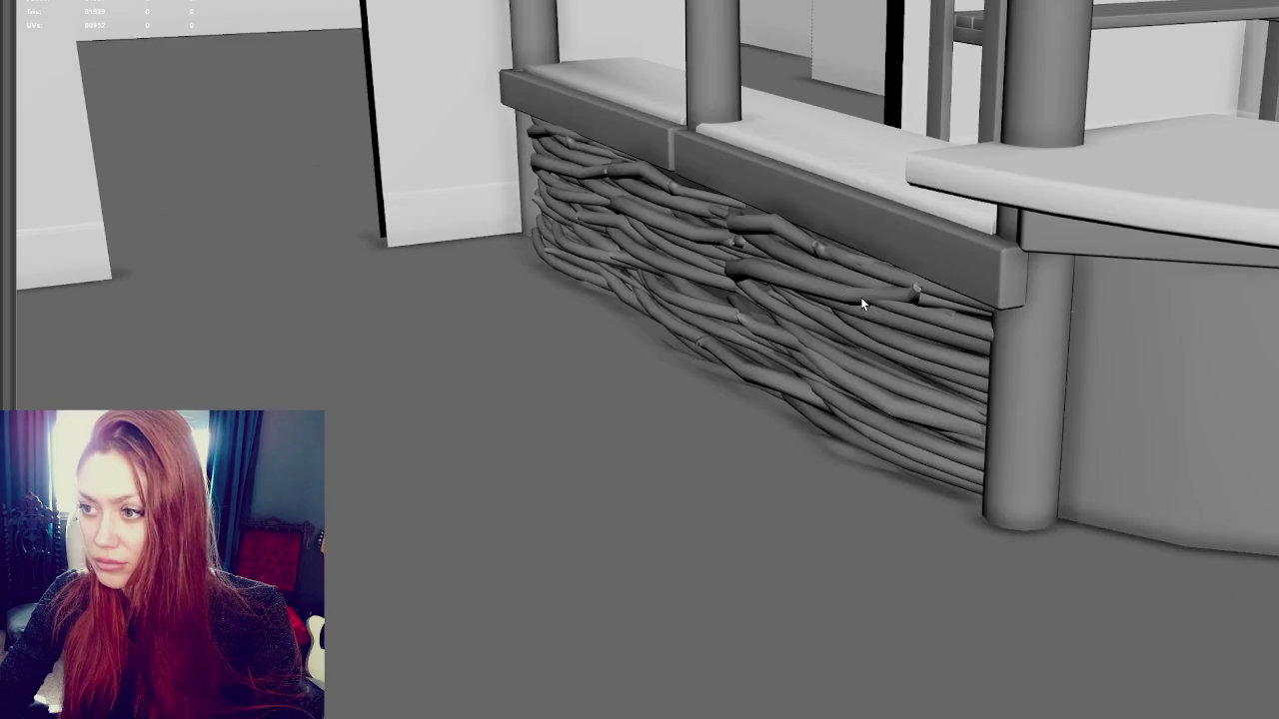
Select only the twig strands, excluding floor, walls and shelf, and isolate them
click(847, 283)
mouse_move(847, 283)
alt+mouse_down()
mouse_move(732, 365)
mouse_move(464, 93)
mouse_move(1022, 700)
alt+mouse_up()
ctrl+click(649, 531)
ctrl+click(450, 199)
ctrl+click(392, 220)
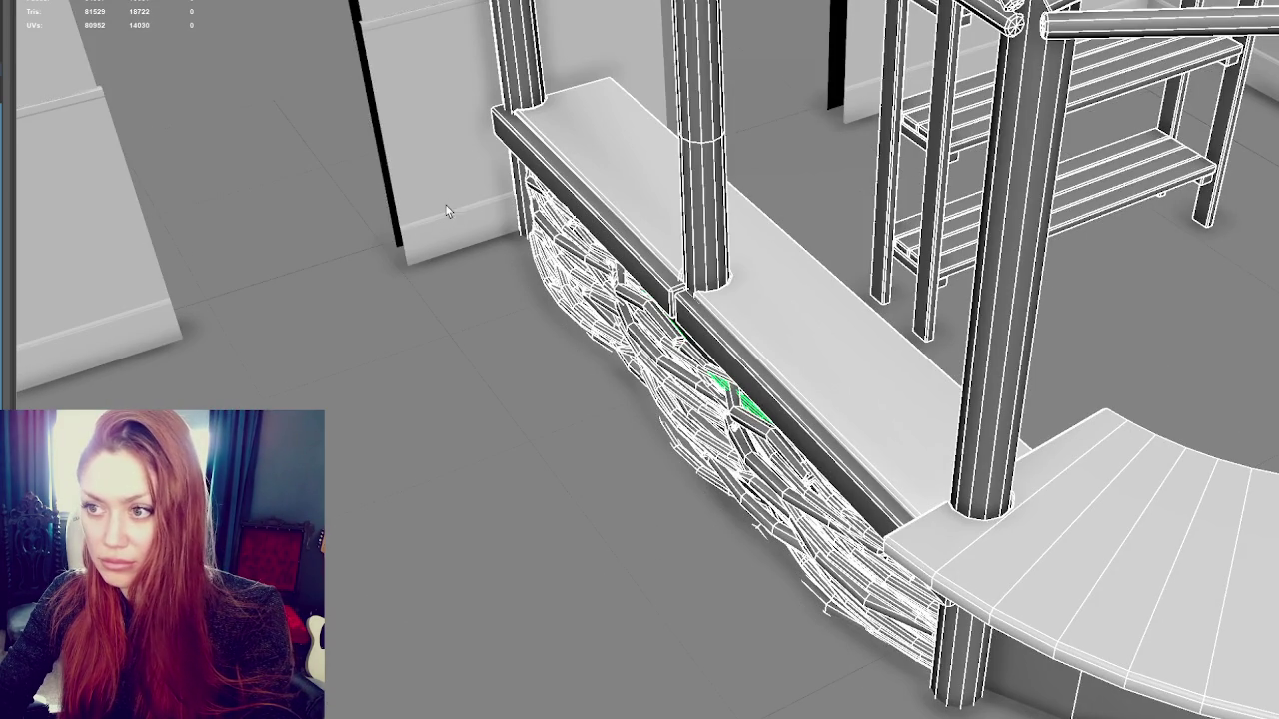
alt+drag(392, 220, 701, 192)
ctrl+click(701, 193)
key(ctrl+1)
Combine all twig strands into a single panel mesh with Mesh > Combine
ctrl+click(933, 232)
mouse_move(933, 228)
alt+mouse_down()
mouse_move(870, 388)
mouse_move(999, 300)
alt+mouse_up()
scroll(1081, 260, down, 3)
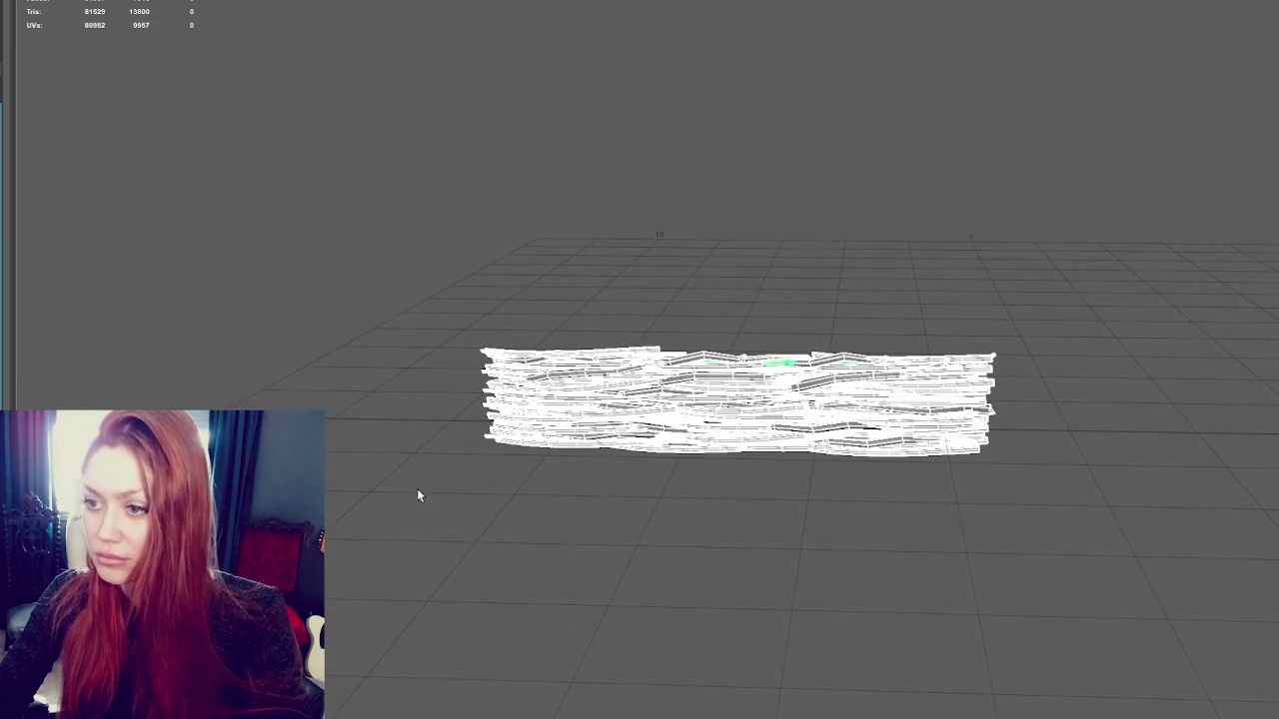
click(40, 0)
click(60, 0)
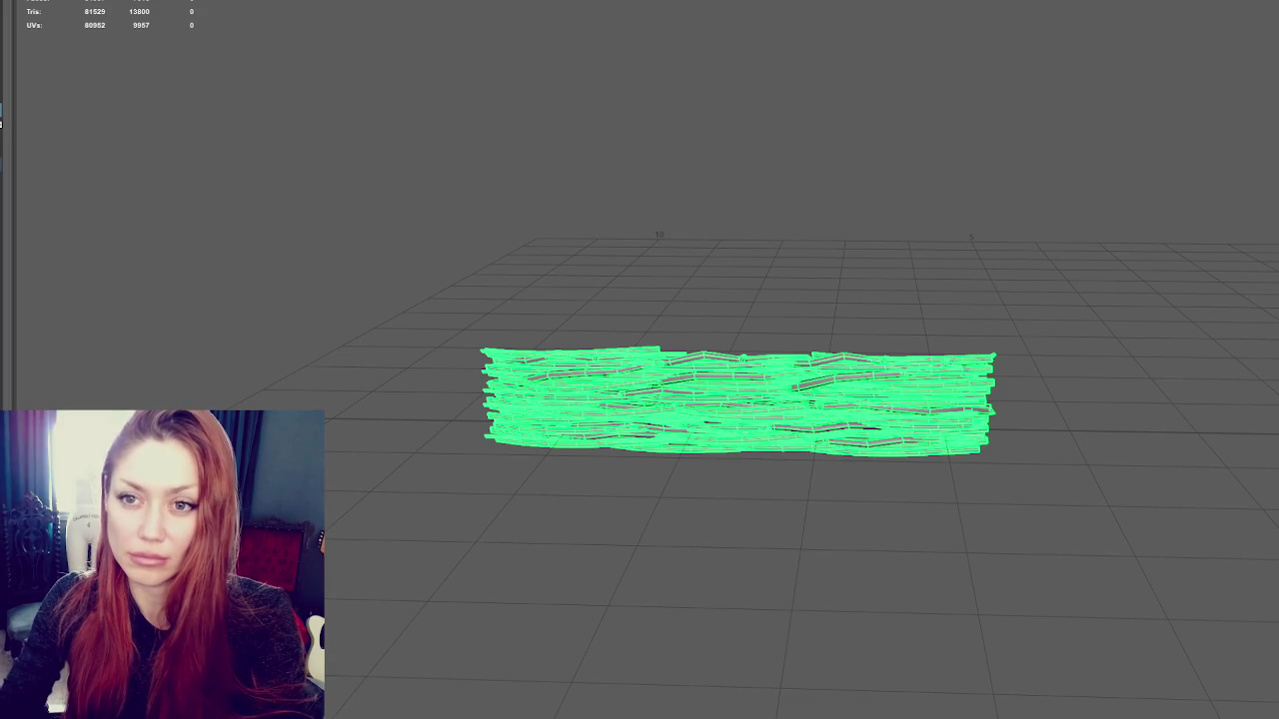
click(634, 368)
alt+drag(633, 367, 872, 286)
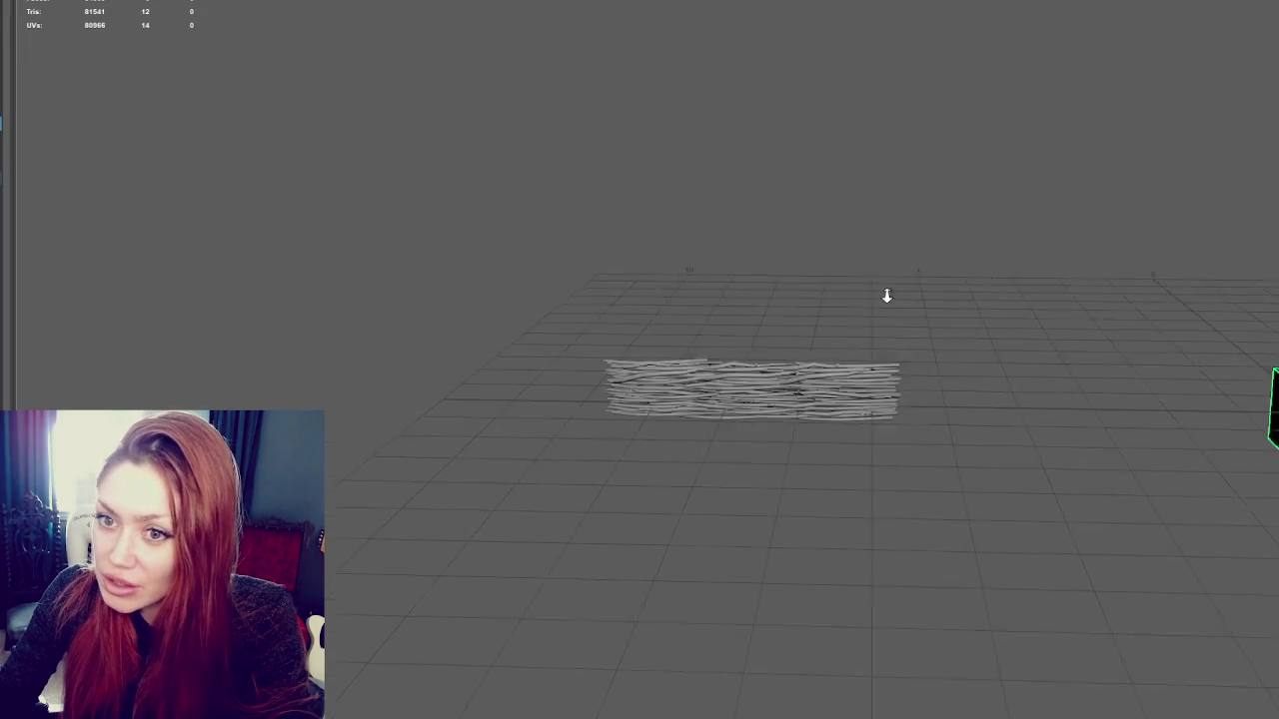
Center the plane card's pivot and slide it across the front of the twig panel
key(w)
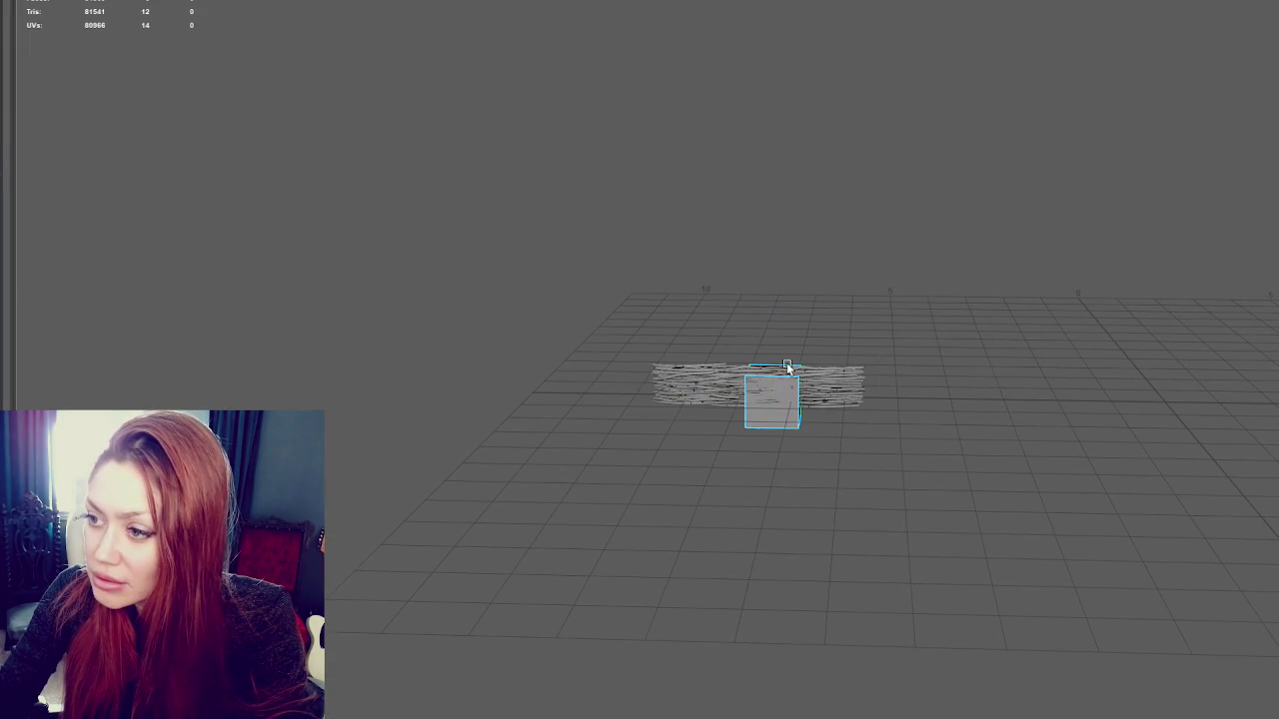
alt+drag(905, 373, 868, 336)
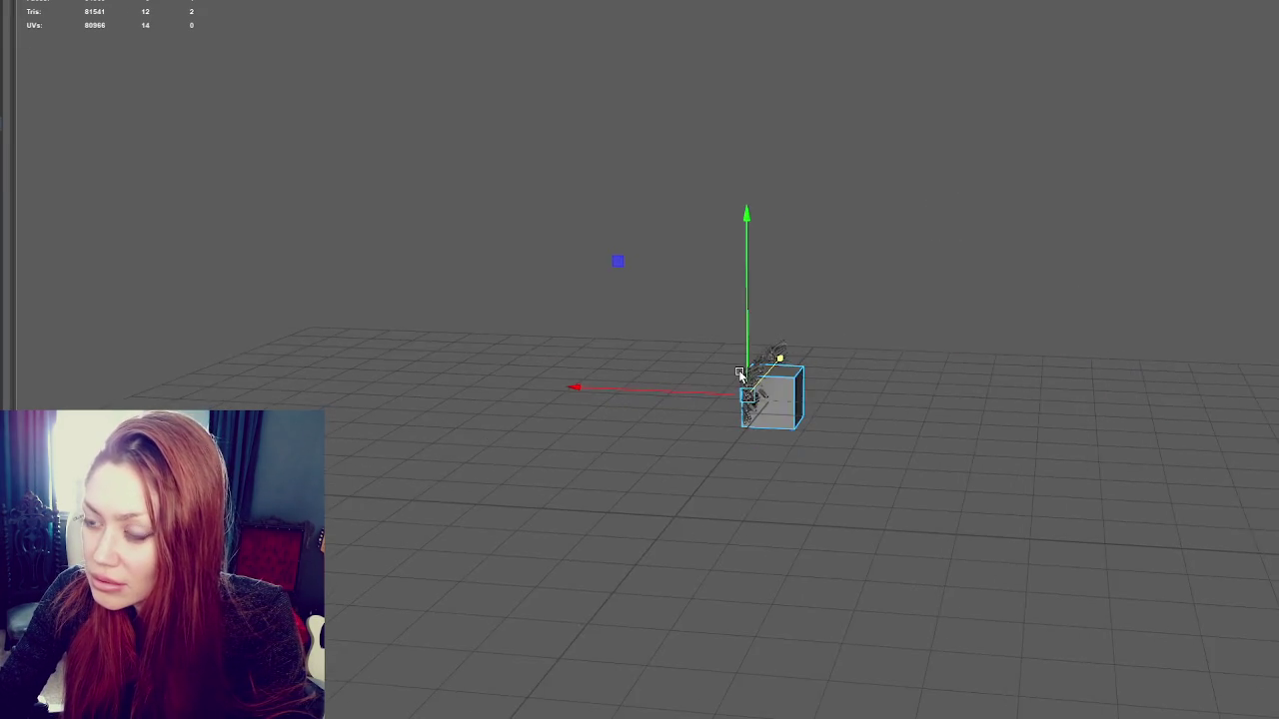
click(756, 453)
mouse_move(807, 134)
alt+mouse_down()
mouse_move(739, 390)
mouse_move(799, 313)
mouse_move(799, 340)
alt+mouse_up()
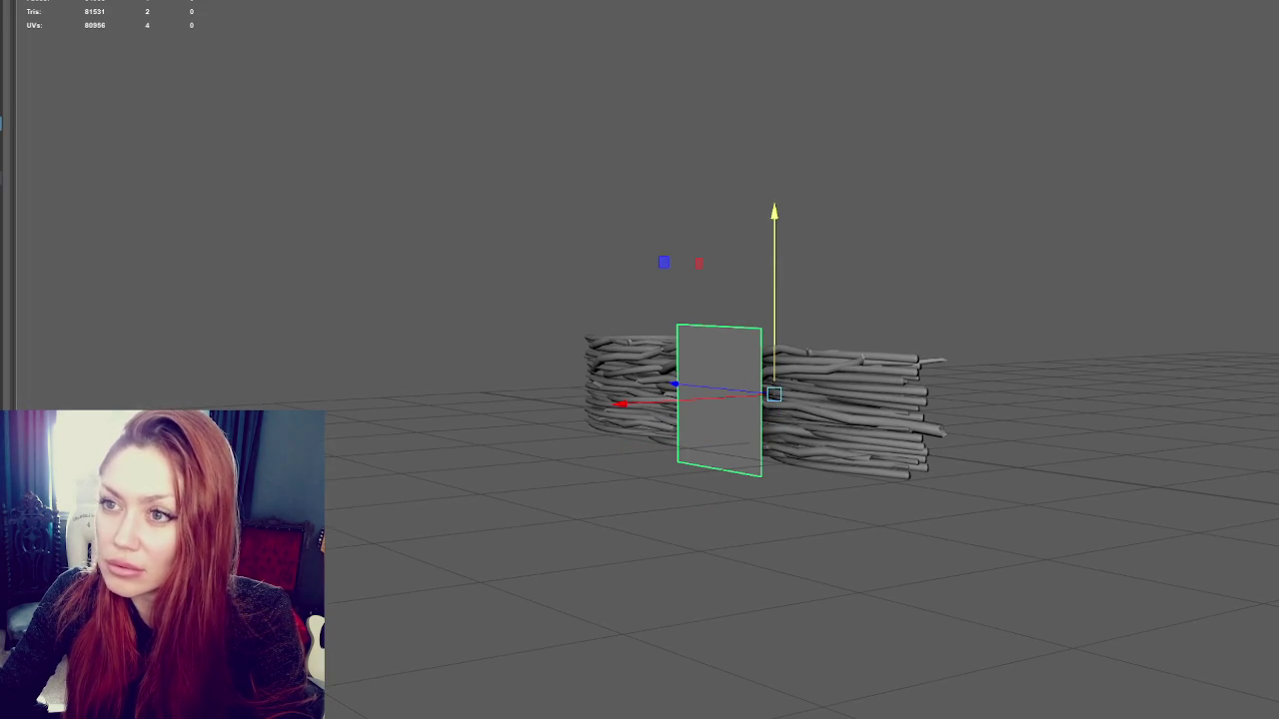
key(Insert)
key(Insert)
mouse_move(623, 408)
mouse_down()
mouse_move(641, 411)
mouse_move(186, 365)
mouse_move(599, 414)
mouse_move(592, 404)
mouse_move(806, 327)
mouse_up()
key(ctrl+e)
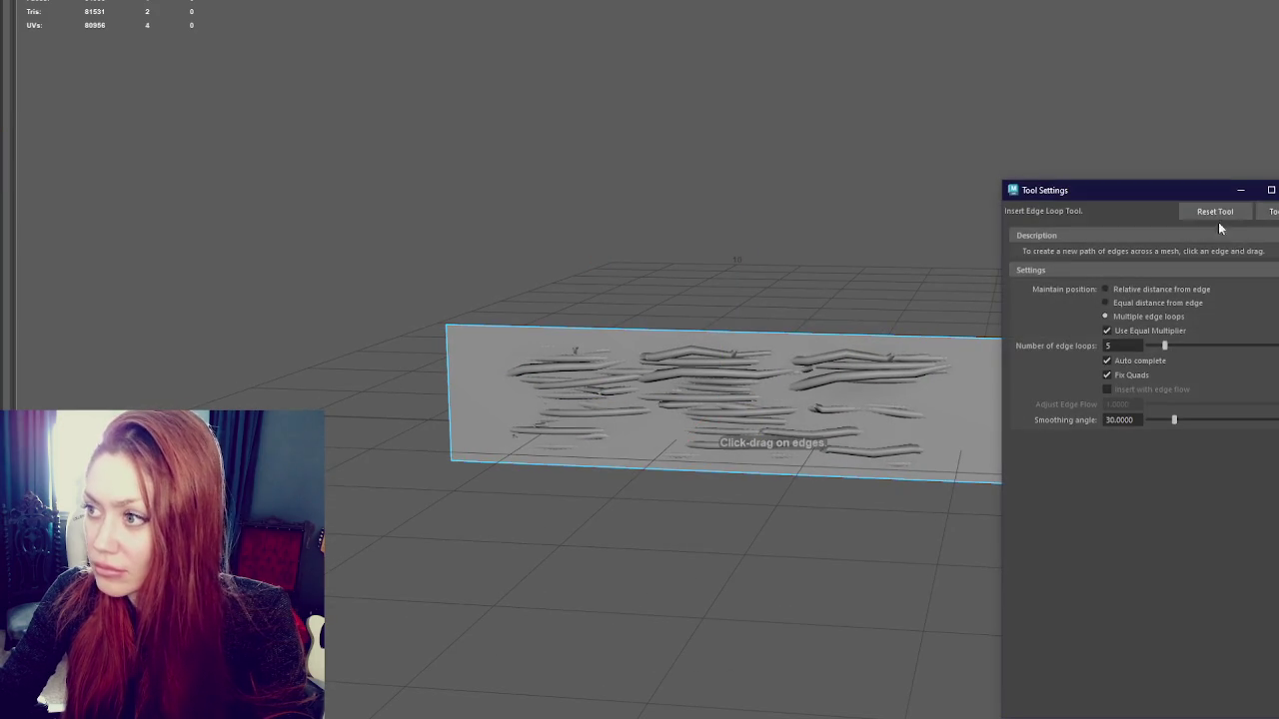
Insert a vertical edge loop near the plane's right end and push an edge out
click(937, 343)
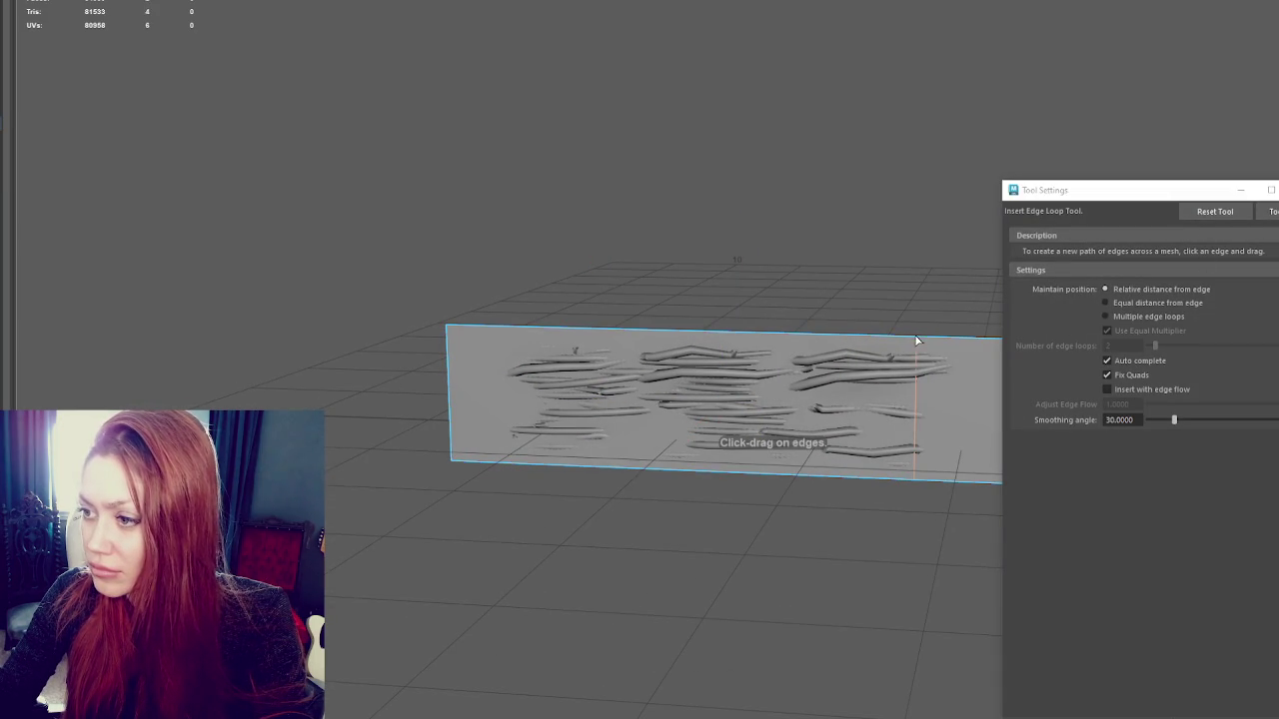
click(916, 336)
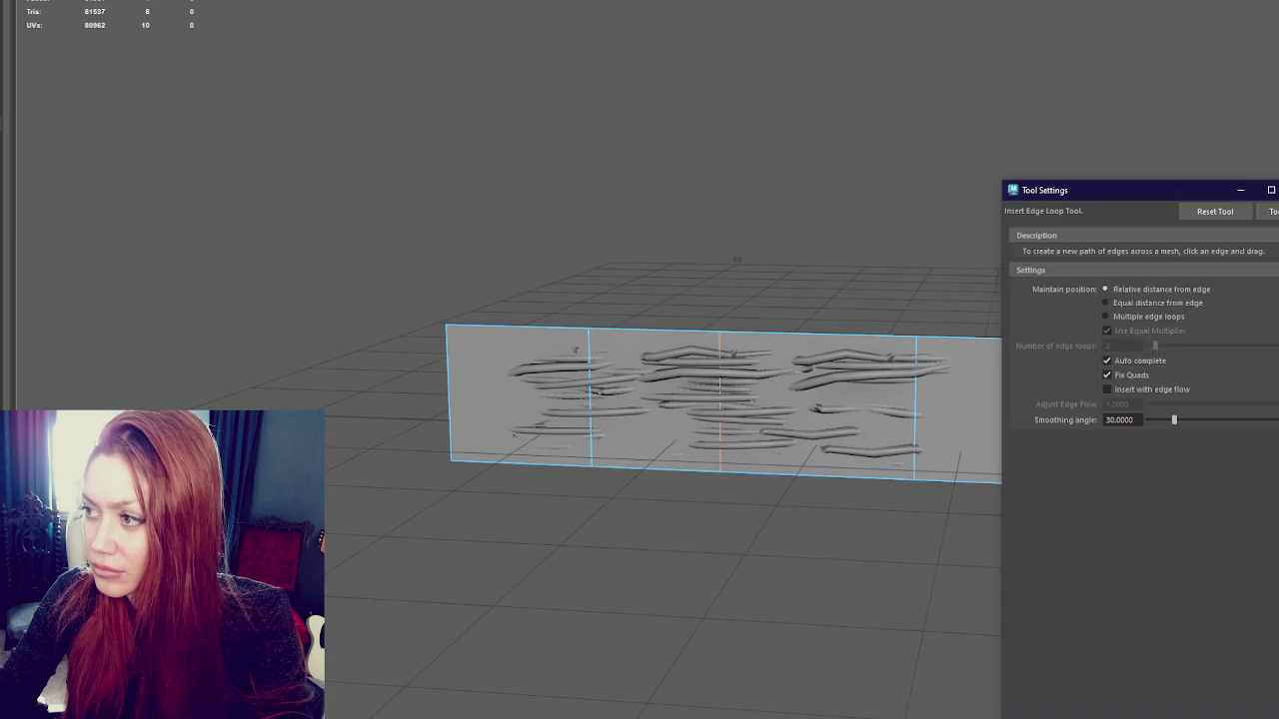
right_drag(1019, 171, 942, 174)
mouse_move(1138, 528)
alt+mouse_down()
mouse_move(1047, 431)
mouse_move(783, 483)
mouse_move(823, 495)
alt+mouse_up()
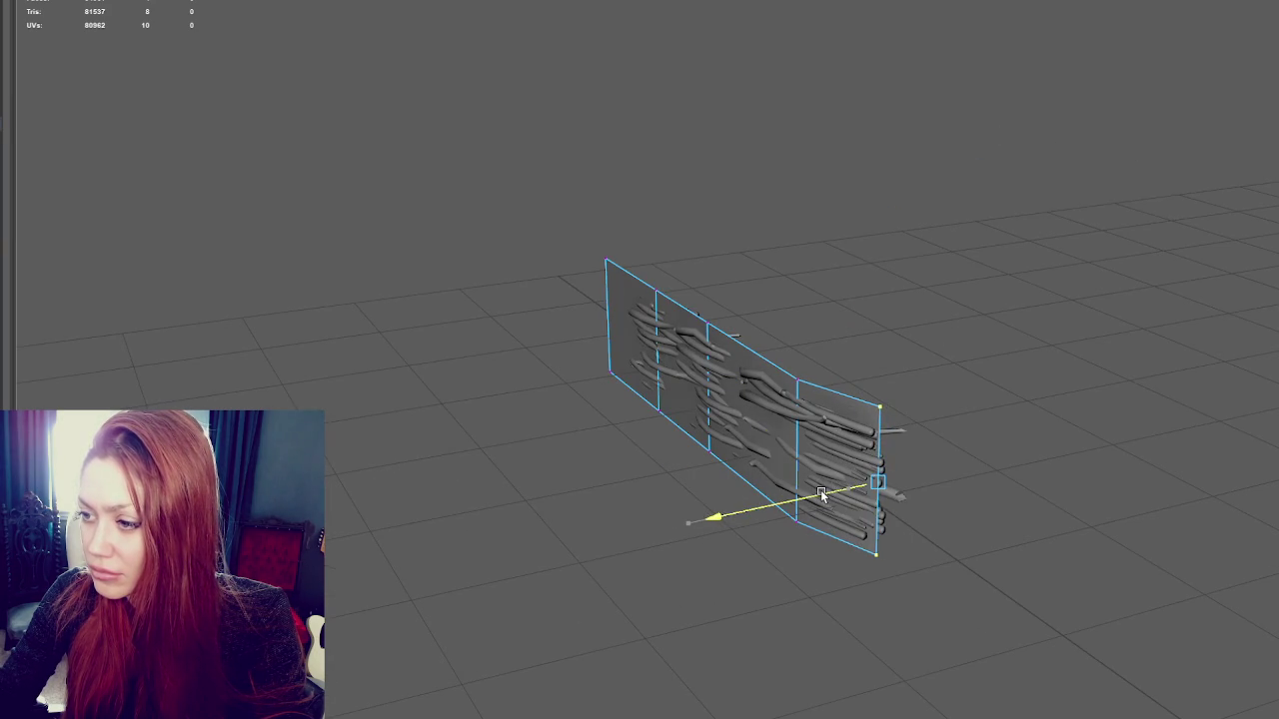
click(796, 454)
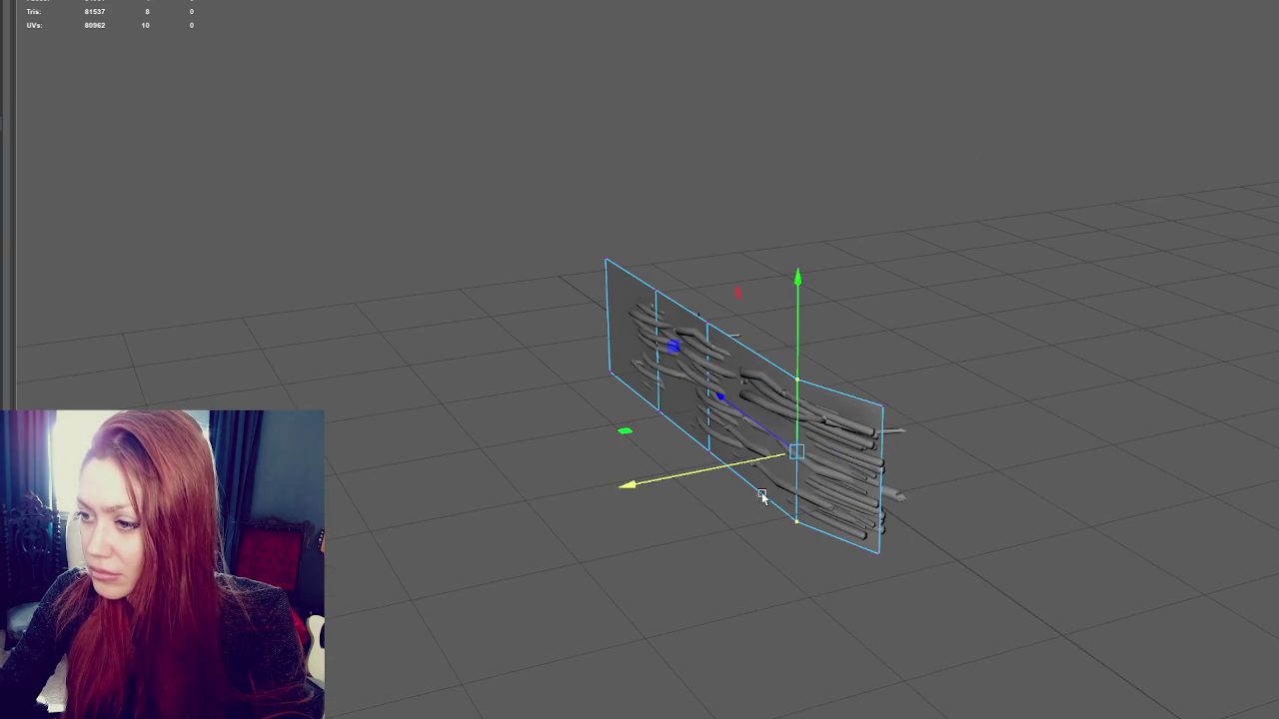
drag(756, 468, 762, 466)
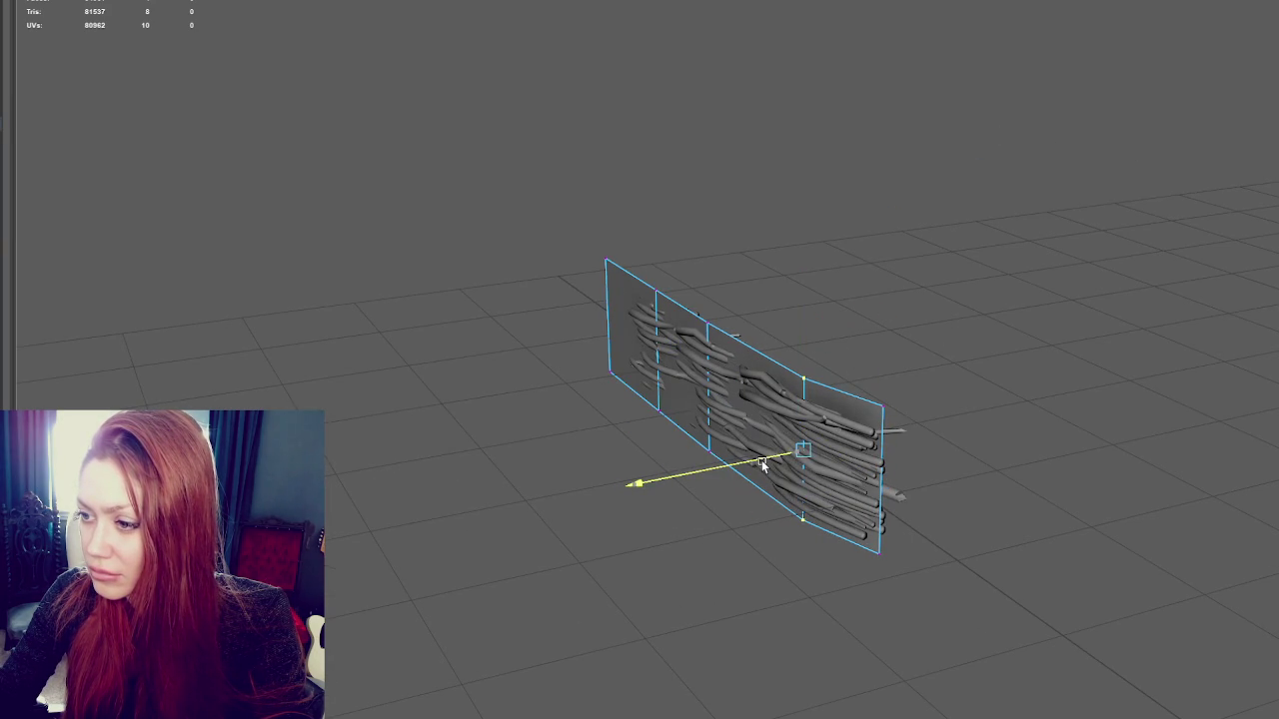
Shift the middle and left-end edges to curve the card along the panel
drag(675, 451, 689, 440)
click(669, 397)
drag(663, 253, 651, 420)
mouse_move(606, 370)
mouse_down()
mouse_move(563, 333)
mouse_move(686, 332)
mouse_move(599, 443)
mouse_move(548, 420)
mouse_move(564, 452)
mouse_up()
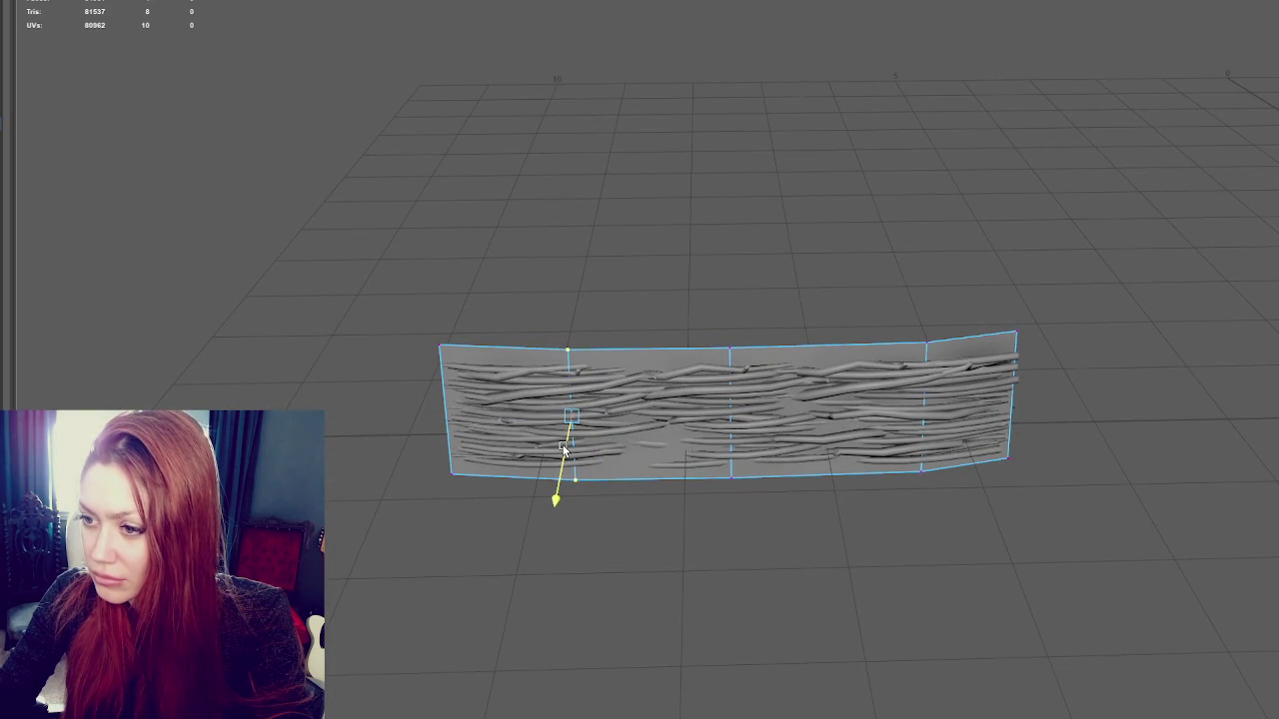
drag(494, 322, 379, 530)
mouse_move(423, 423)
mouse_down()
mouse_move(414, 417)
mouse_move(441, 448)
mouse_up()
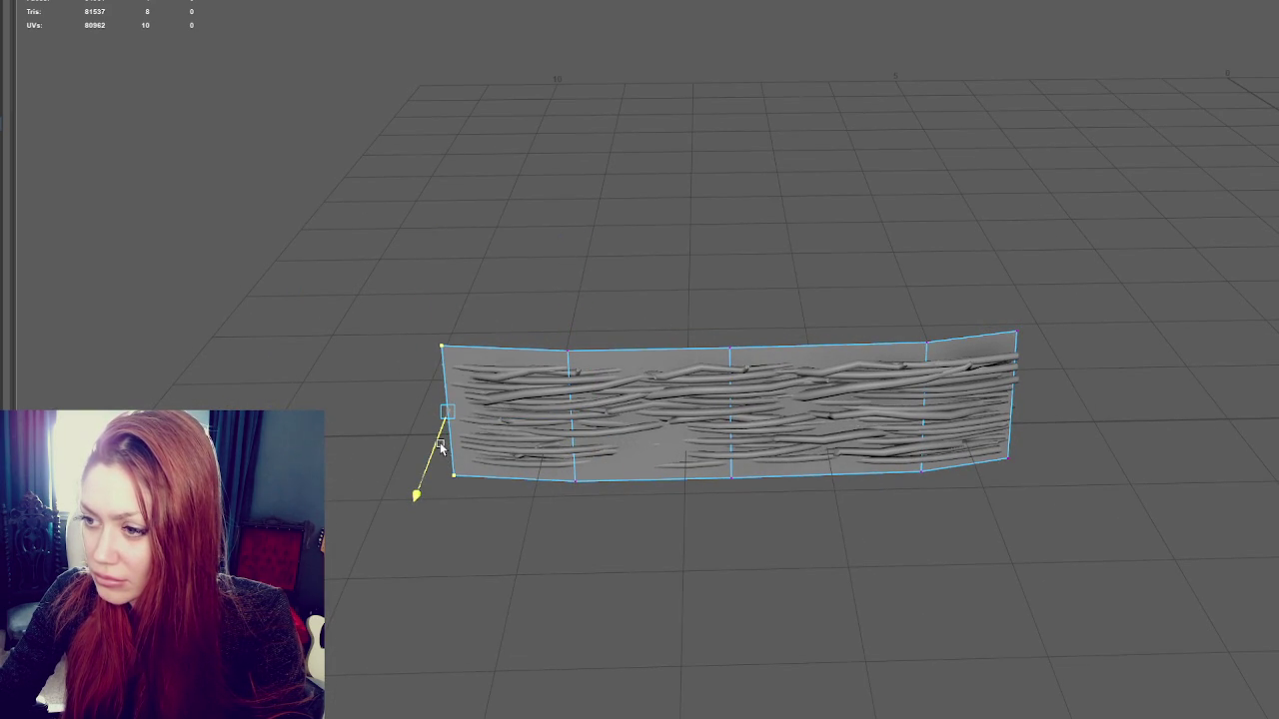
drag(699, 379, 699, 380)
drag(736, 491, 734, 496)
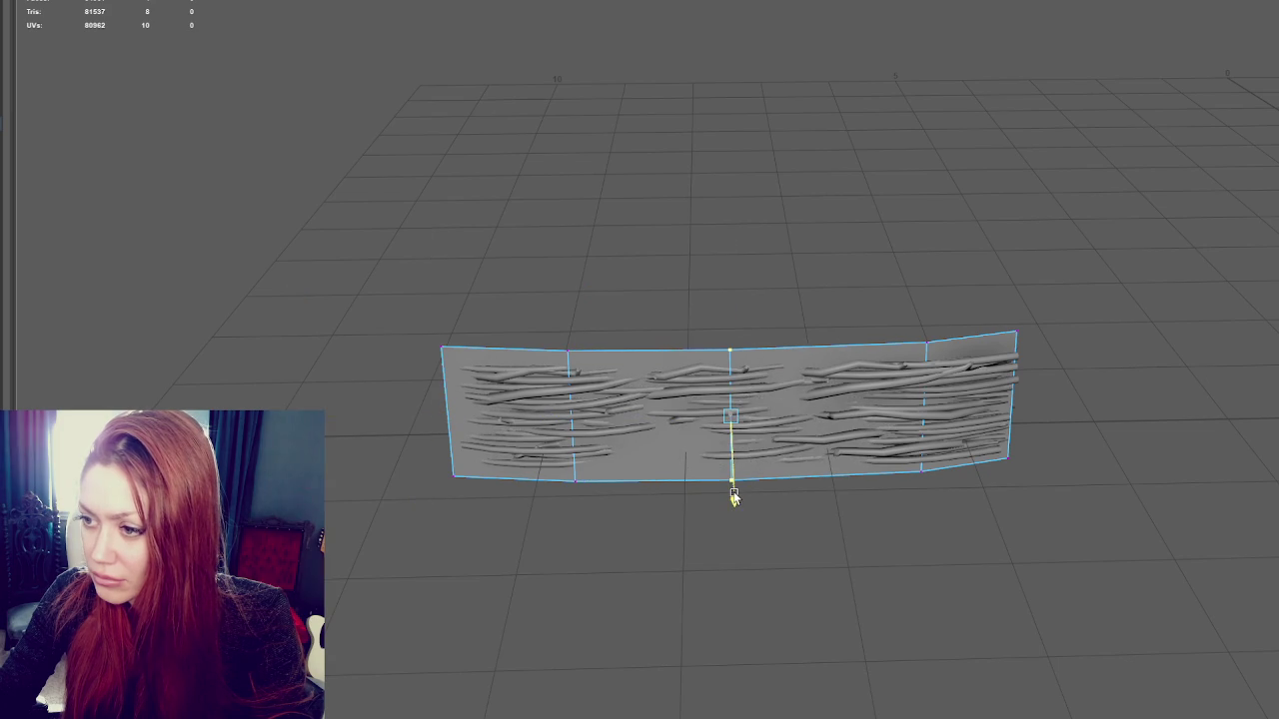
Fine-tune the right and left-middle edges to match the twigs, then deselect
mouse_move(986, 288)
mouse_down()
mouse_move(1033, 500)
mouse_move(1046, 467)
mouse_up()
drag(868, 277, 948, 492)
mouse_move(586, 292)
mouse_down()
mouse_move(531, 511)
mouse_move(558, 483)
mouse_up()
click(713, 262)
mouse_move(712, 262)
alt+mouse_down()
mouse_move(859, 212)
mouse_move(824, 207)
alt+mouse_up()
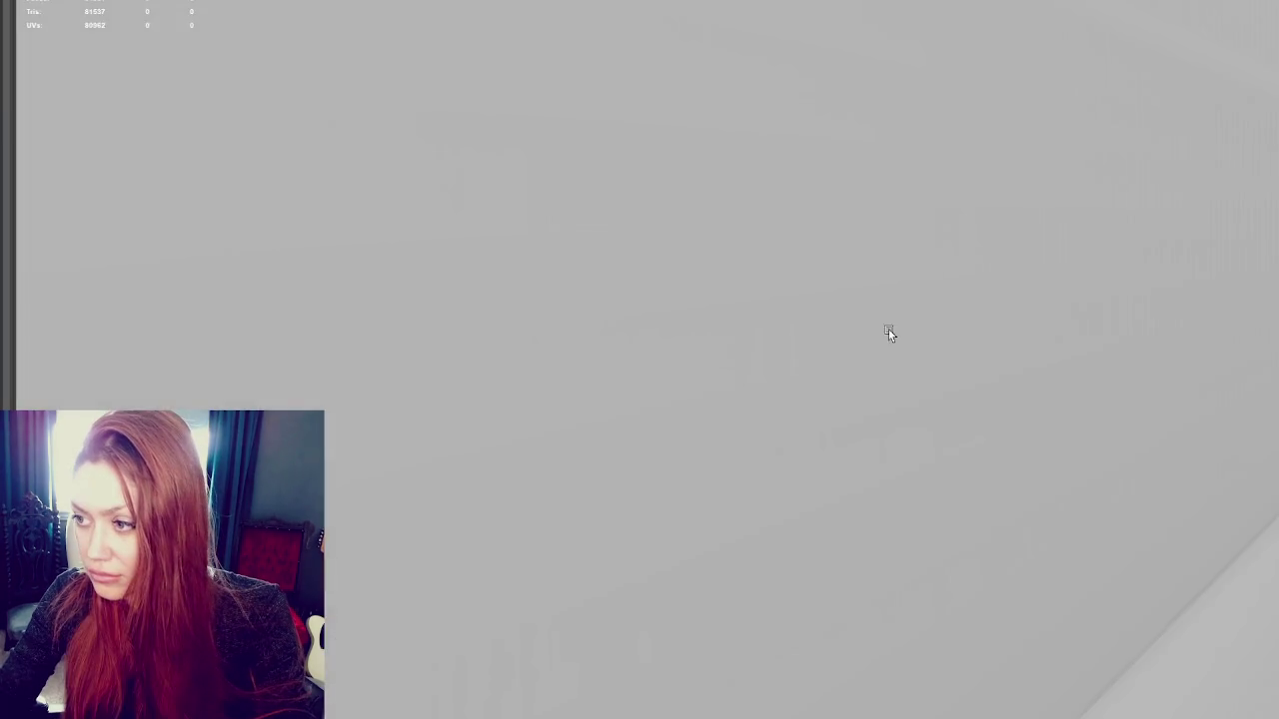
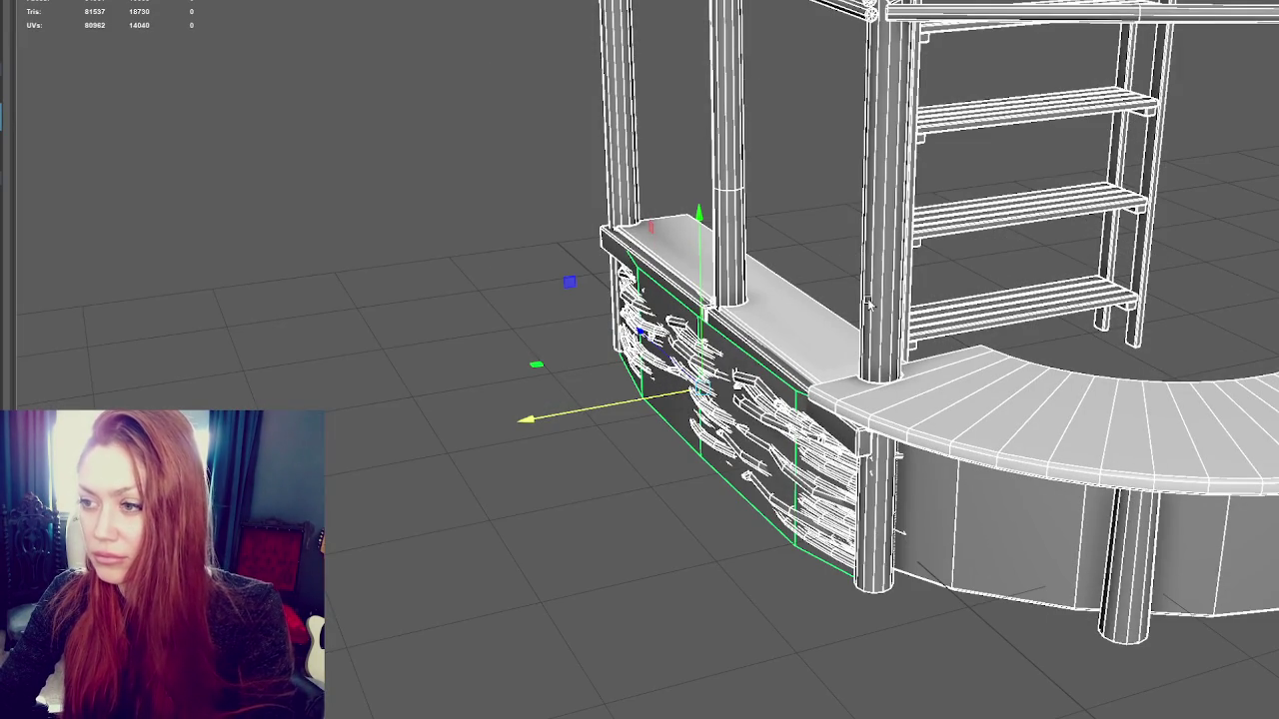
Select only the cage around the branches and switch to editing its vertices
alt+drag(795, 283, 1027, 368)
scroll(1027, 368, up, 3)
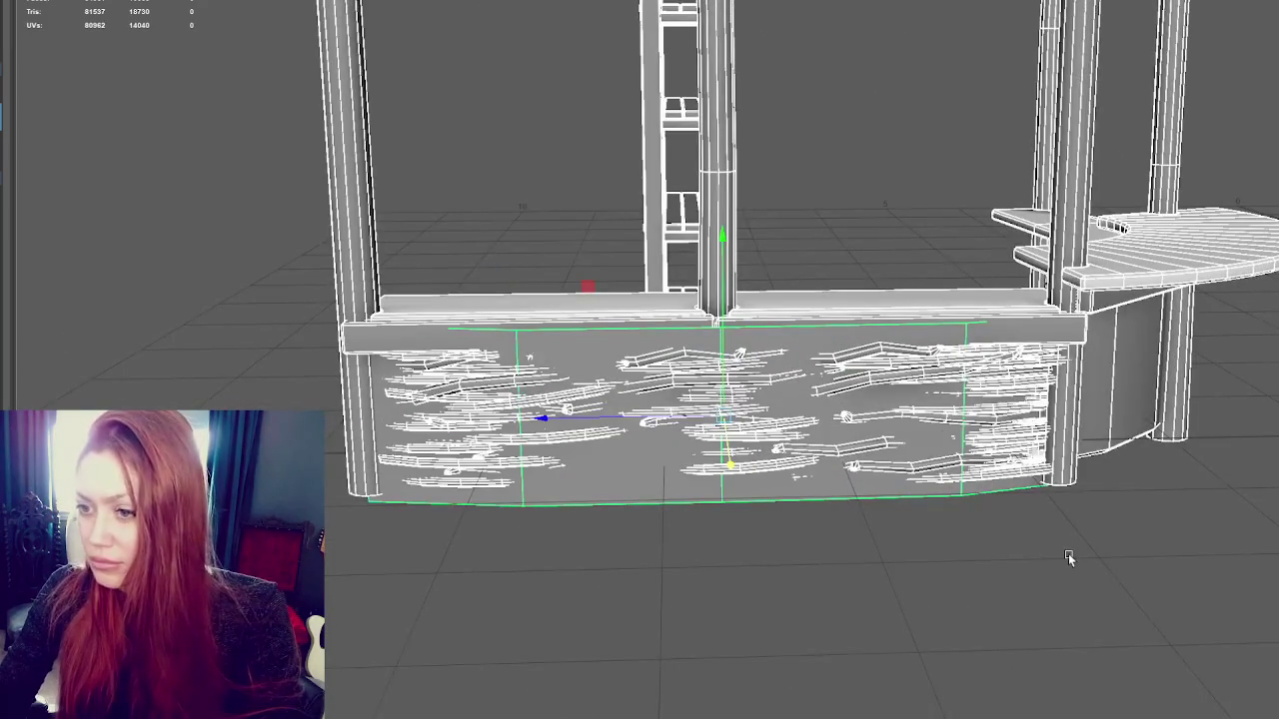
click(1068, 554)
click(766, 495)
right_drag(839, 197, 837, 229)
mouse_move(775, 382)
alt+mouse_down()
mouse_move(697, 392)
mouse_move(675, 421)
alt+mouse_up()
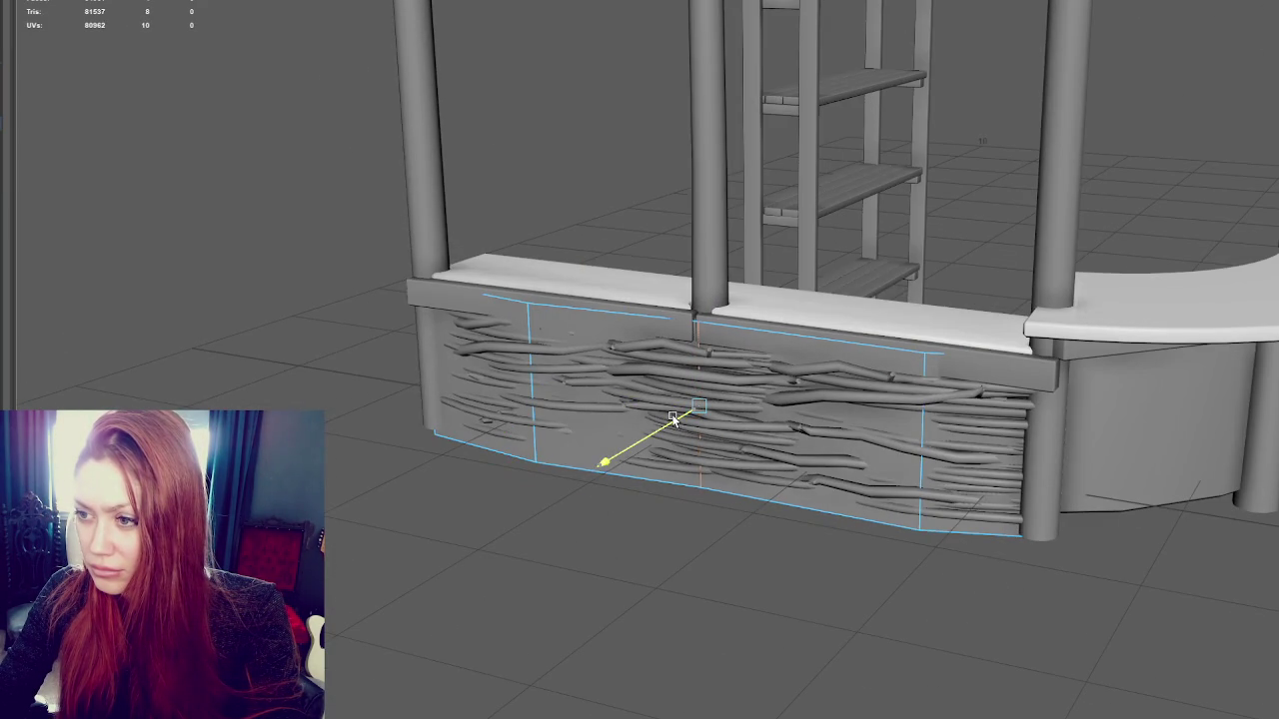
Pull a lower right cage vertex so the woven branches bend across the counter front
click(522, 387)
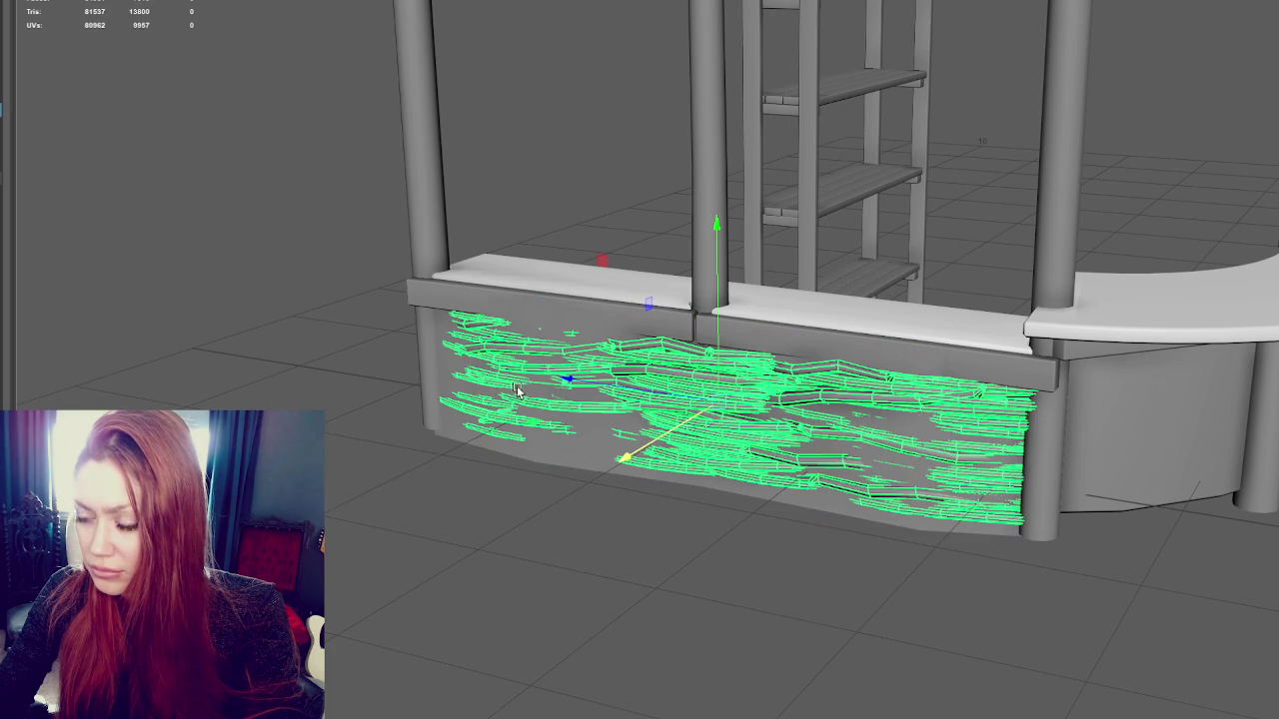
click(571, 460)
click(535, 455)
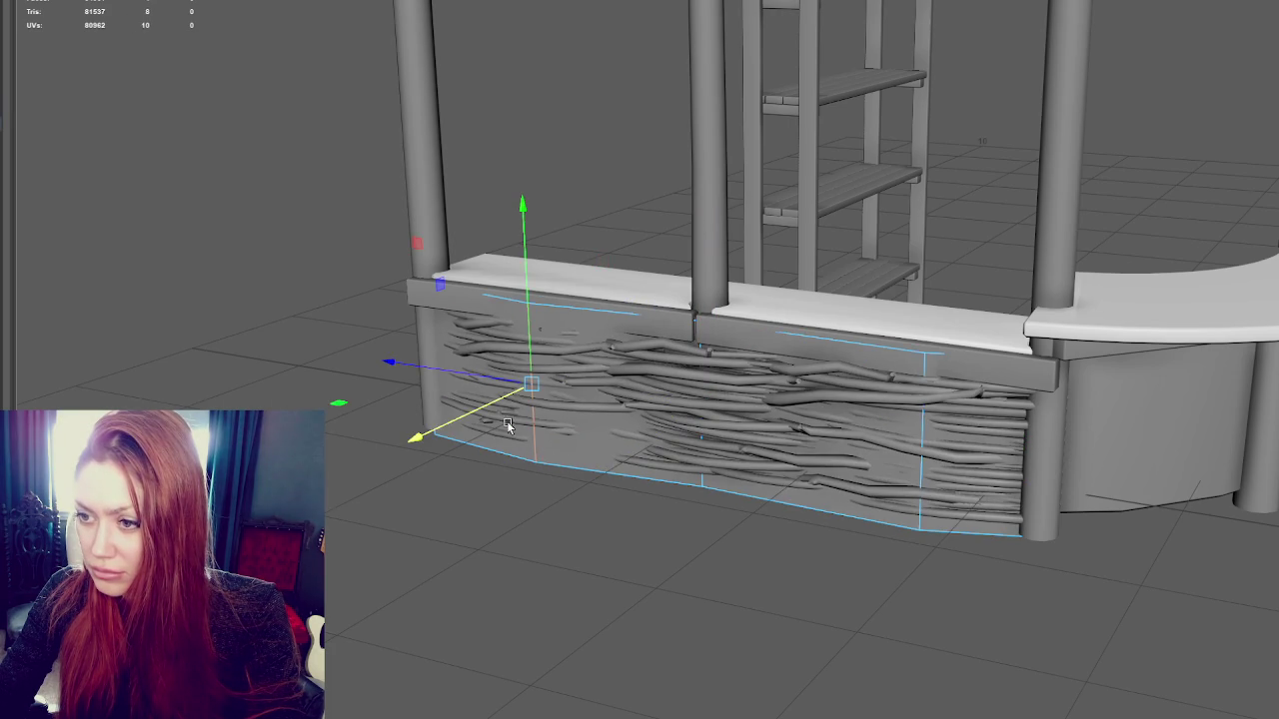
click(502, 405)
click(540, 408)
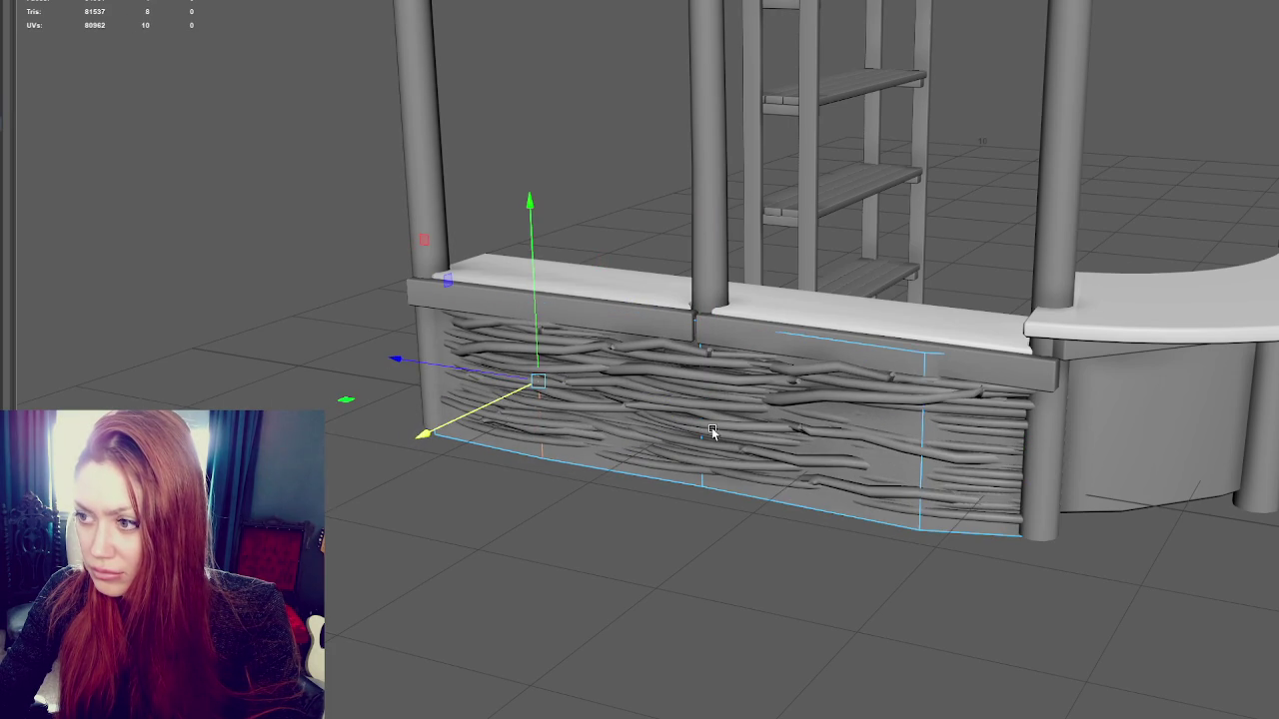
click(924, 440)
drag(867, 491, 878, 483)
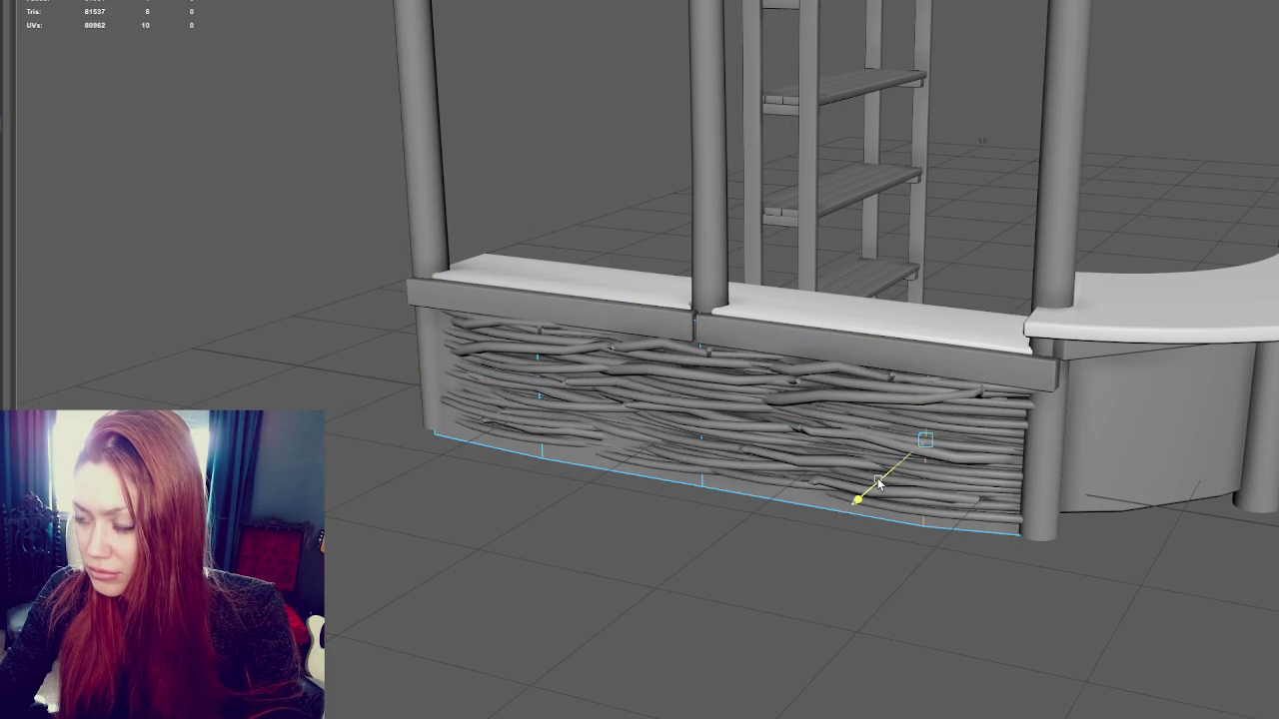
Return to object mode and reselect the cage instead of the branch mesh
alt+drag(765, 427, 810, 420)
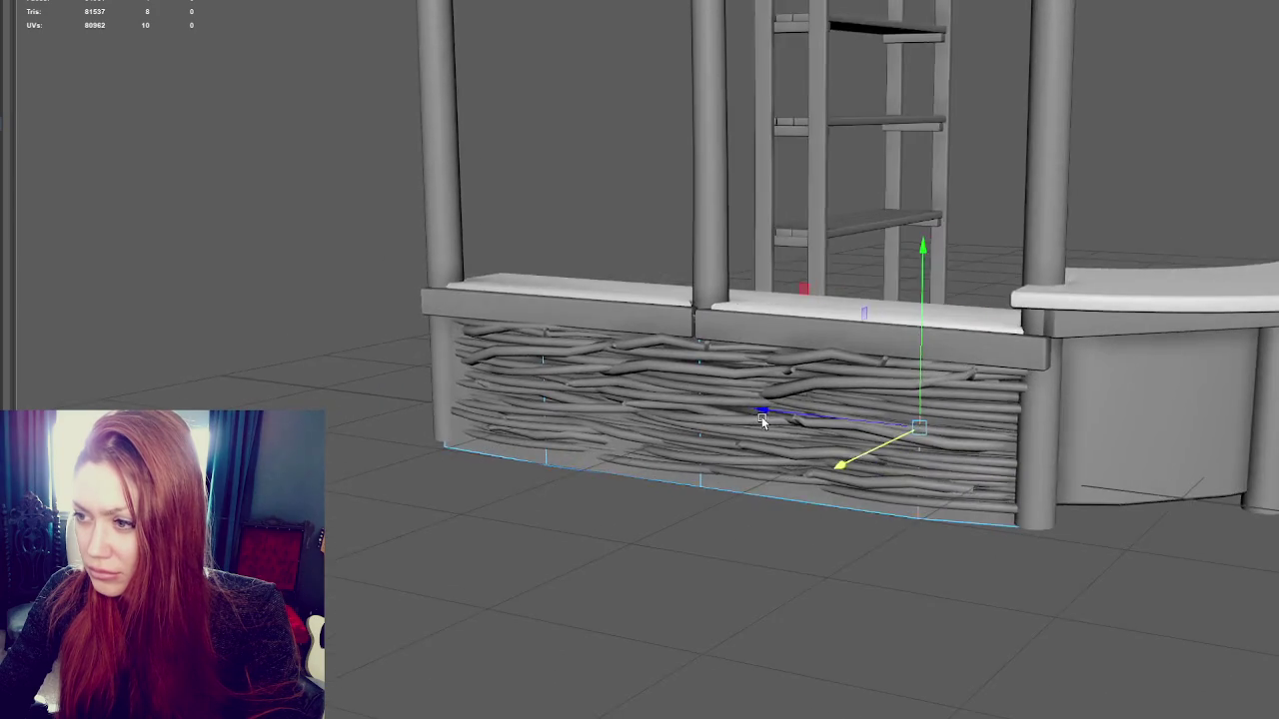
right_drag(808, 215, 759, 225)
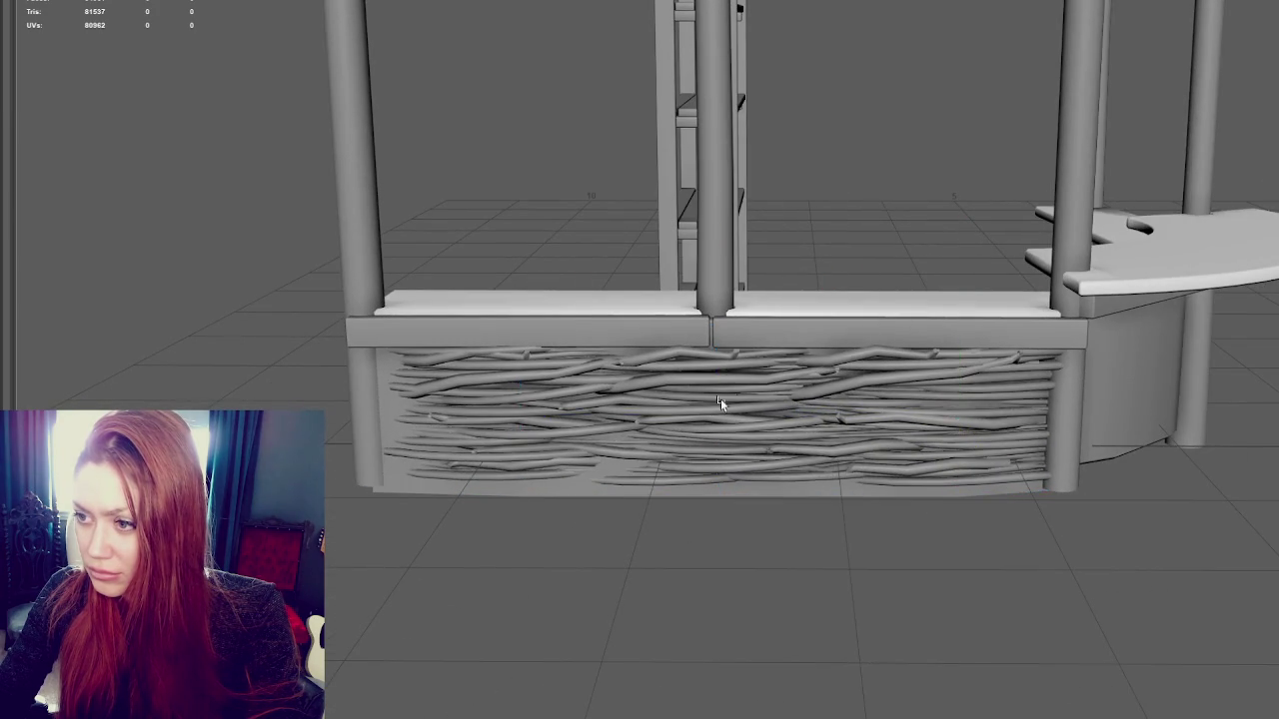
click(720, 404)
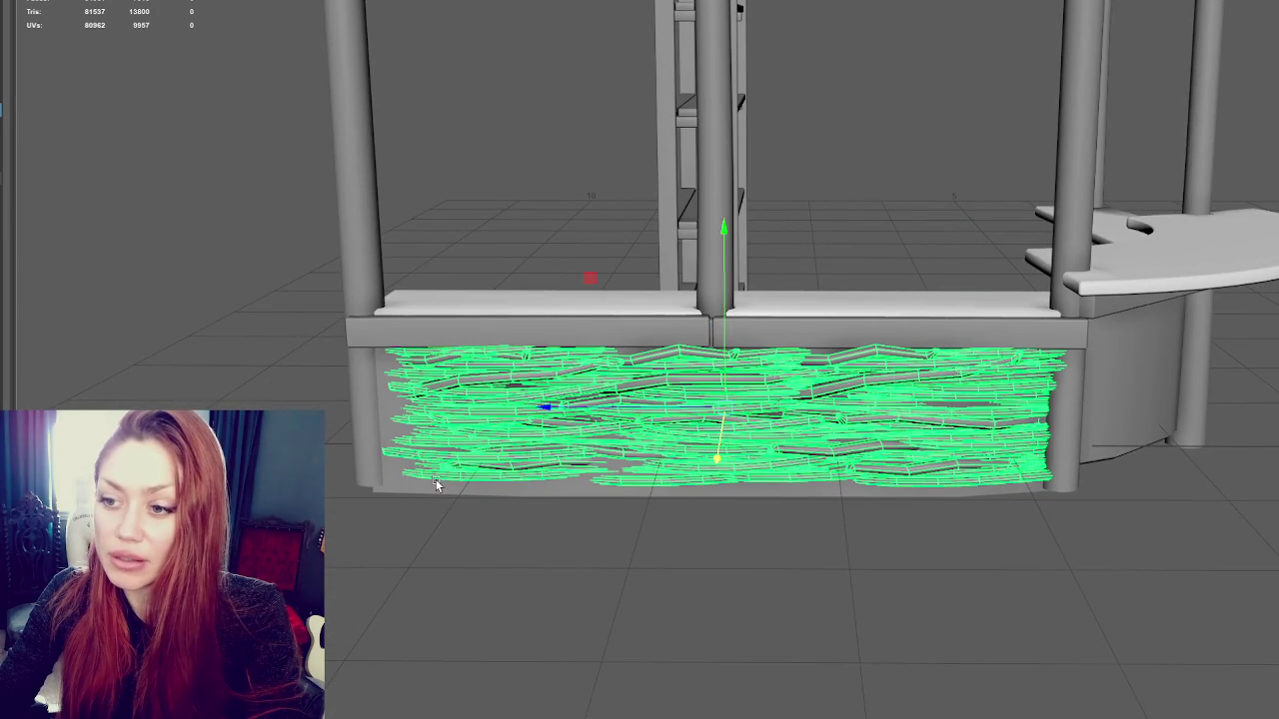
click(446, 493)
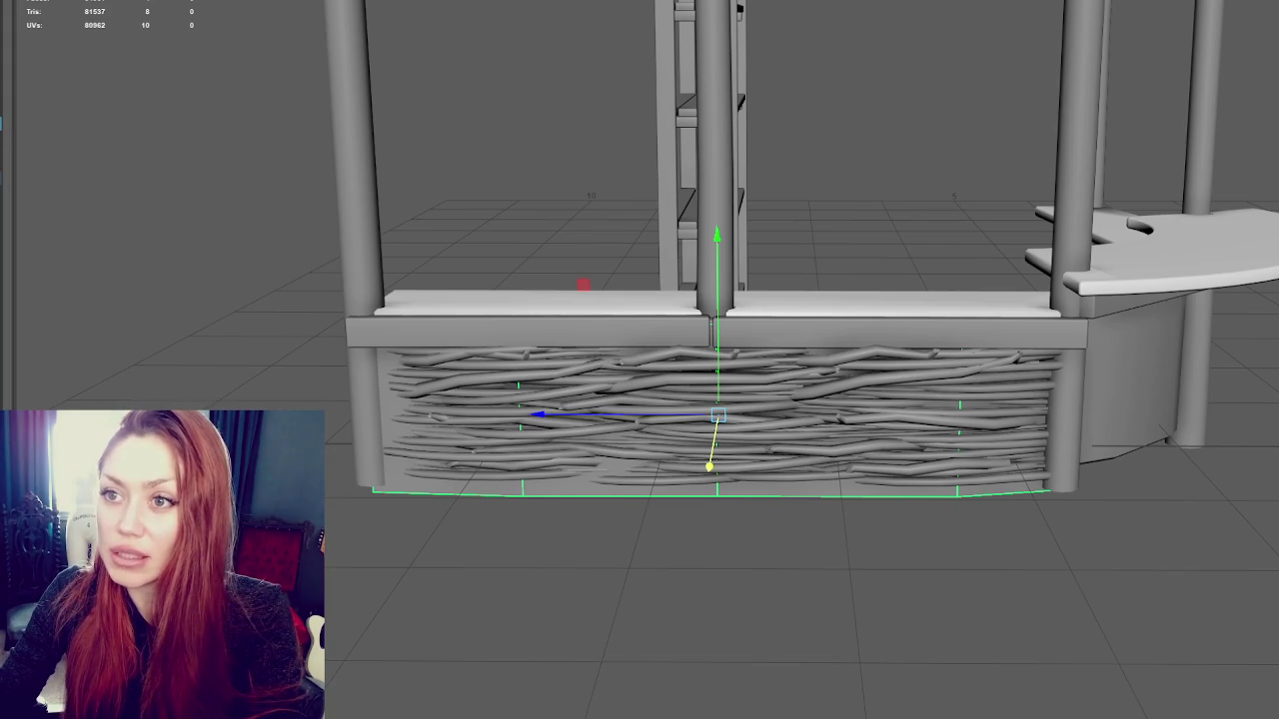
scroll(933, 148, down, 5)
mouse_move(933, 149)
alt+mouse_down()
mouse_move(1133, 334)
mouse_move(1248, 352)
alt+mouse_up()
mouse_move(1142, 355)
alt+mouse_down()
mouse_move(1224, 356)
mouse_move(1156, 398)
alt+mouse_up()
mouse_move(949, 373)
alt+mouse_down()
mouse_move(1192, 337)
mouse_move(912, 415)
alt+mouse_up()
mouse_move(1172, 438)
alt+mouse_down()
mouse_move(913, 260)
mouse_move(1000, 263)
alt+mouse_up()
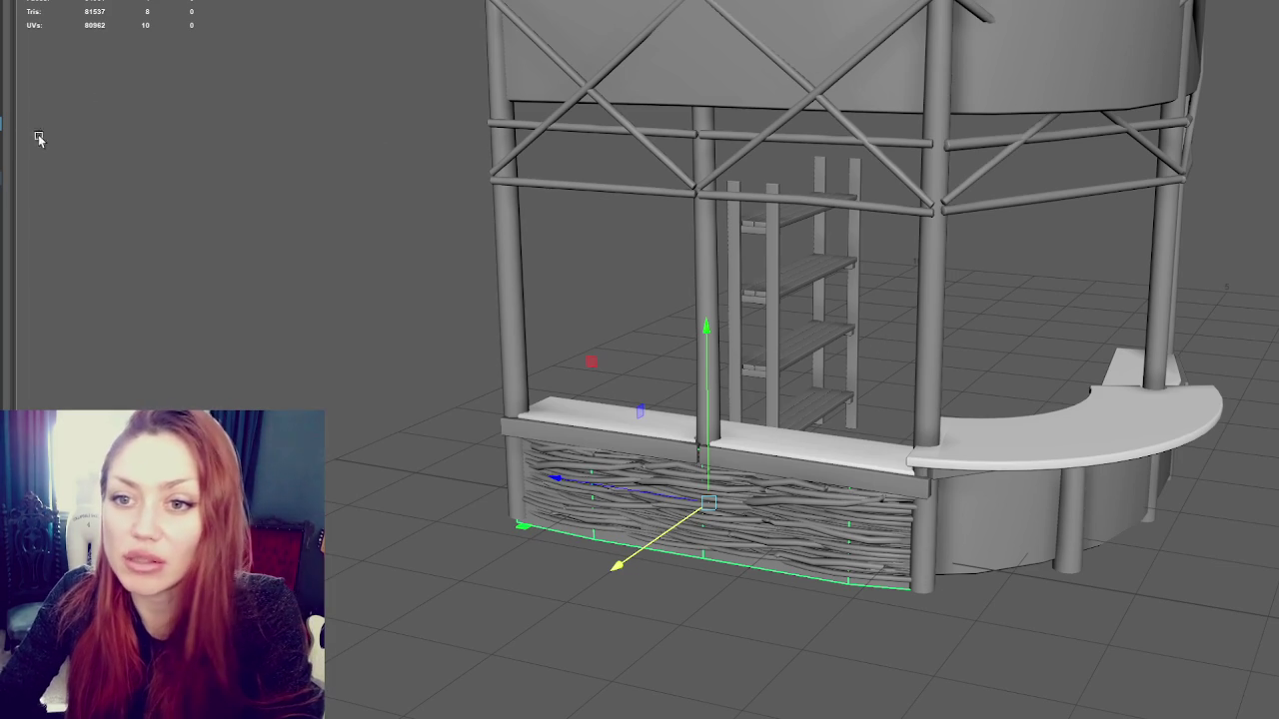
click(380, 100)
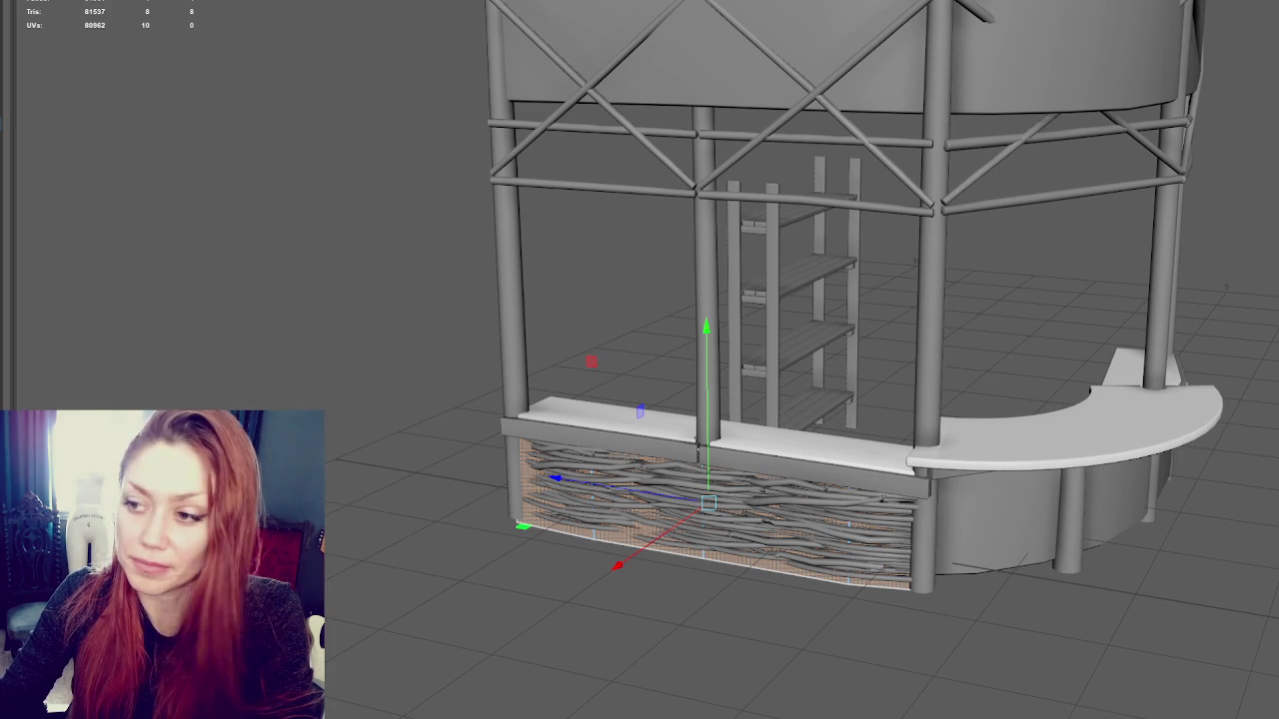
key(r)
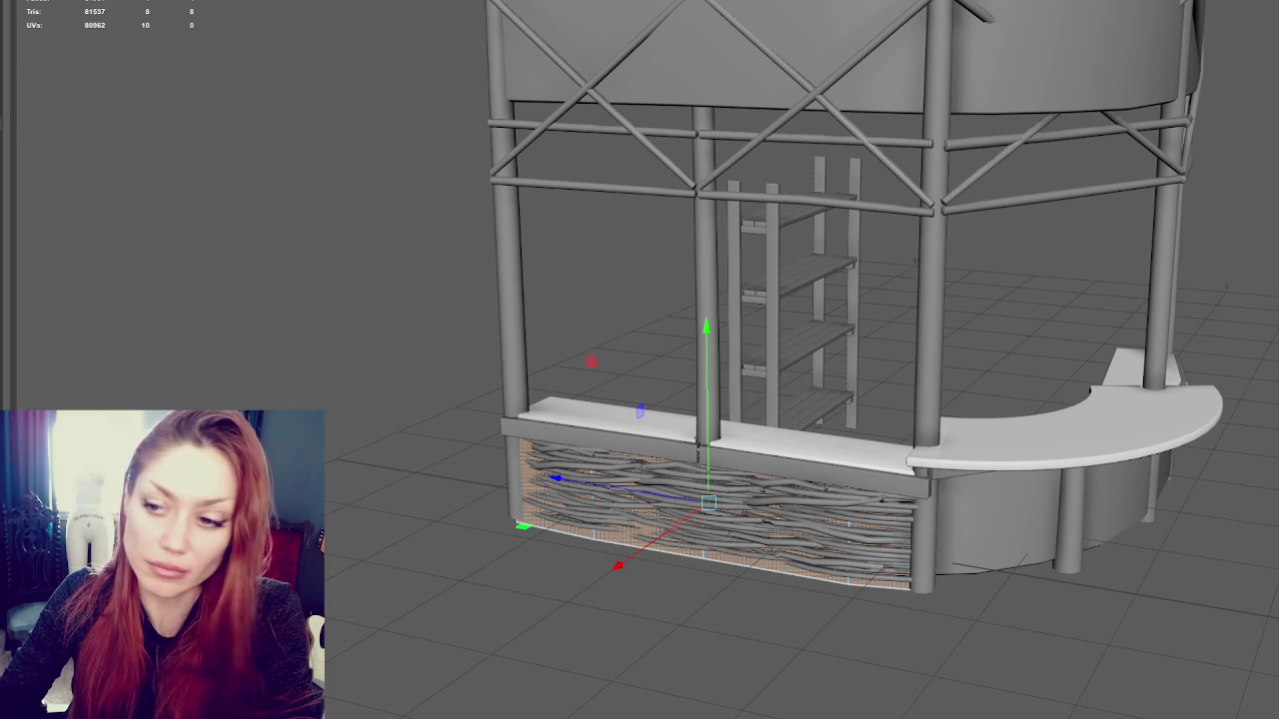
key(w)
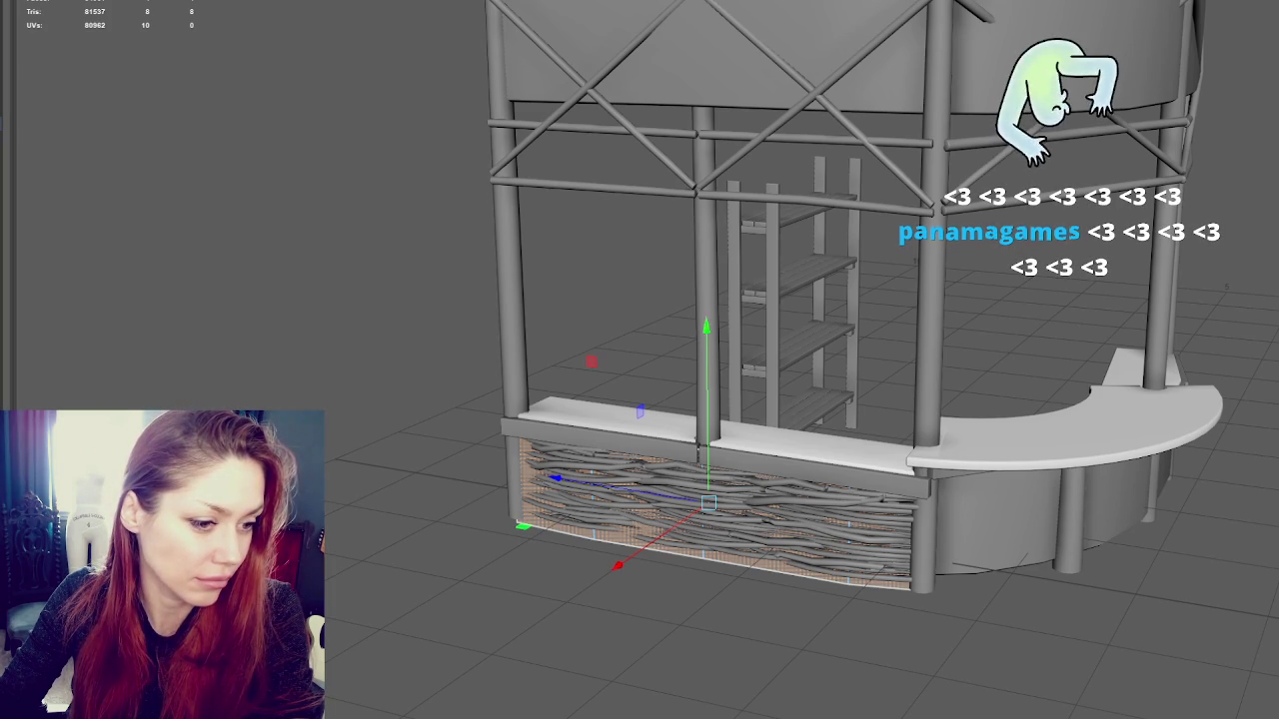
key(ctrl+z)
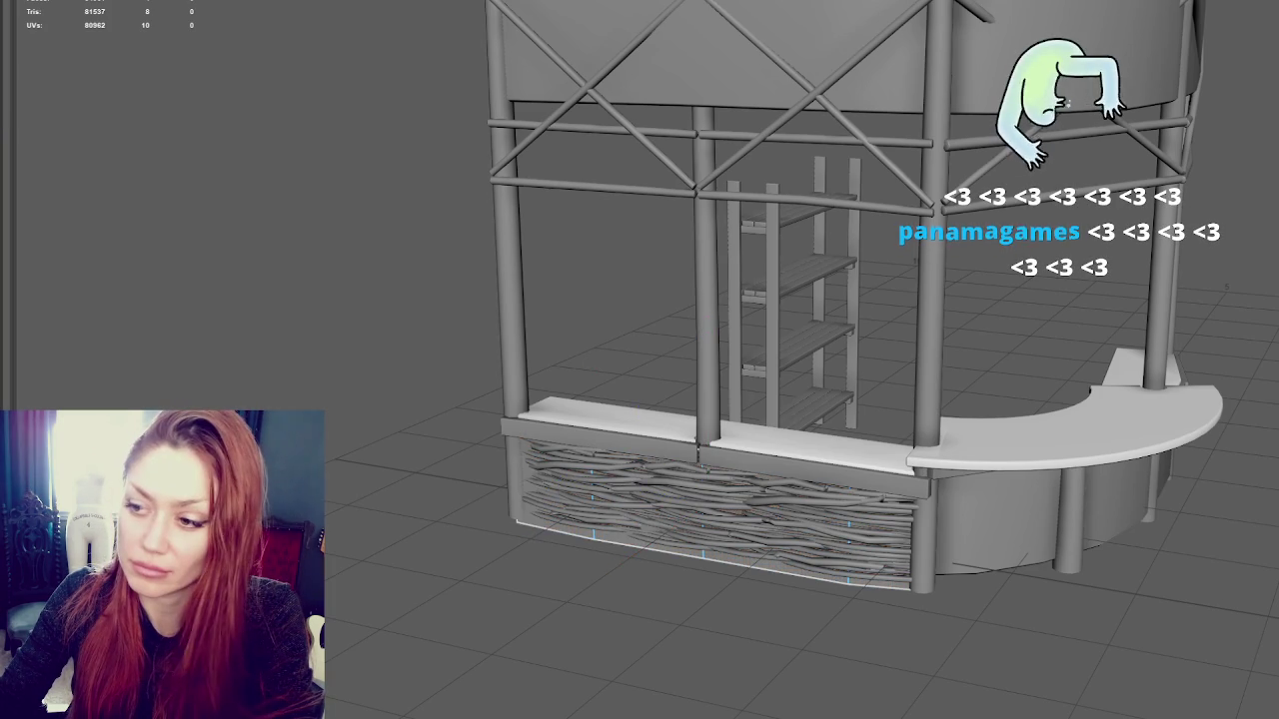
key(ctrl+z)
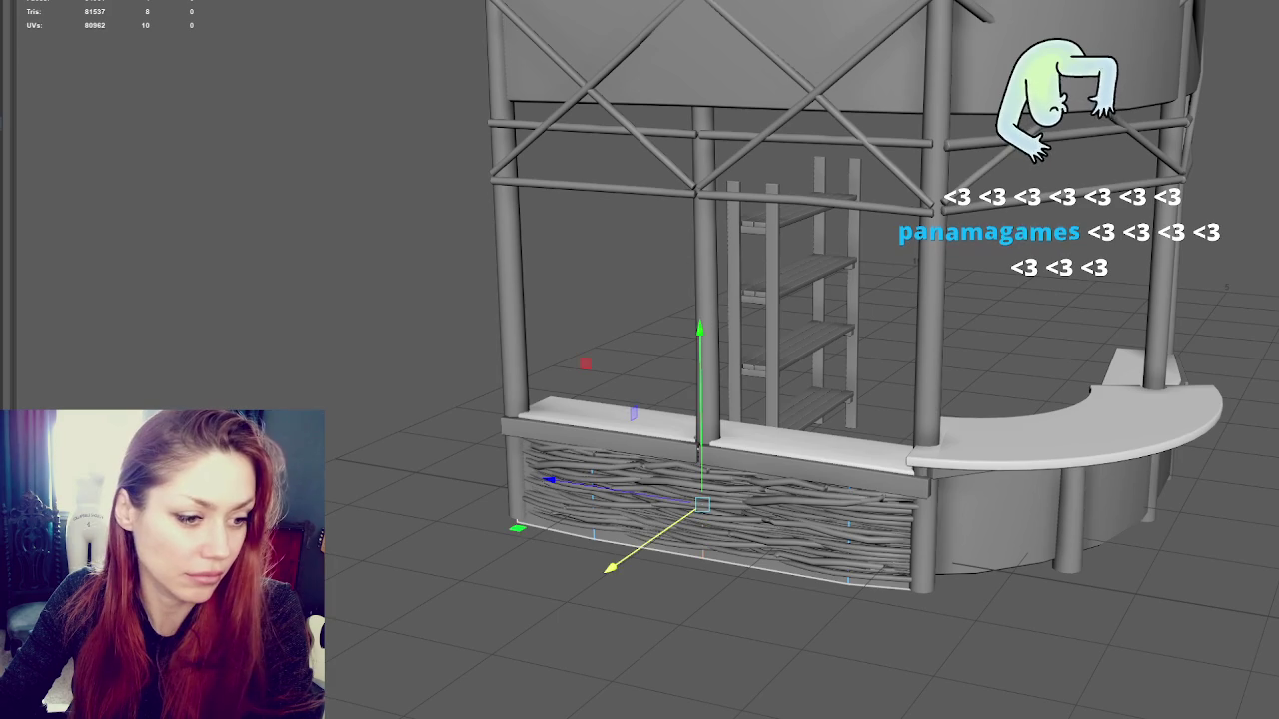
key(ctrl+z)
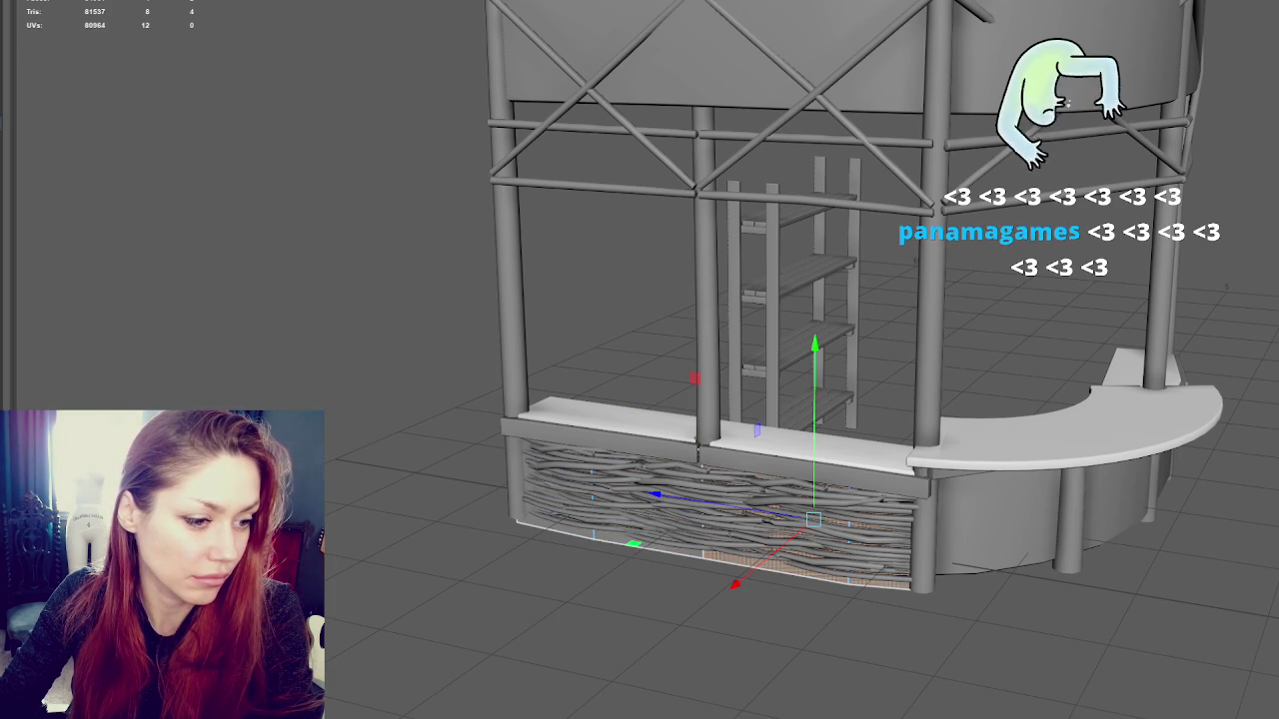
key(ctrl+z)
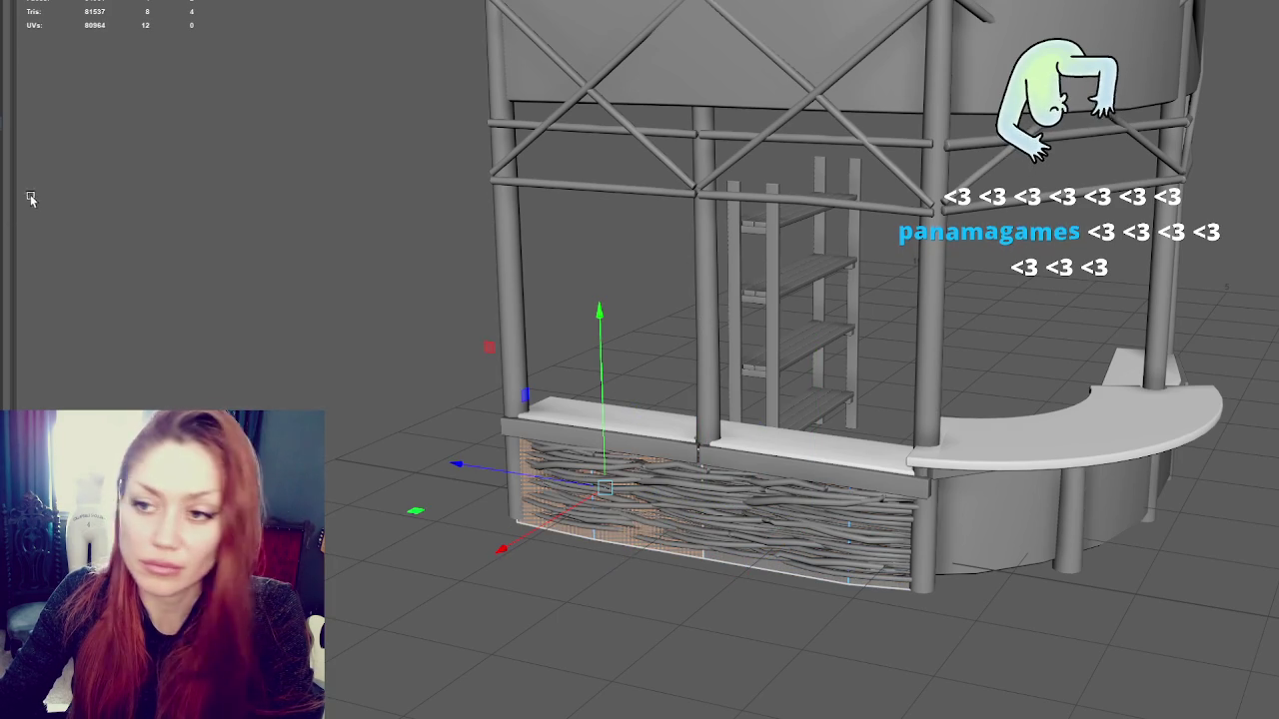
key(ctrl+z)
key(ctrl+z)
key(ctrl+z)
key(shift+z)
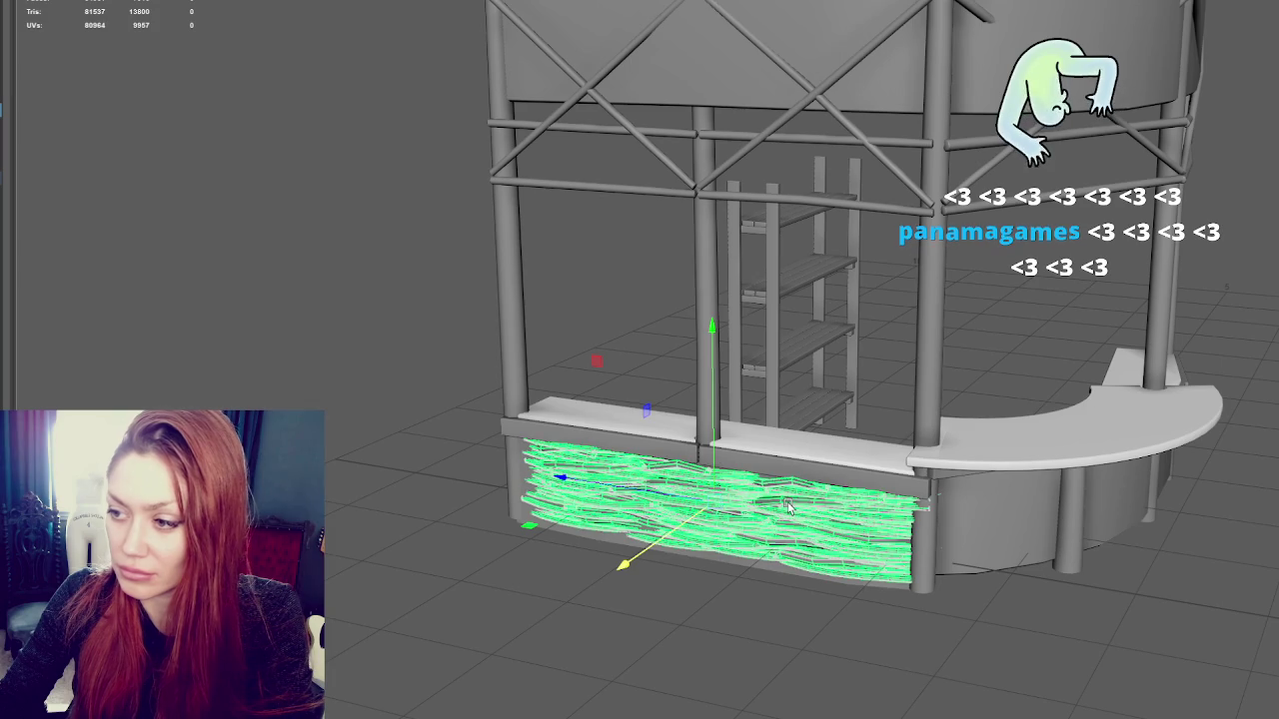
scroll(788, 506, up, 3)
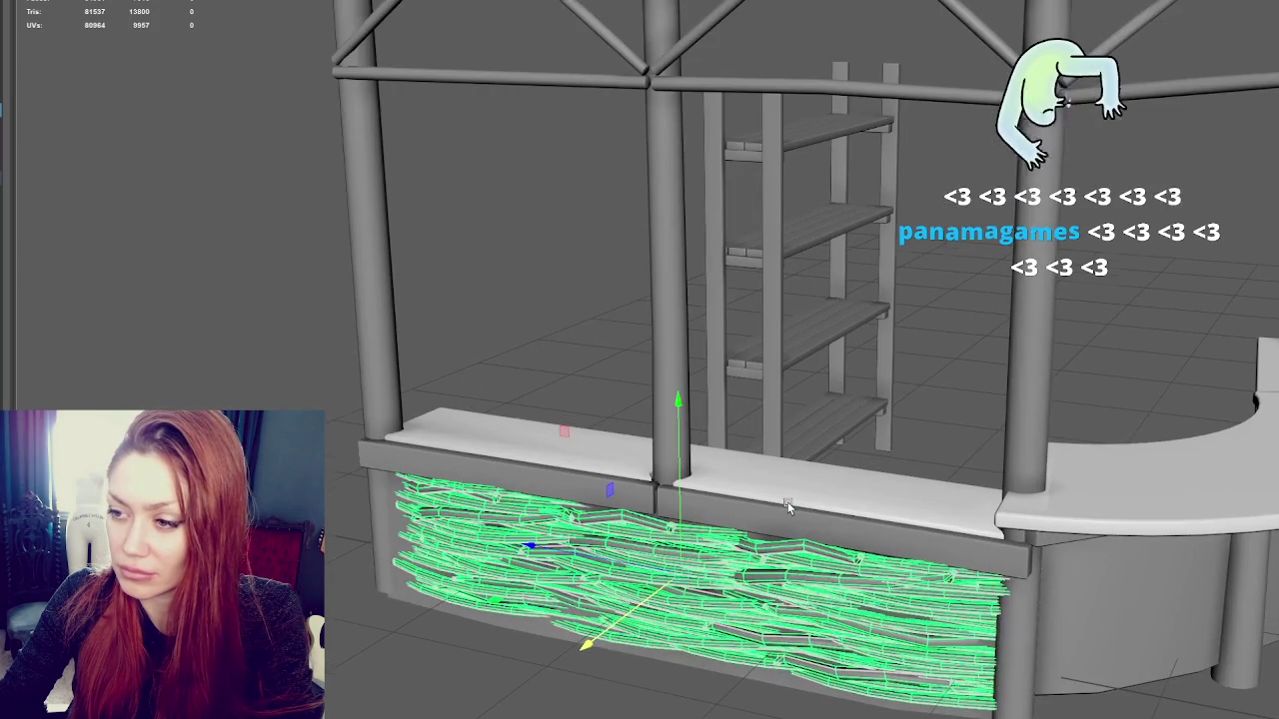
mouse_move(800, 506)
alt+mouse_down()
mouse_move(802, 398)
mouse_move(836, 390)
mouse_move(851, 410)
mouse_move(838, 371)
alt+mouse_up()
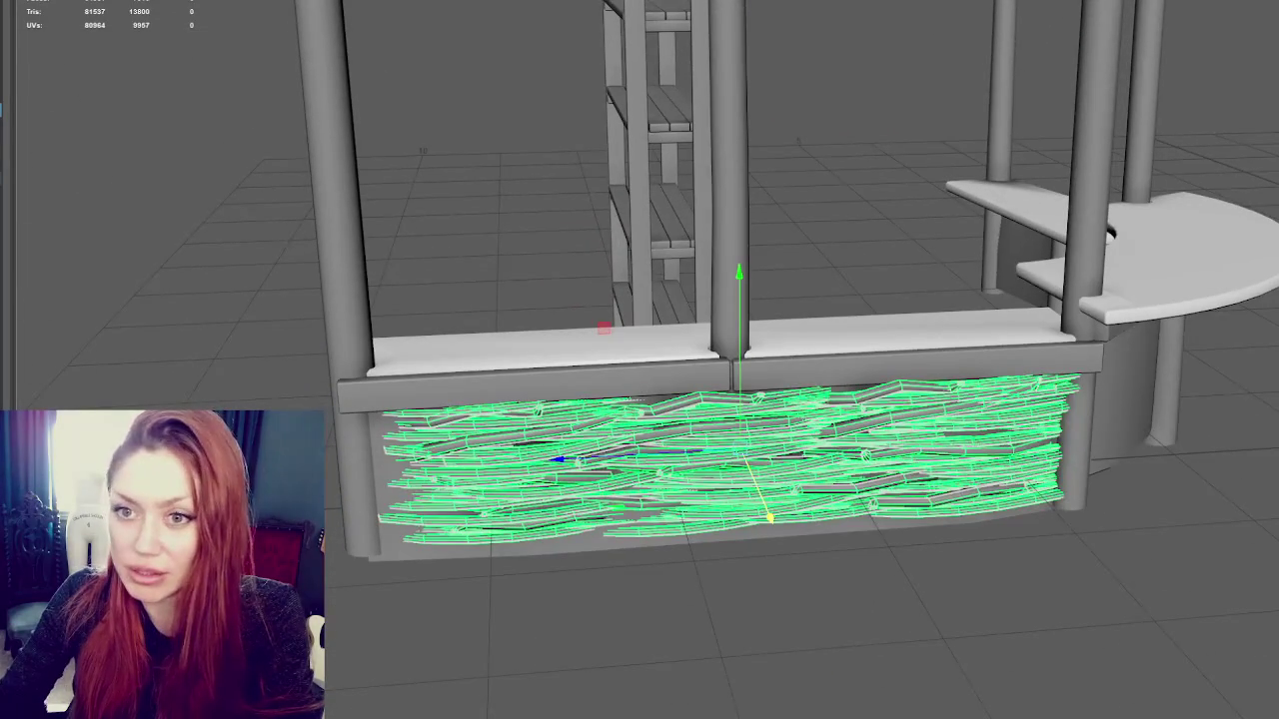
Undo and redo the last cage change, then insert an edge loop across the cage
key(ctrl+z)
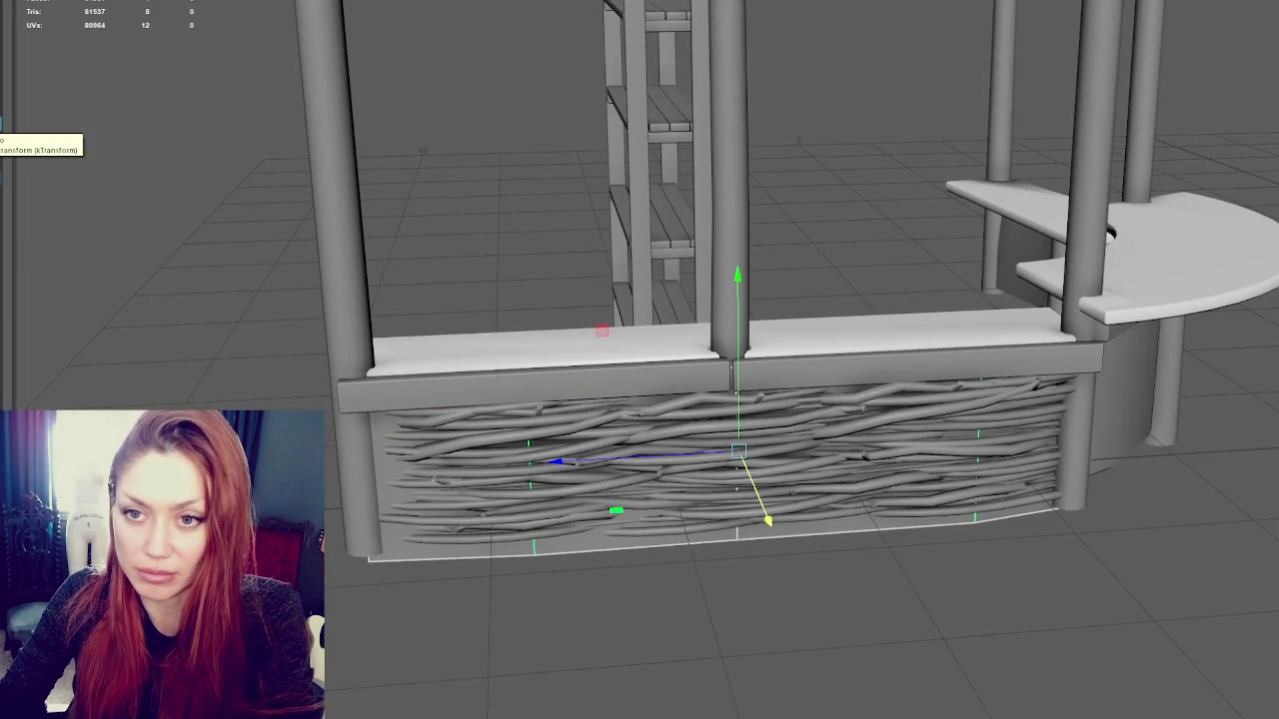
key(ctrl+z)
key(shift+z)
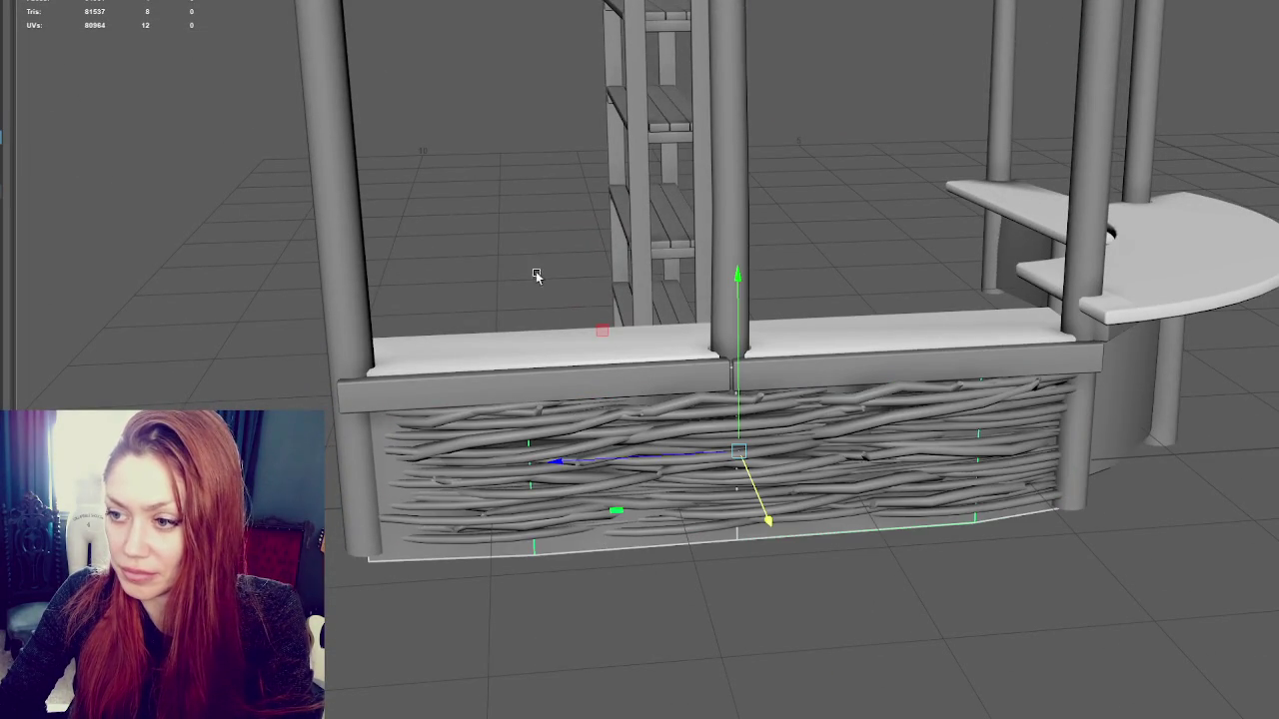
shift+right_drag(790, 497, 979, 519)
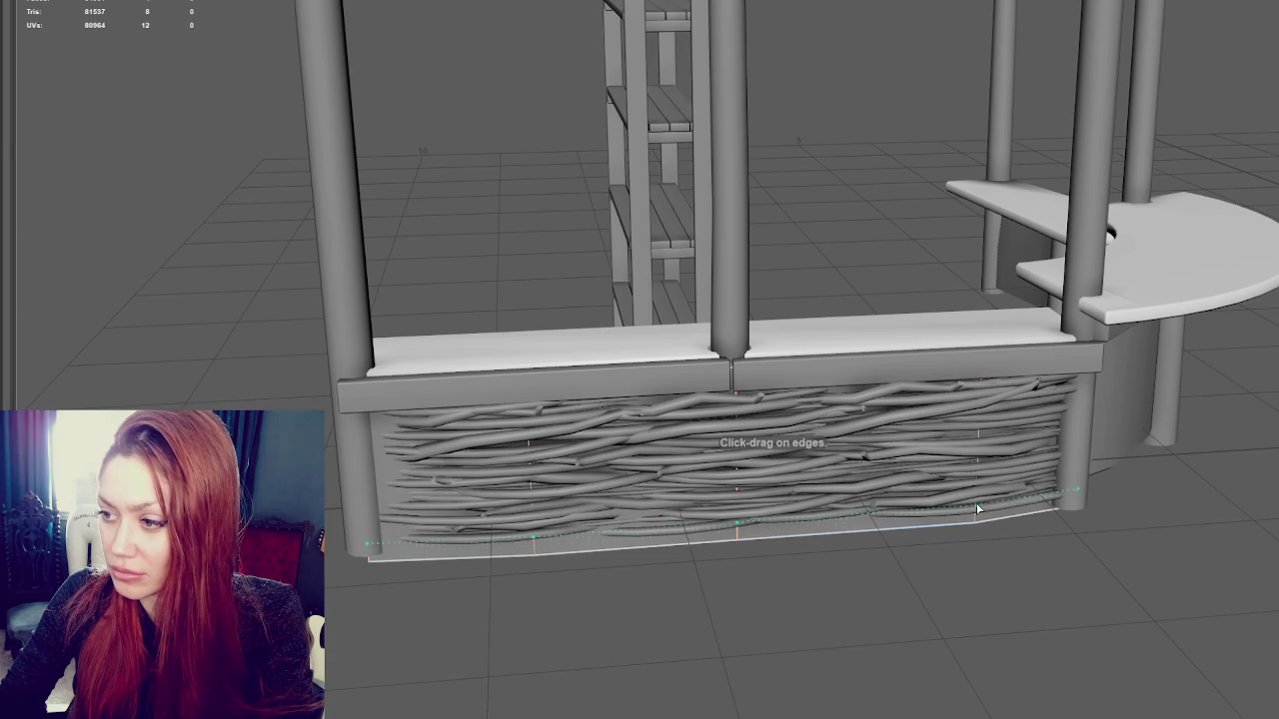
ctrl+click(985, 429)
Select several cage edges in edge mode using wireframe view, ready to move them
right_click(929, 194)
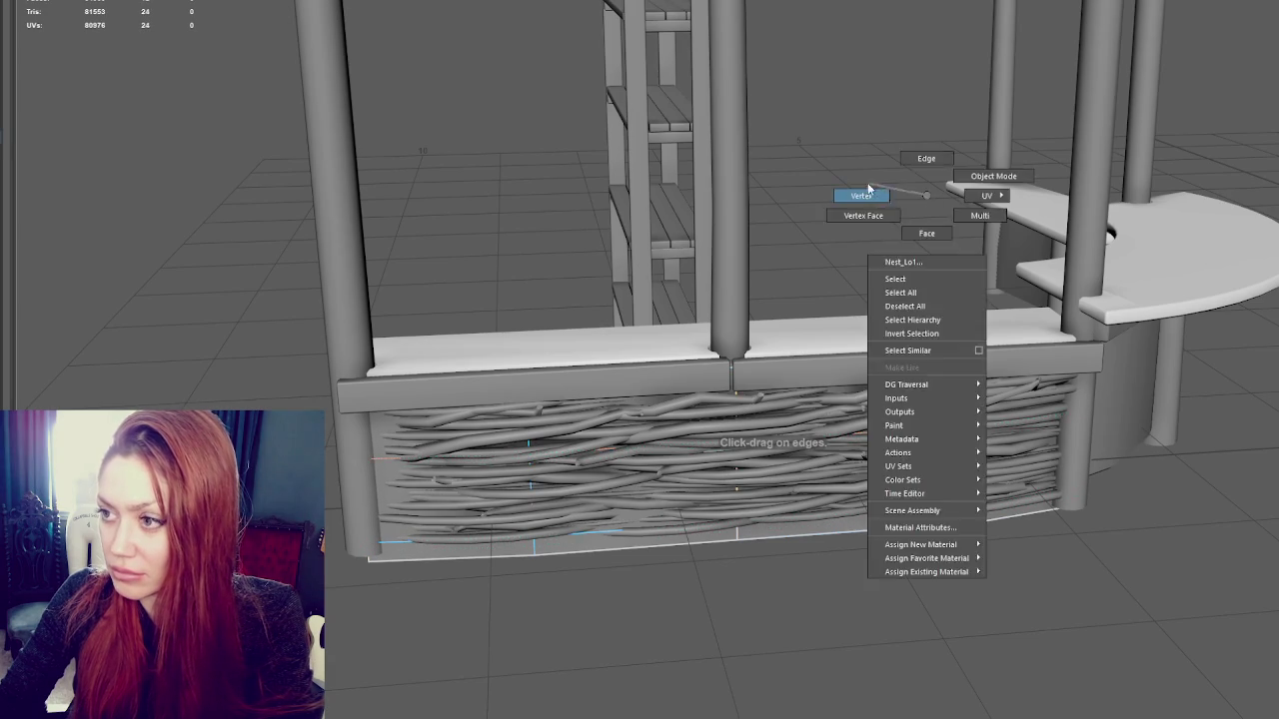
key(4)
right_click(623, 231)
mouse_move(445, 455)
mouse_down()
mouse_move(477, 380)
mouse_move(1023, 653)
mouse_up()
click(477, 378)
key(5)
key(w)
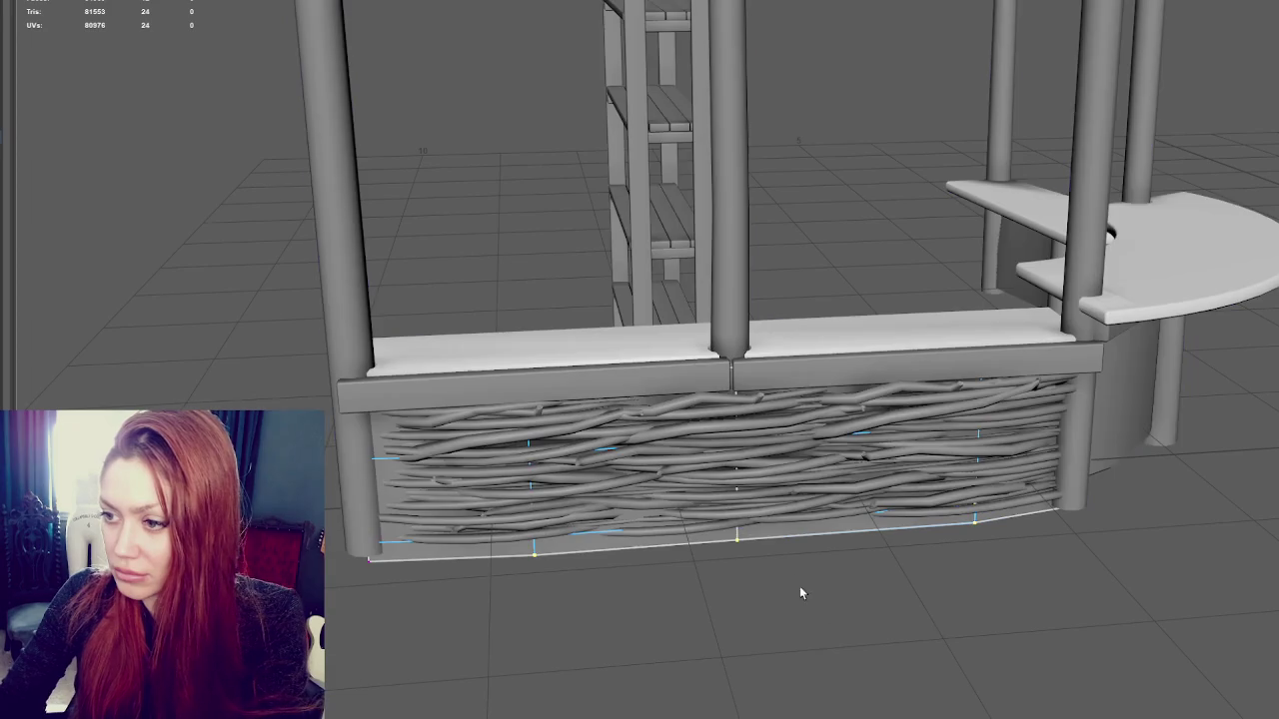
click(774, 534)
Add more edge loops to the cage and raise them slightly
alt+drag(740, 535, 820, 480)
shift+right_drag(879, 214, 849, 470)
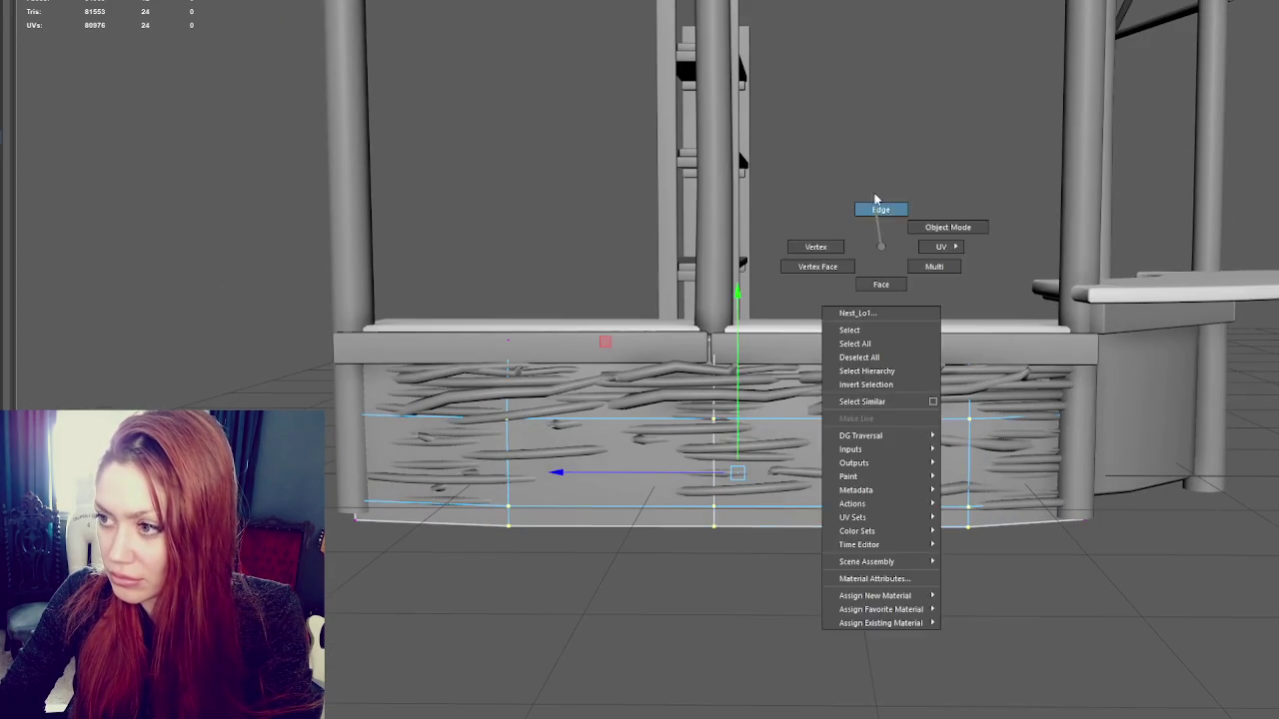
key(w)
mouse_move(727, 390)
mouse_down()
mouse_move(729, 372)
mouse_move(842, 380)
mouse_move(899, 450)
mouse_move(931, 449)
mouse_up()
click(845, 562)
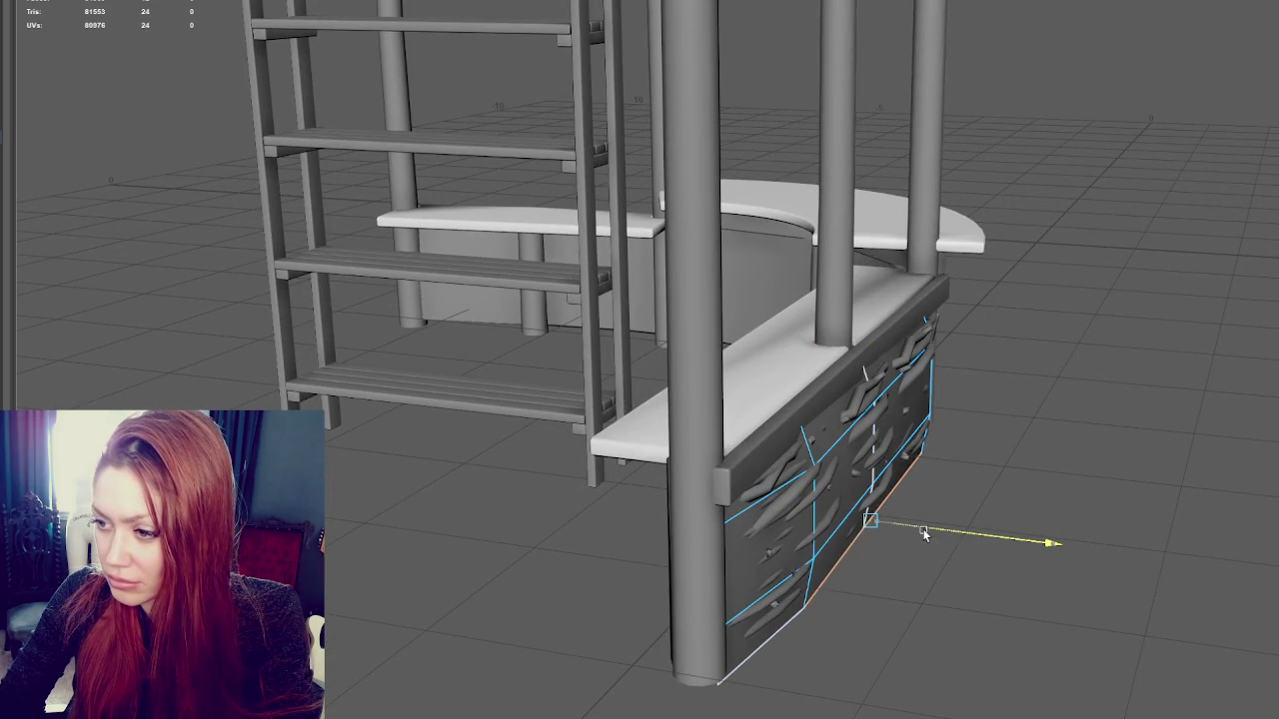
Orbit to a straight front view and return to object mode, selecting the branch planks
mouse_move(871, 522)
alt+mouse_down()
mouse_move(861, 495)
mouse_move(599, 512)
mouse_move(844, 515)
alt+mouse_up()
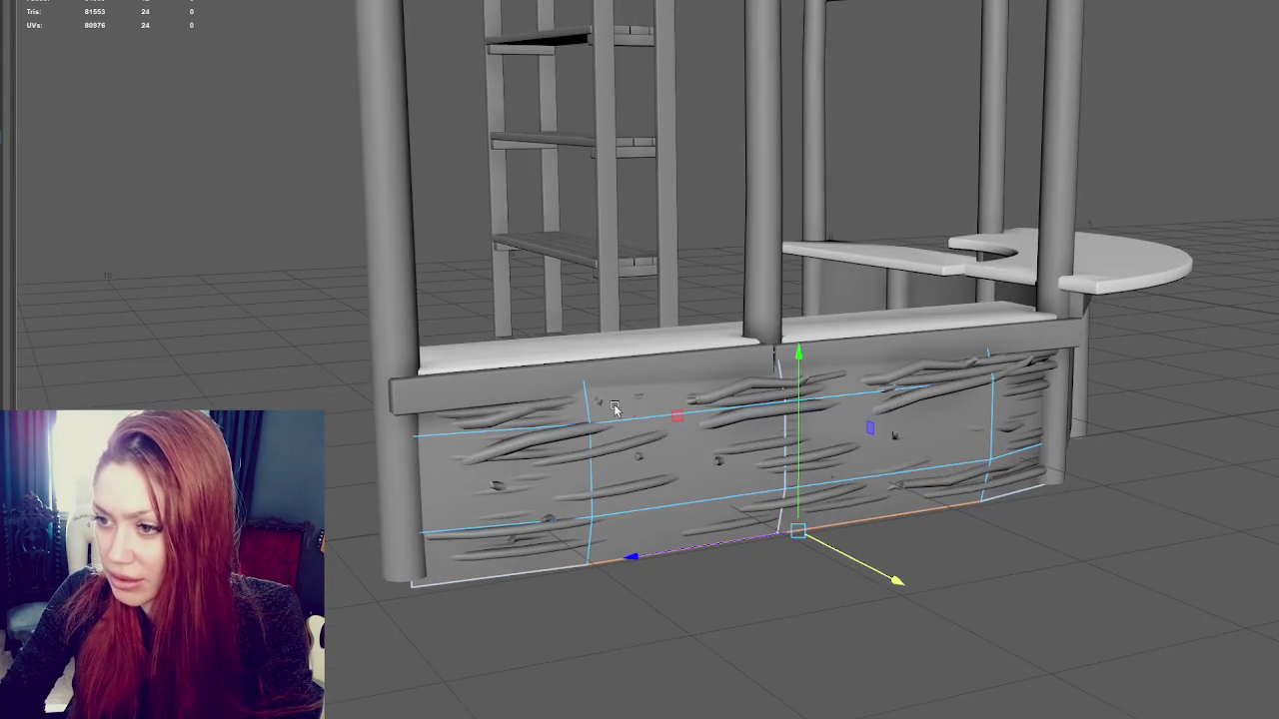
key(F9)
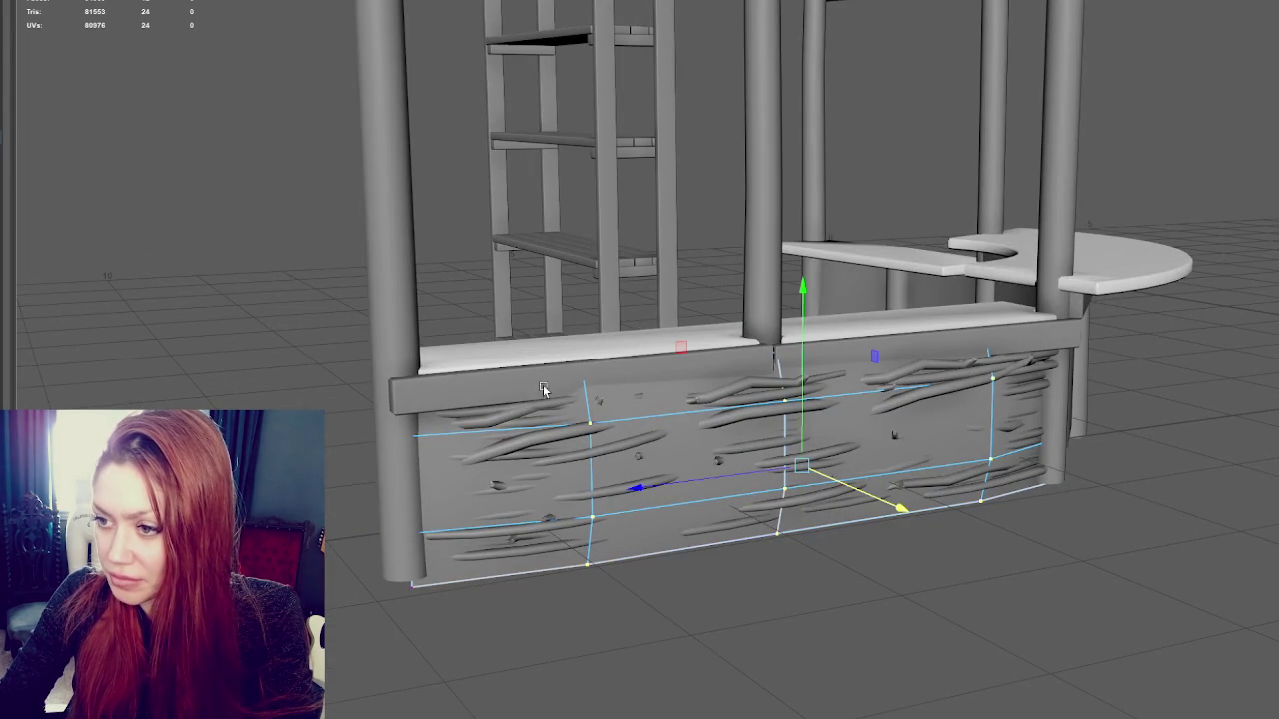
right_drag(574, 388, 597, 357)
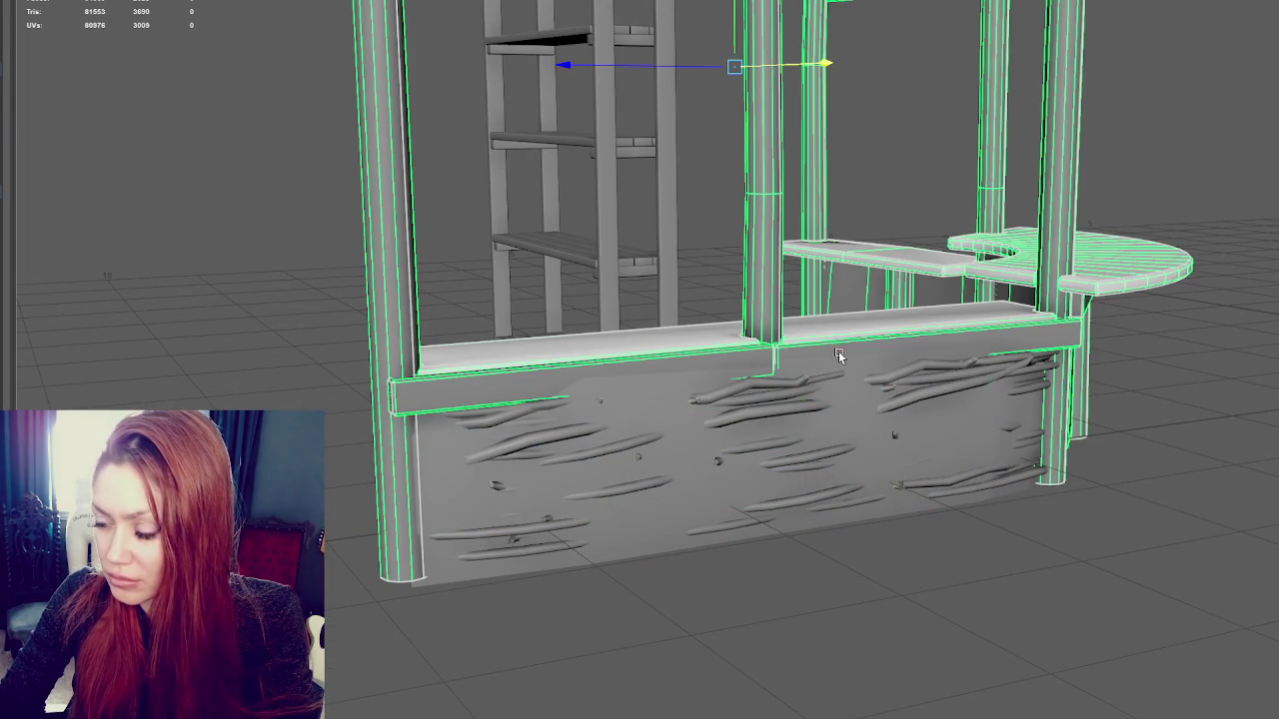
click(693, 409)
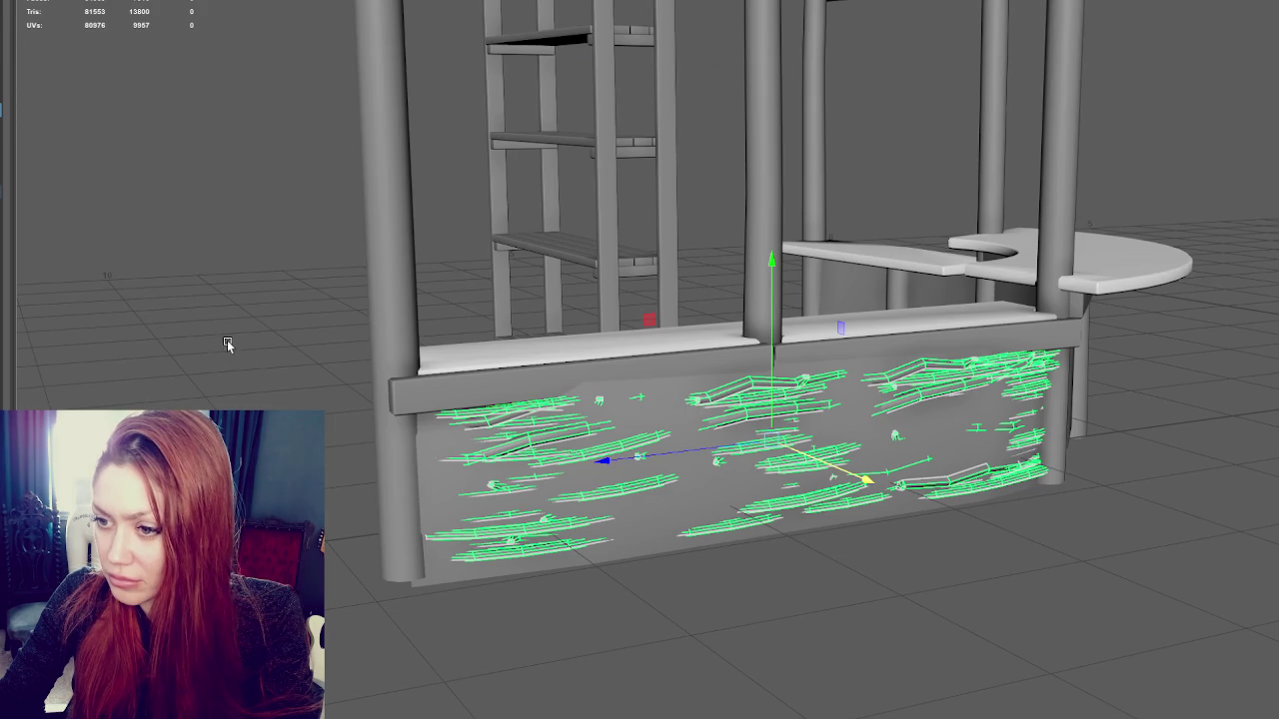
click(463, 481)
click(579, 381)
click(451, 487)
Select the low-poly front-panel cage and show the scene as wireframe
click(392, 465)
click(429, 480)
right_drag(167, 310, 193, 290)
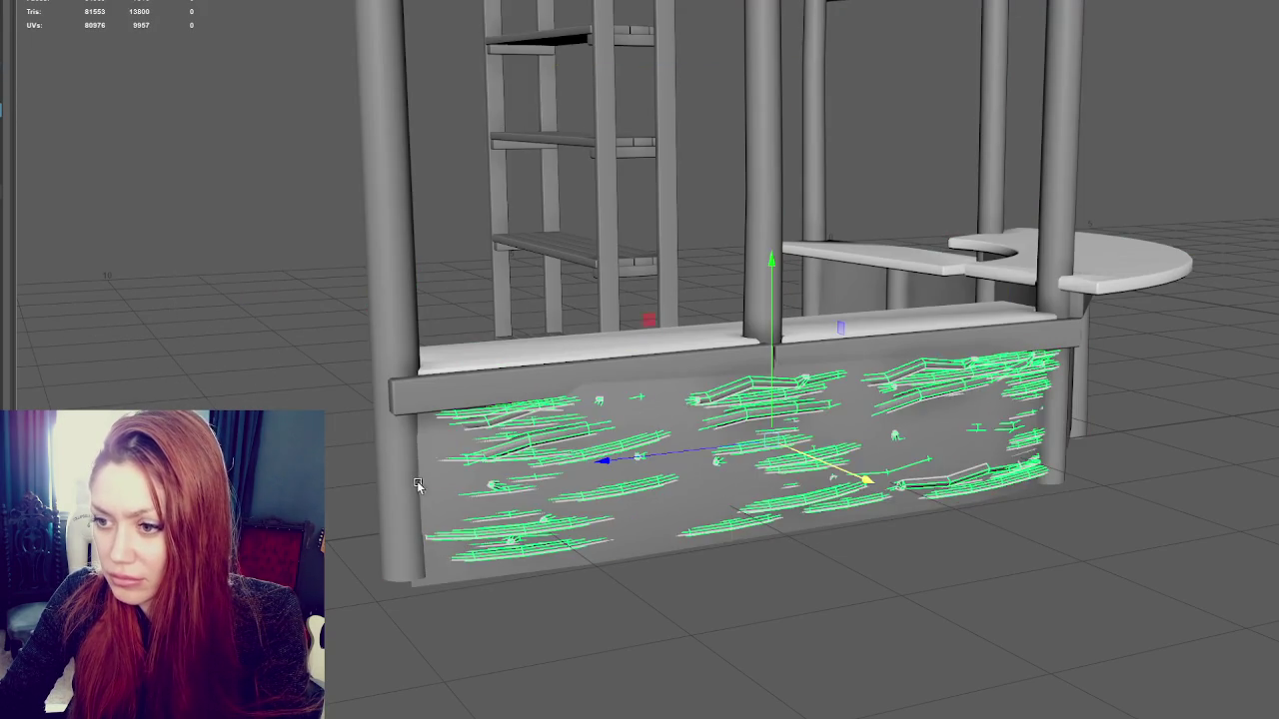
click(428, 479)
click(430, 499)
key(4)
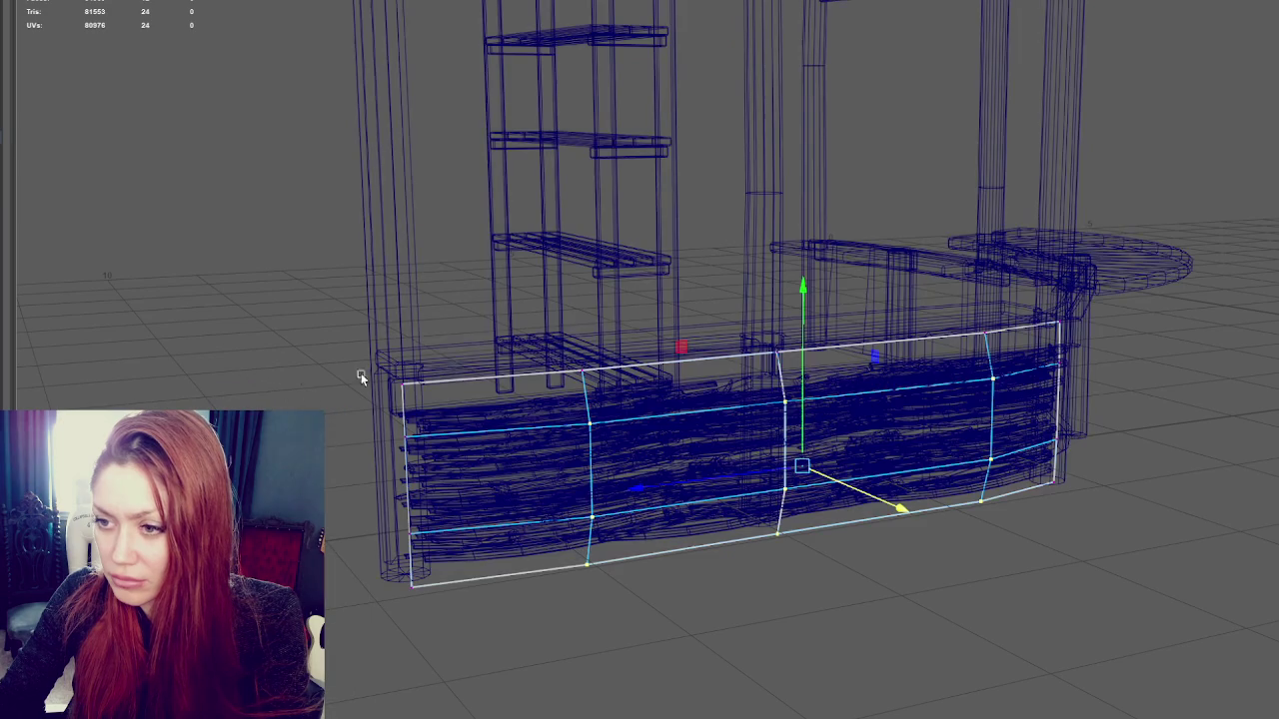
Select the cage's top edge loop and lower it slightly along the Y axis
key(5)
key(w)
drag(799, 330, 800, 342)
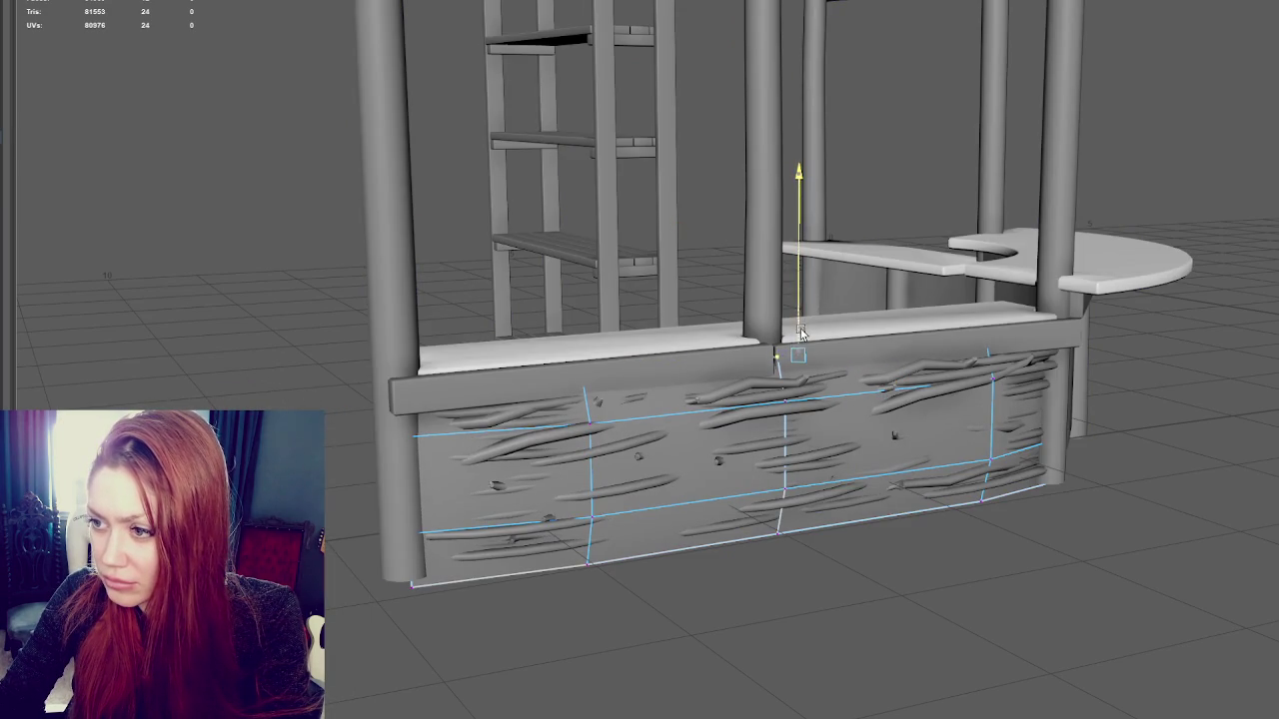
drag(479, 336, 205, 401)
key(4)
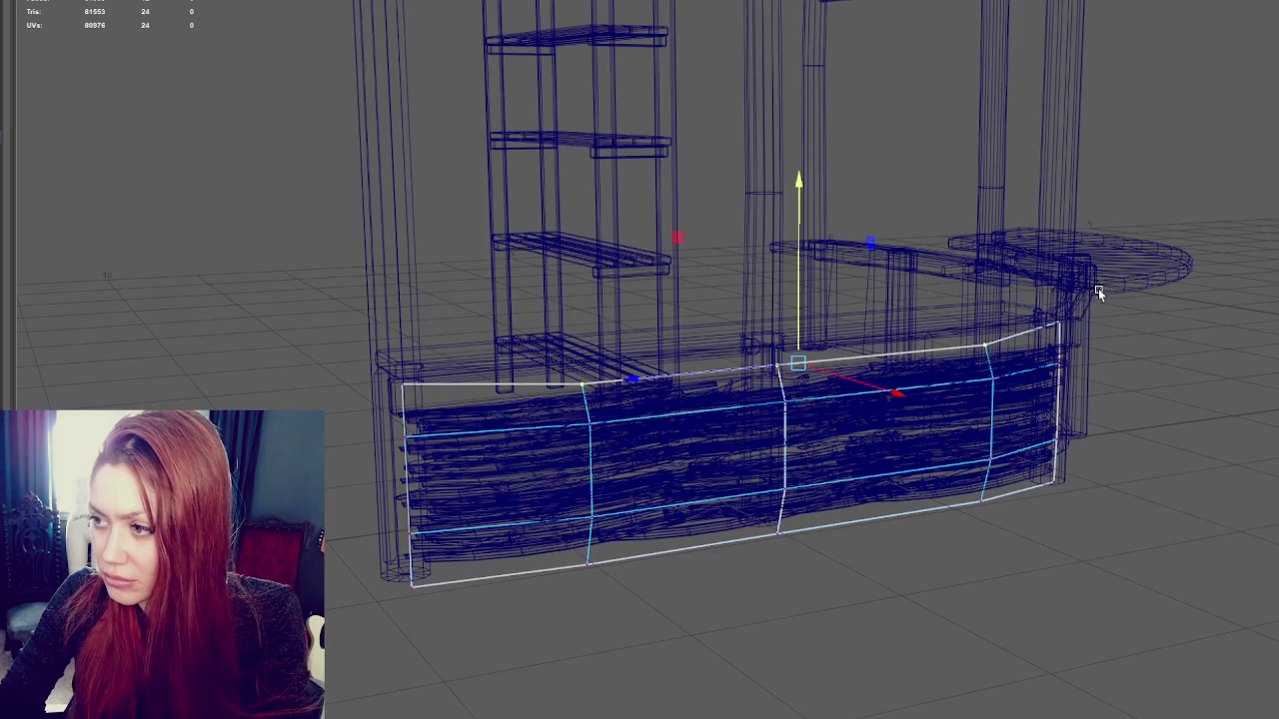
double_click(907, 351)
key(d)
click(759, 339)
click(777, 295)
key(5)
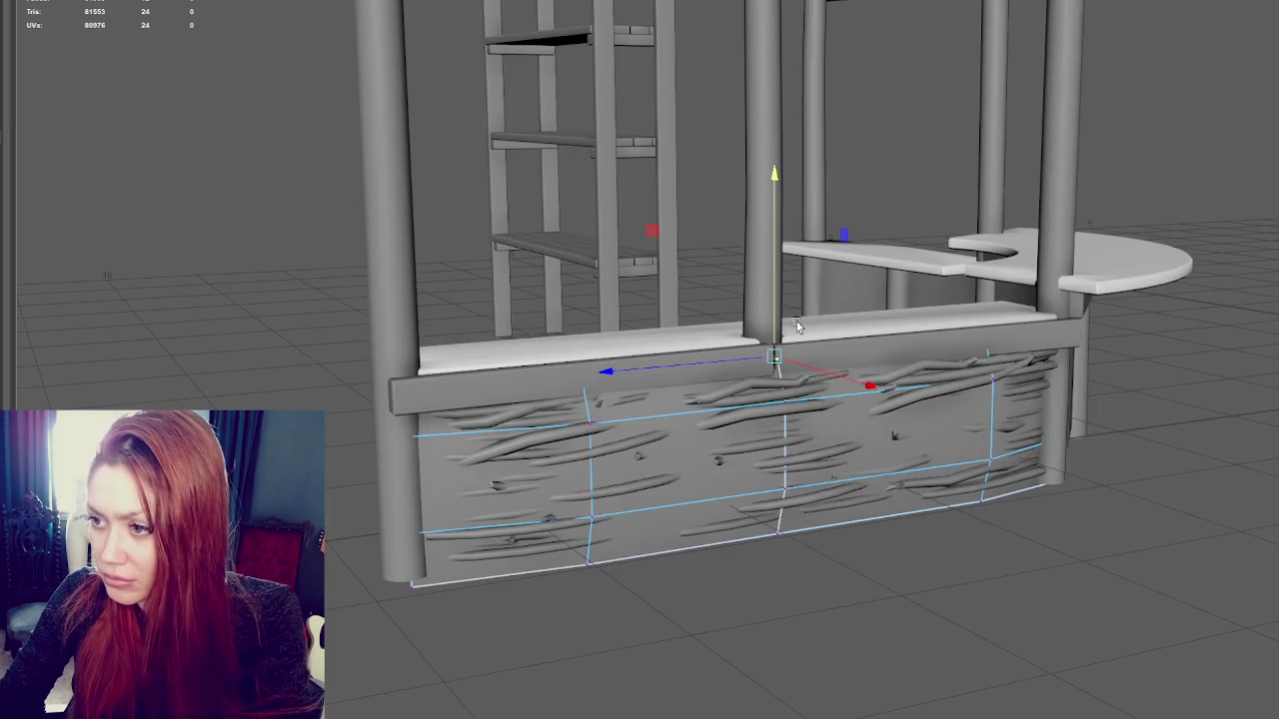
mouse_move(778, 300)
mouse_down()
mouse_move(777, 340)
mouse_move(1011, 401)
mouse_move(994, 374)
mouse_up()
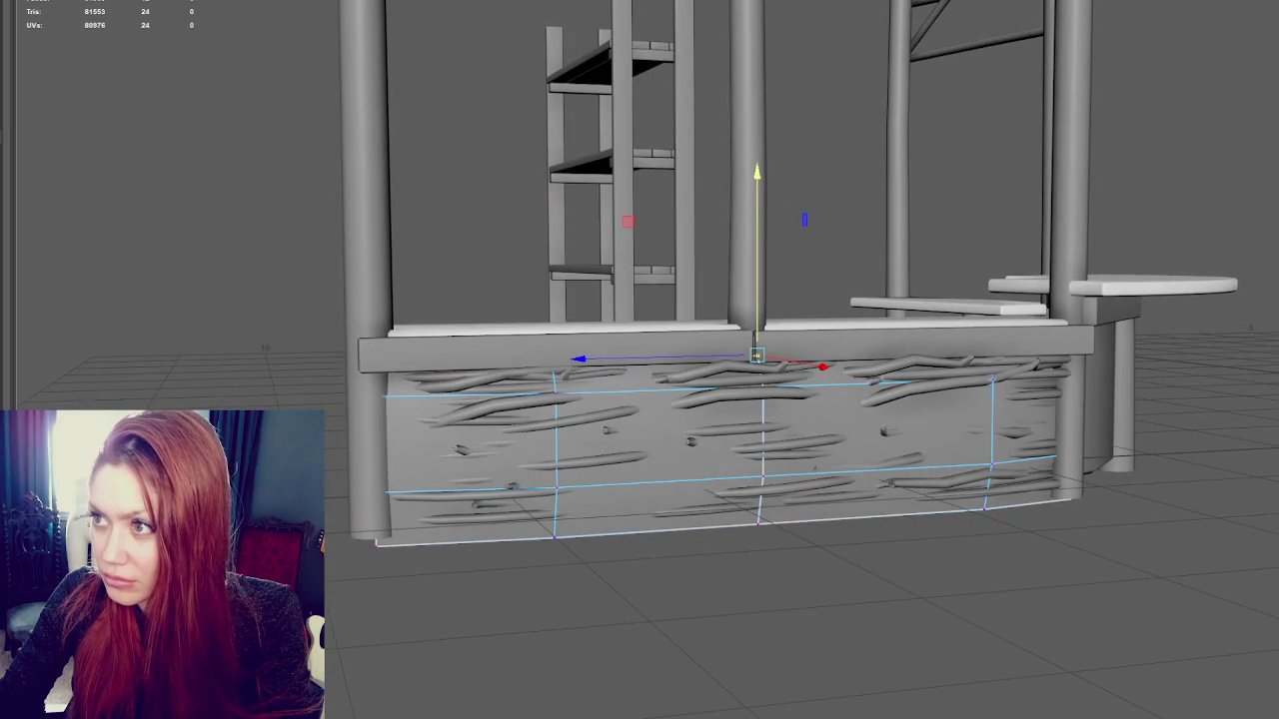
Insert three vertical edge loops across the panel and box-select a right-end vertex column
shift+right_drag(411, 411, 422, 491)
alt+drag(422, 490, 684, 499)
click(588, 471)
click(833, 472)
click(1030, 476)
right_drag(944, 168, 889, 166)
mouse_move(987, 295)
mouse_down()
mouse_move(1036, 503)
mouse_move(1036, 491)
mouse_up()
Move the left-end and left-of-centre vertex columns so the cage hugs the branches
key(w)
alt+drag(808, 425, 582, 400)
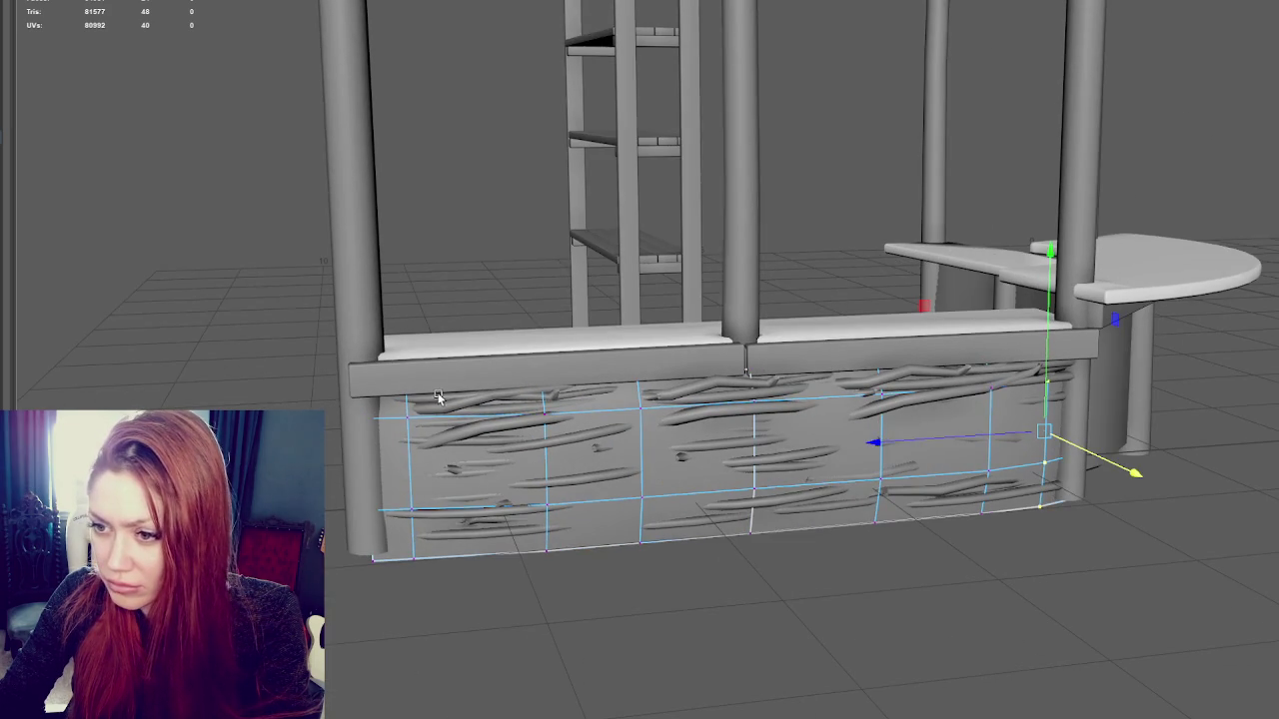
mouse_move(449, 330)
mouse_down()
mouse_move(412, 569)
mouse_move(404, 556)
mouse_up()
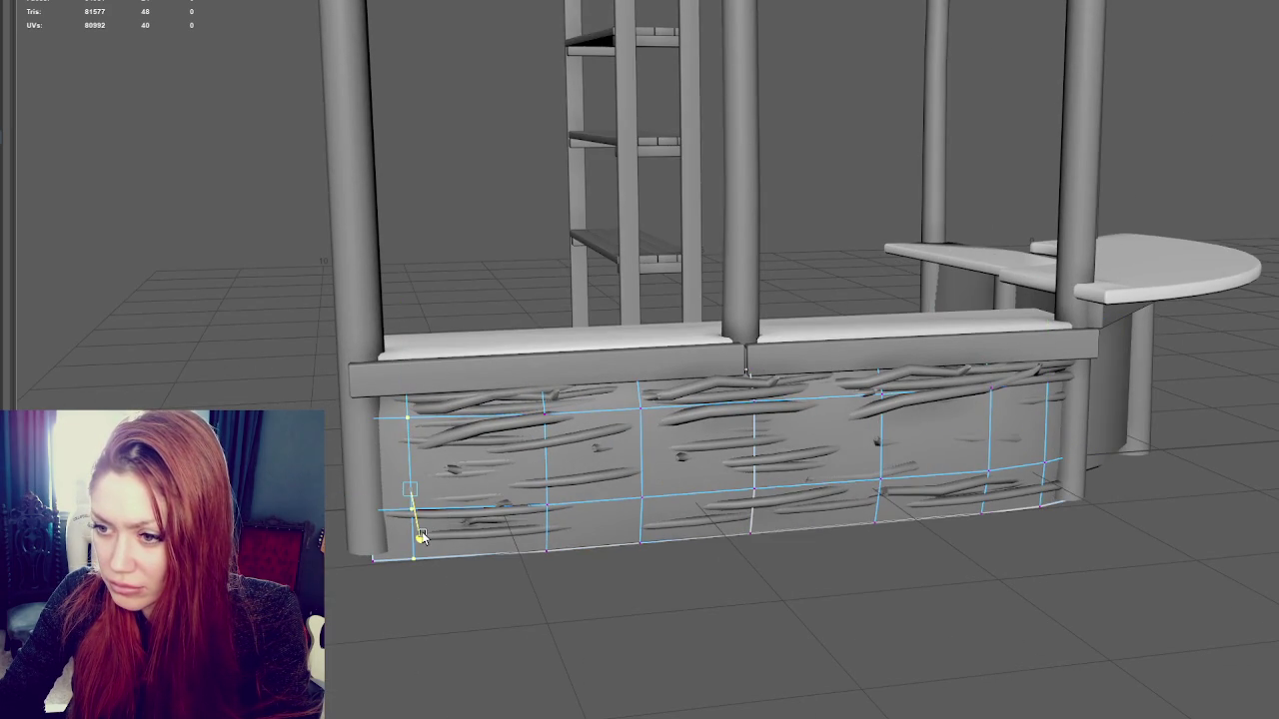
drag(288, 264, 392, 577)
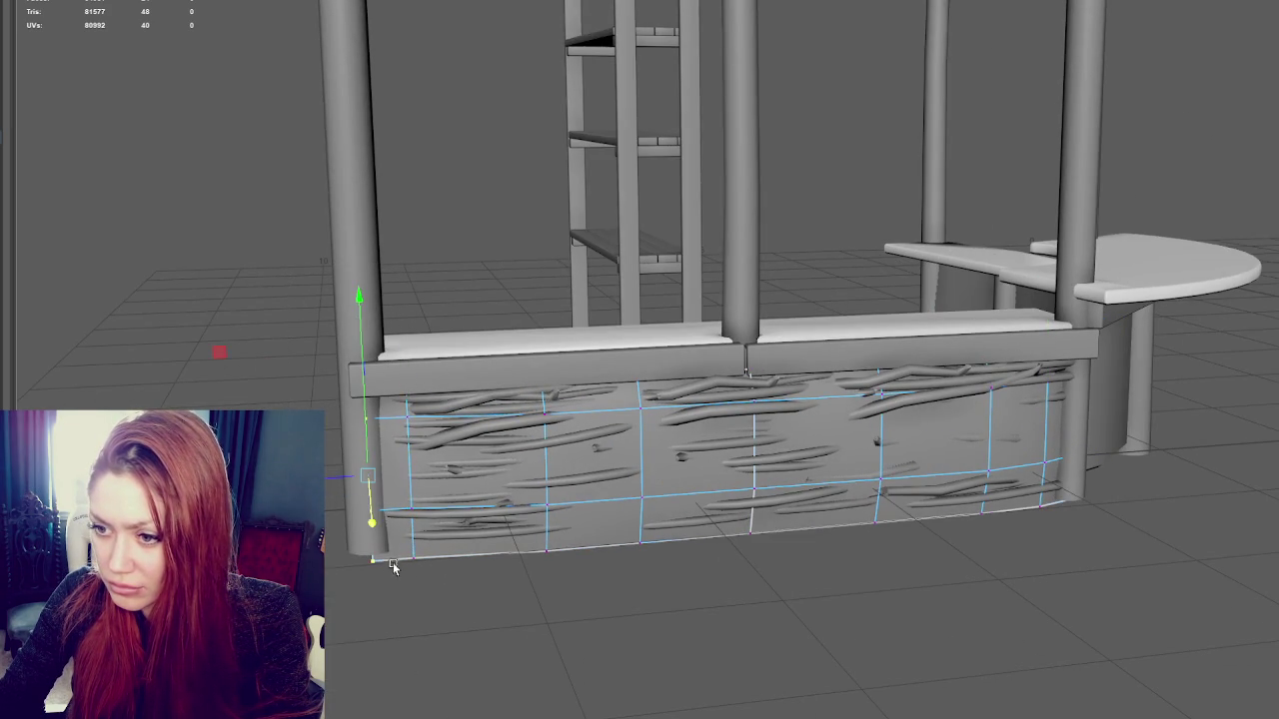
drag(376, 516, 374, 515)
drag(595, 351, 667, 600)
drag(674, 507, 668, 503)
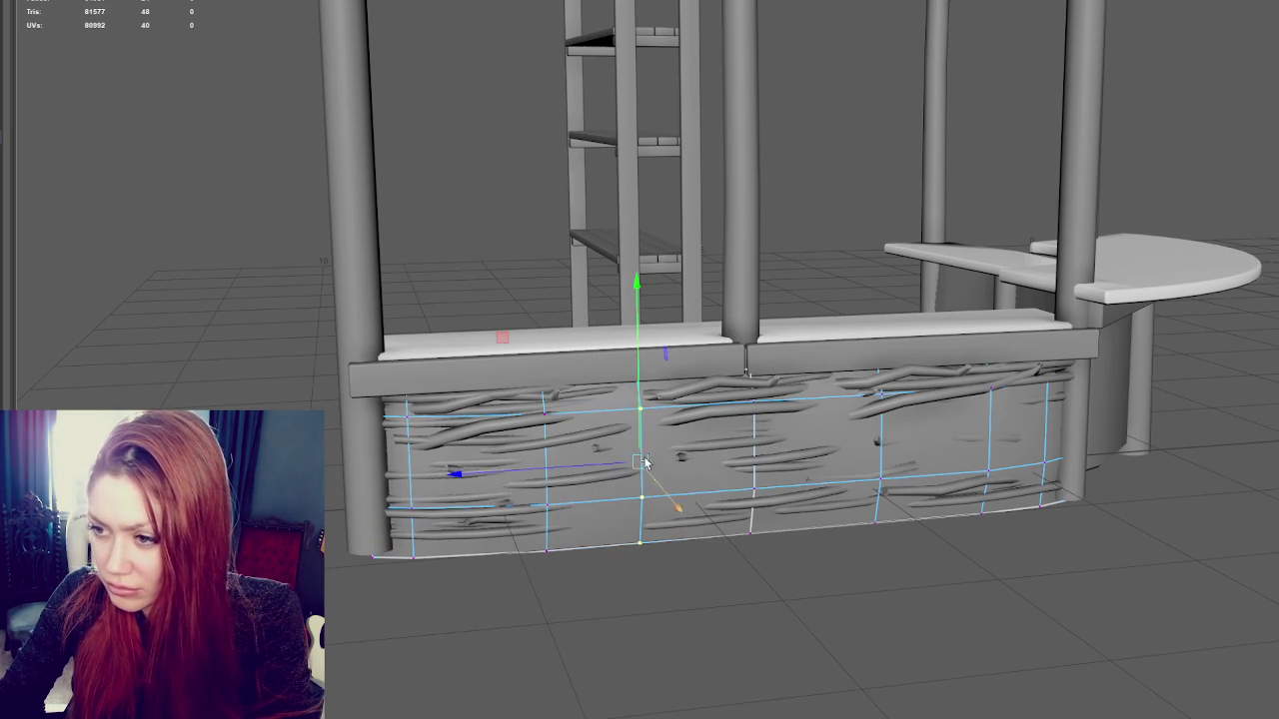
mouse_move(620, 469)
mouse_down()
mouse_move(671, 557)
mouse_move(675, 527)
mouse_move(658, 523)
mouse_up()
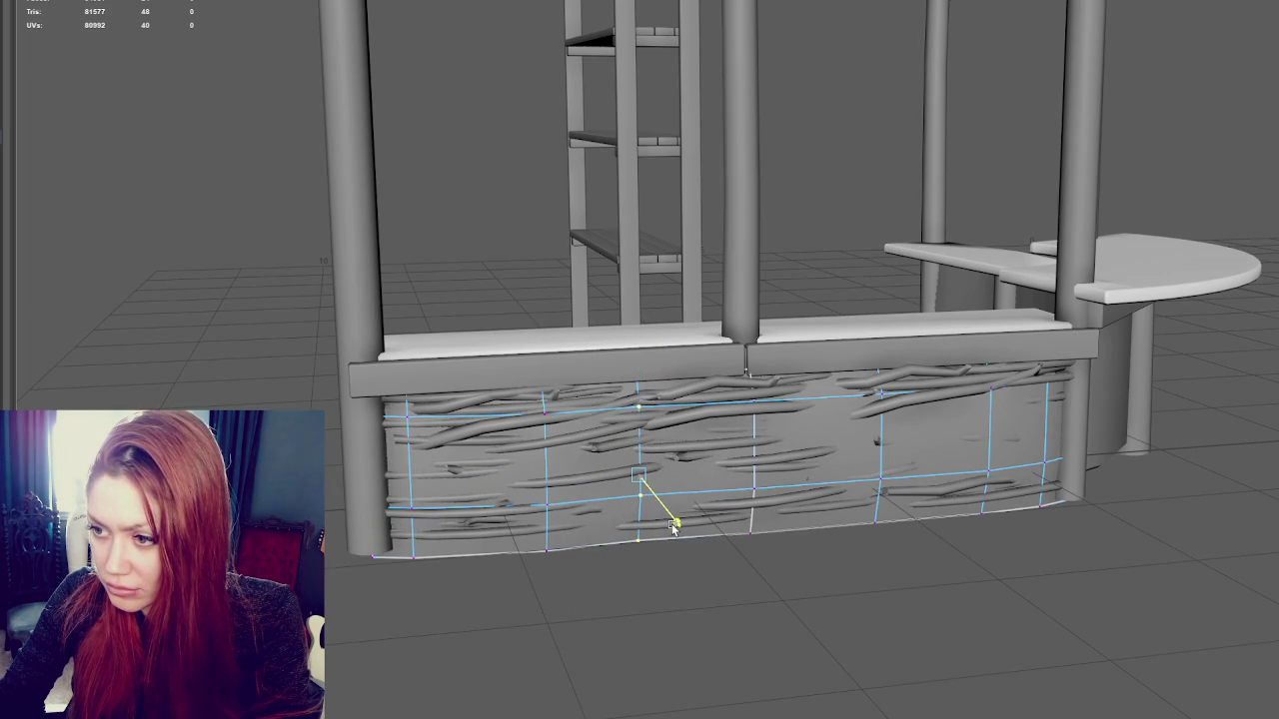
Adjust the remaining vertex columns and right-end vertices to fit the branches
drag(867, 386, 921, 529)
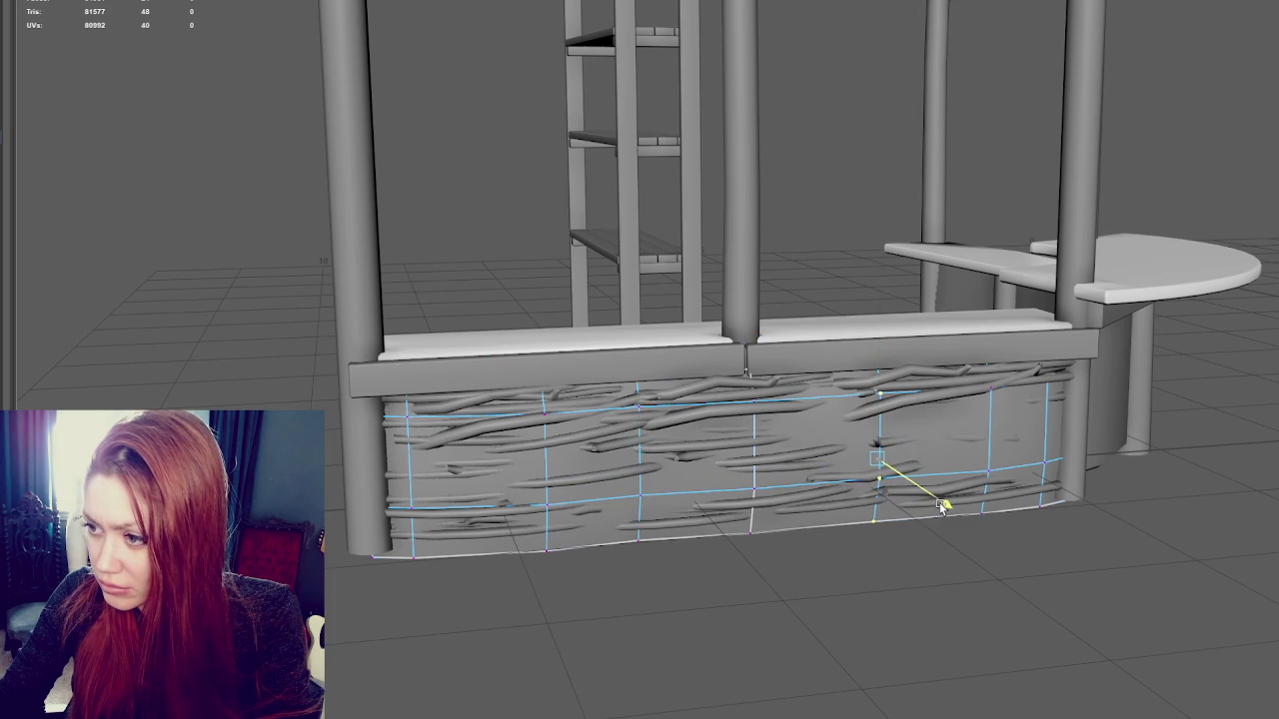
drag(949, 378, 1019, 545)
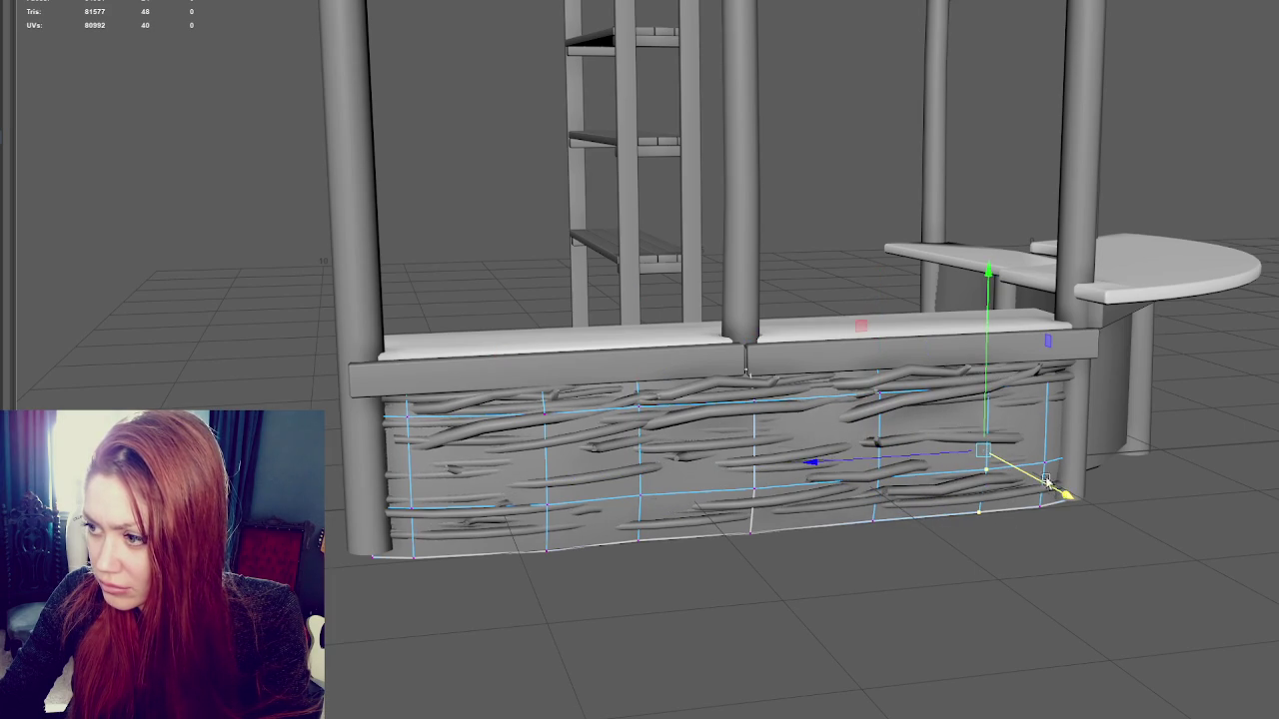
drag(1020, 370, 1067, 534)
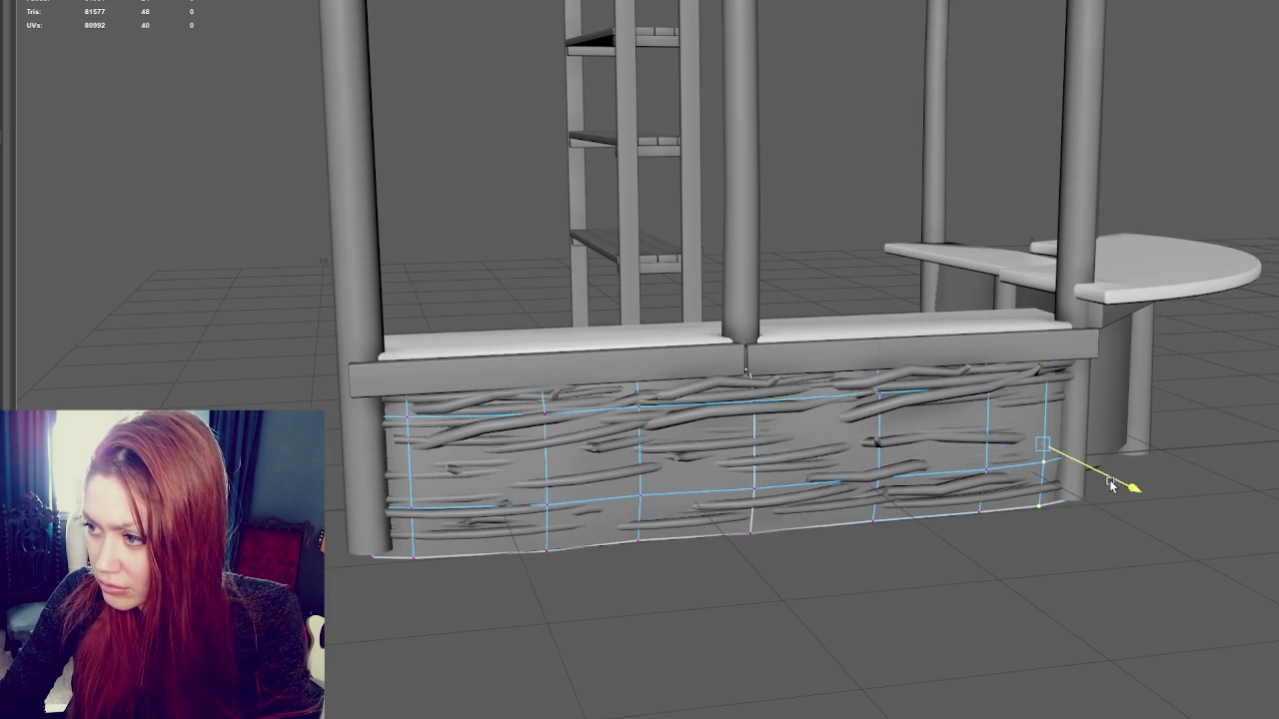
mouse_move(1090, 380)
alt+mouse_down()
mouse_move(1133, 349)
mouse_move(1072, 566)
alt+mouse_up()
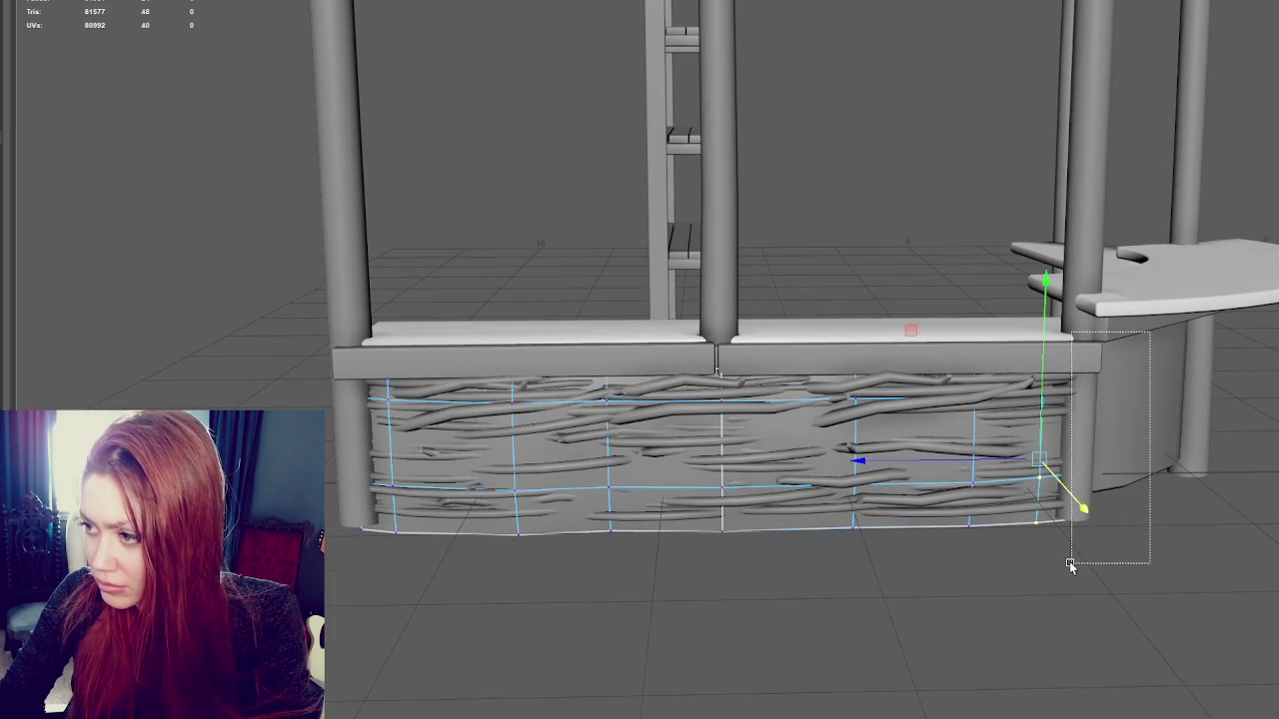
drag(1125, 485, 1123, 490)
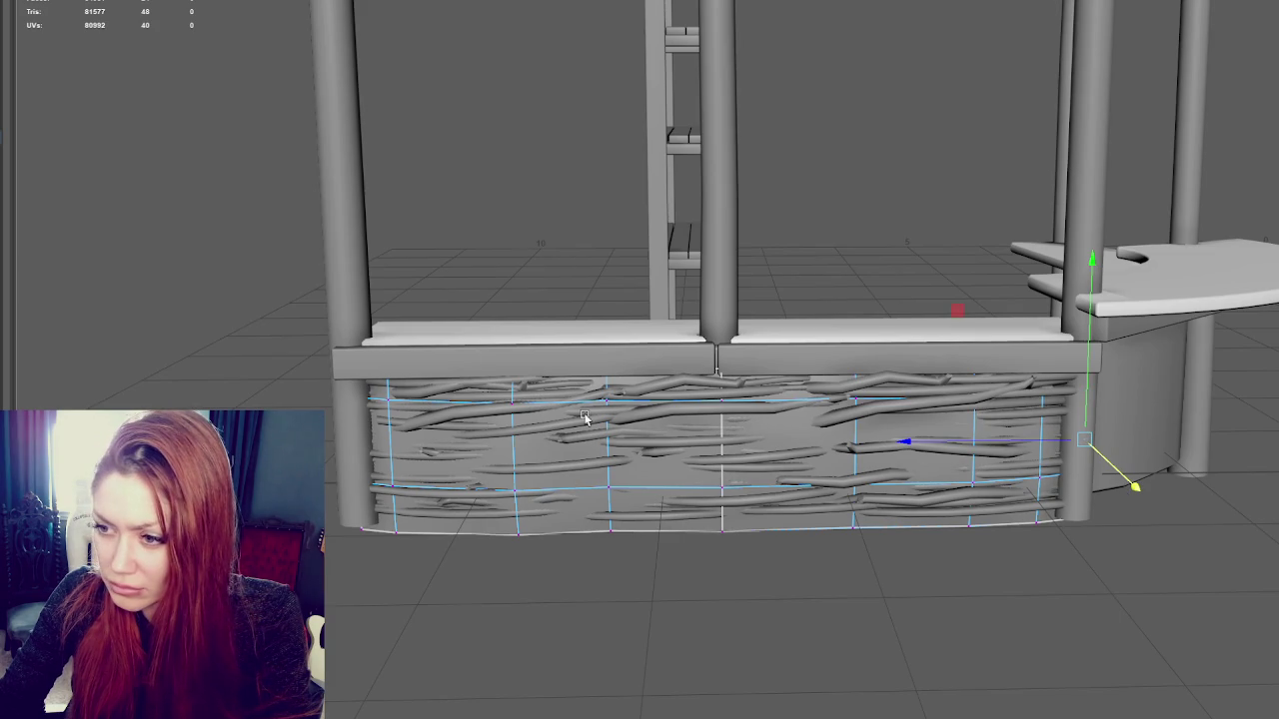
Return to object mode and select the low-poly panel cage
right_drag(873, 245, 910, 229)
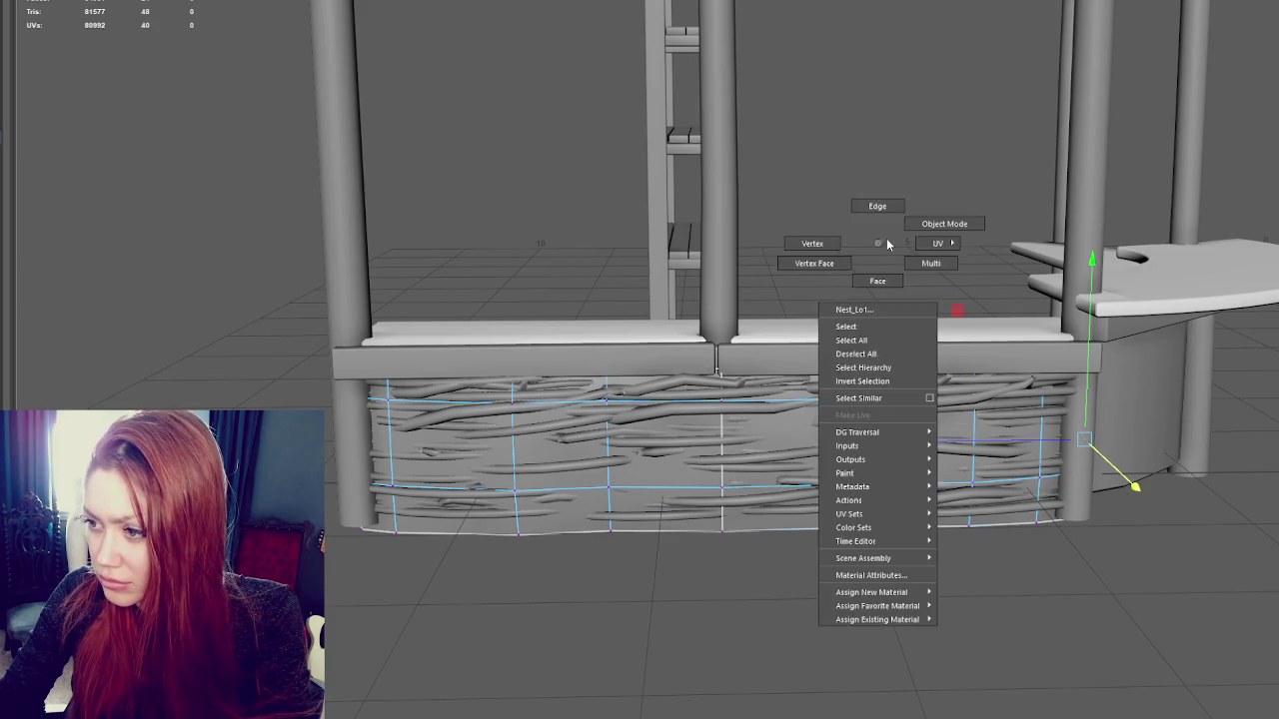
alt+drag(910, 229, 727, 450)
click(727, 450)
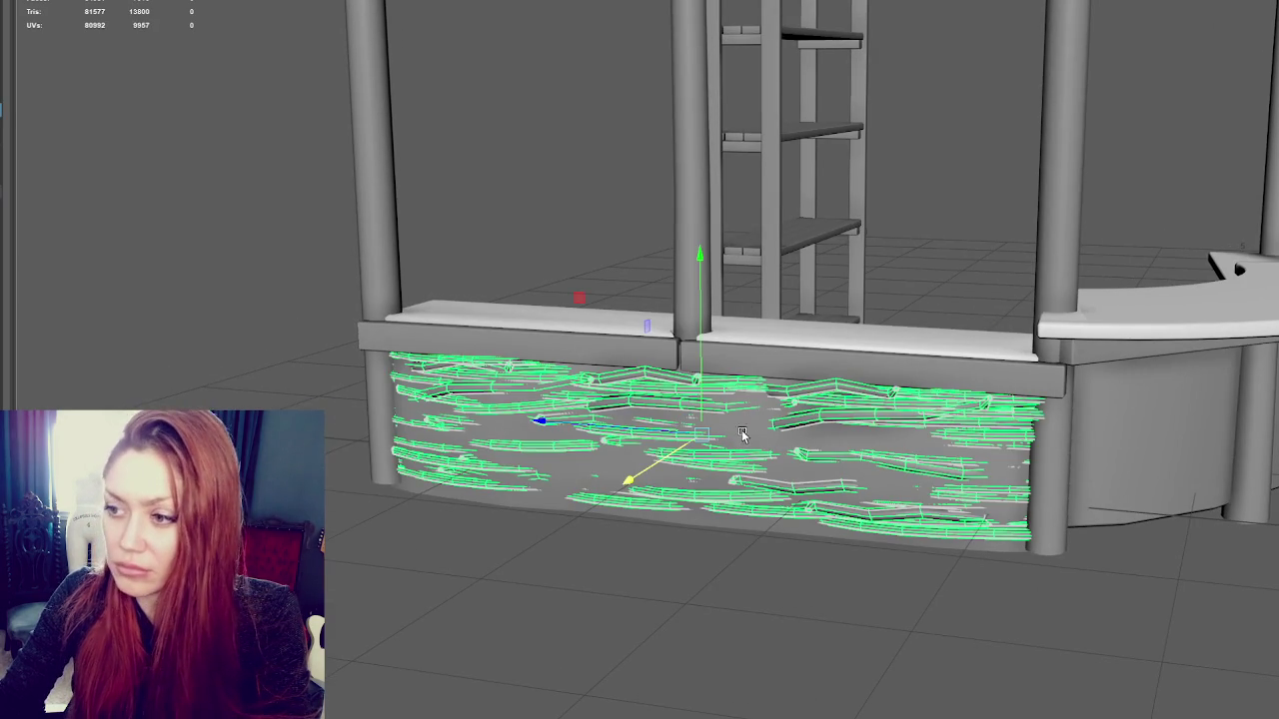
click(537, 512)
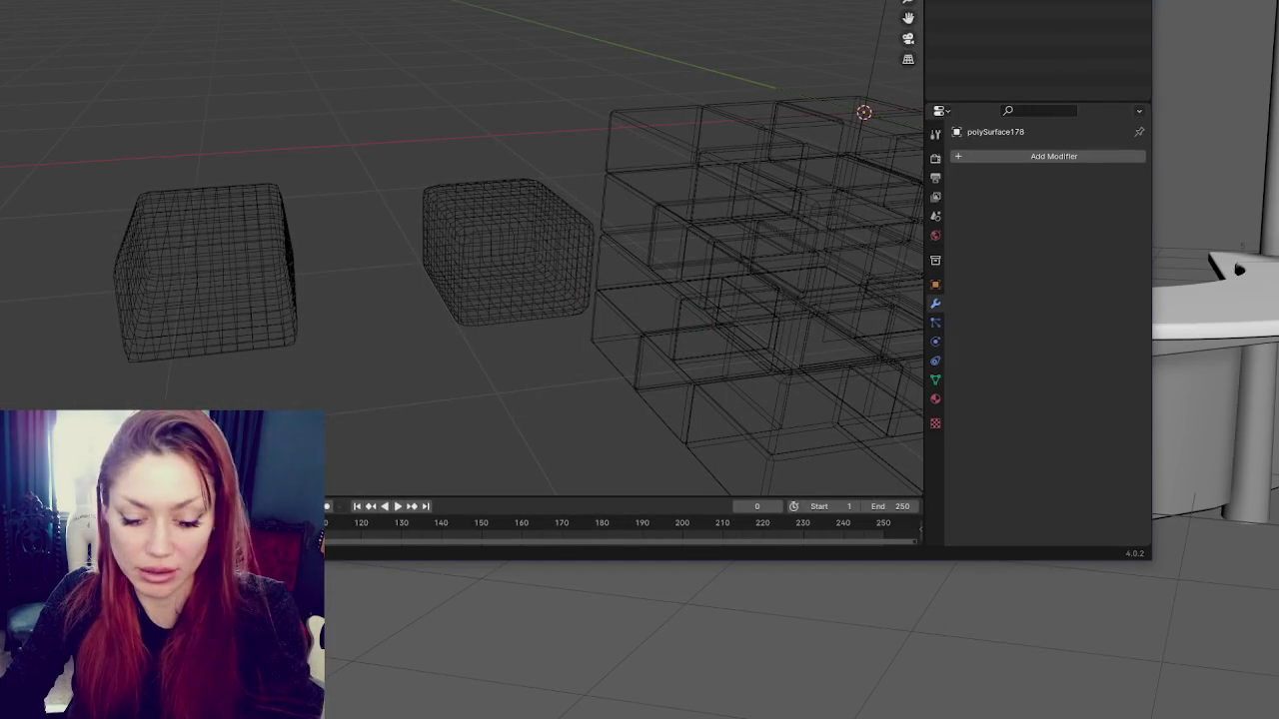
Save the Blender scene to the Desktop as bricks.blend, then select the branch planks in Maya
key(ctrl+s)
click(190, 123)
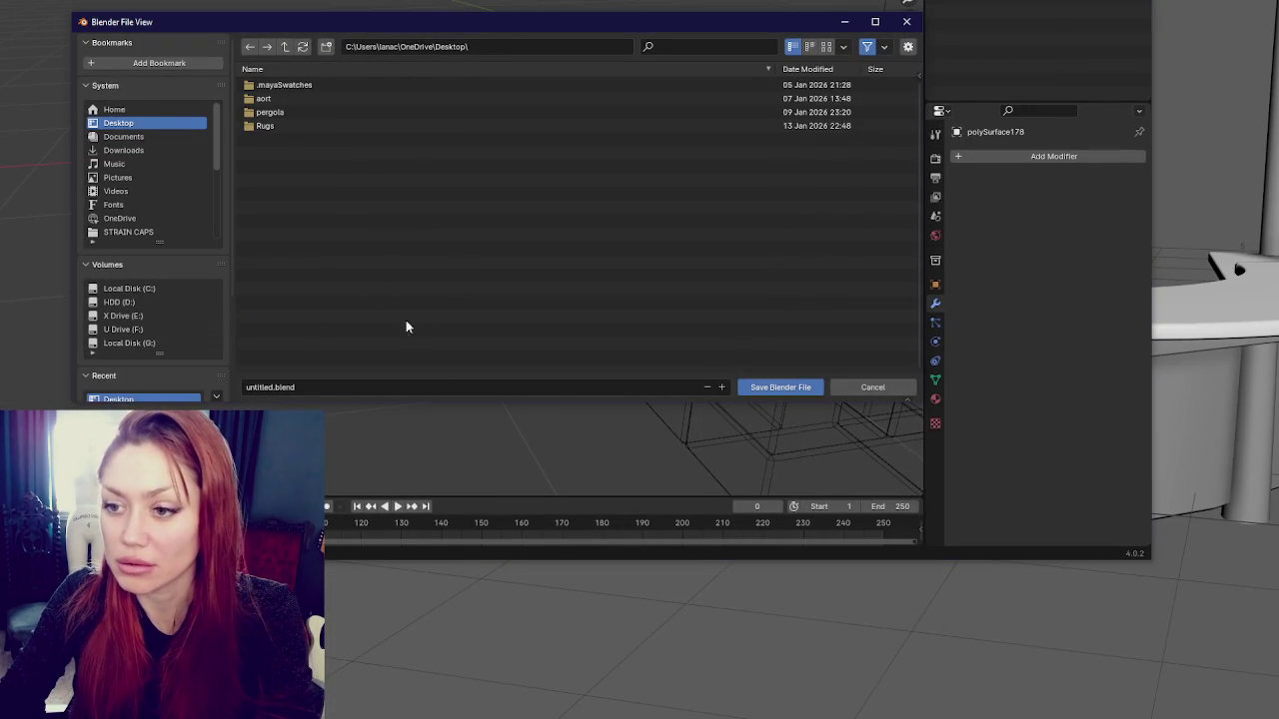
click(540, 385)
text(bricks)
key(Return)
click(782, 387)
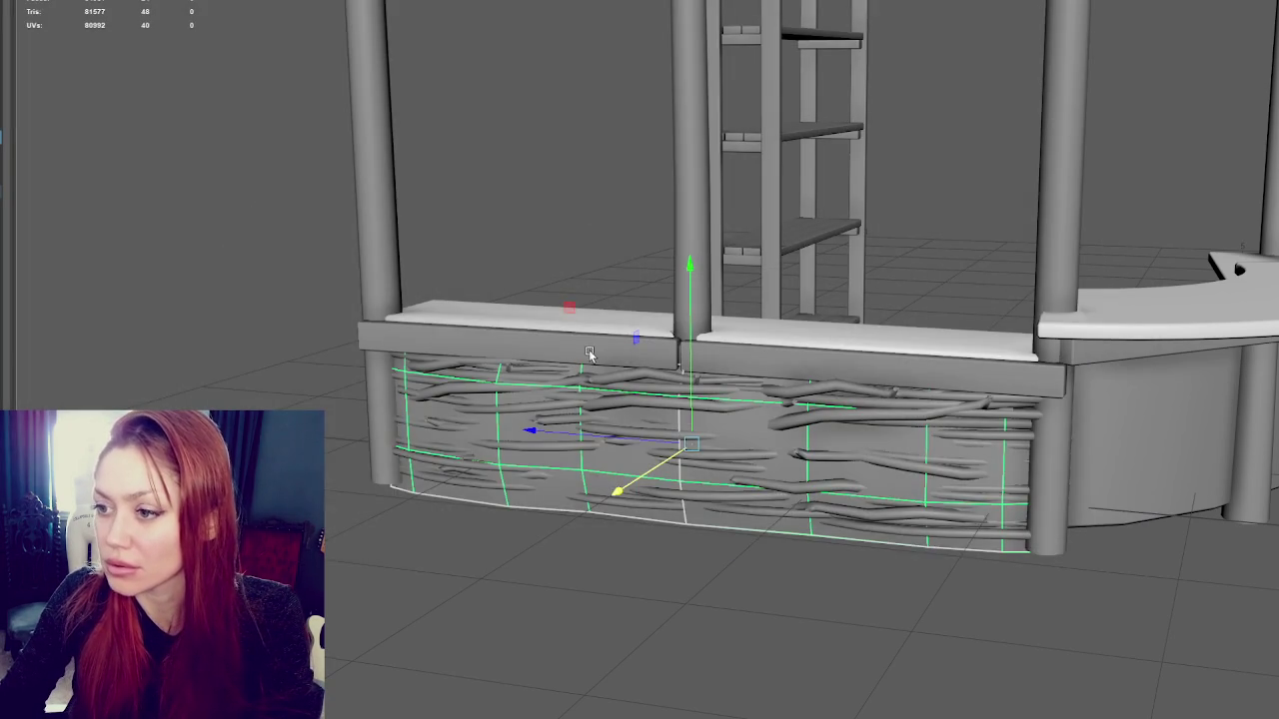
click(578, 278)
click(580, 477)
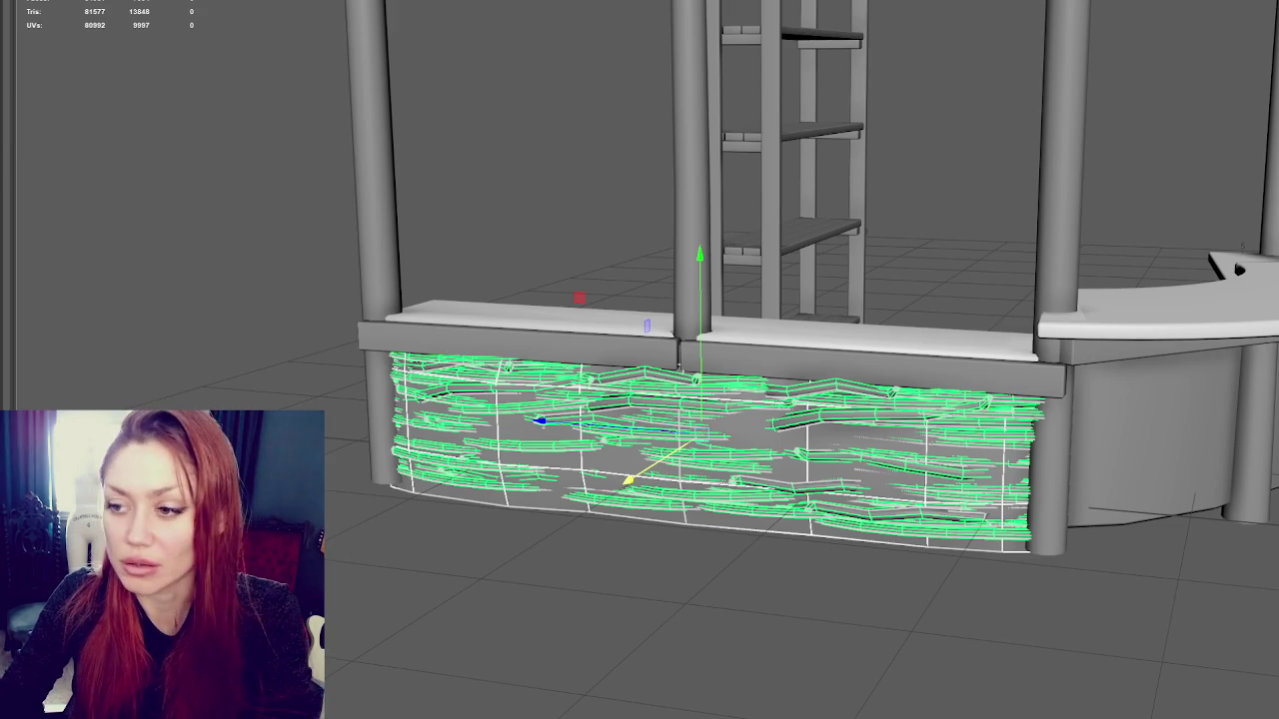
click(522, 507)
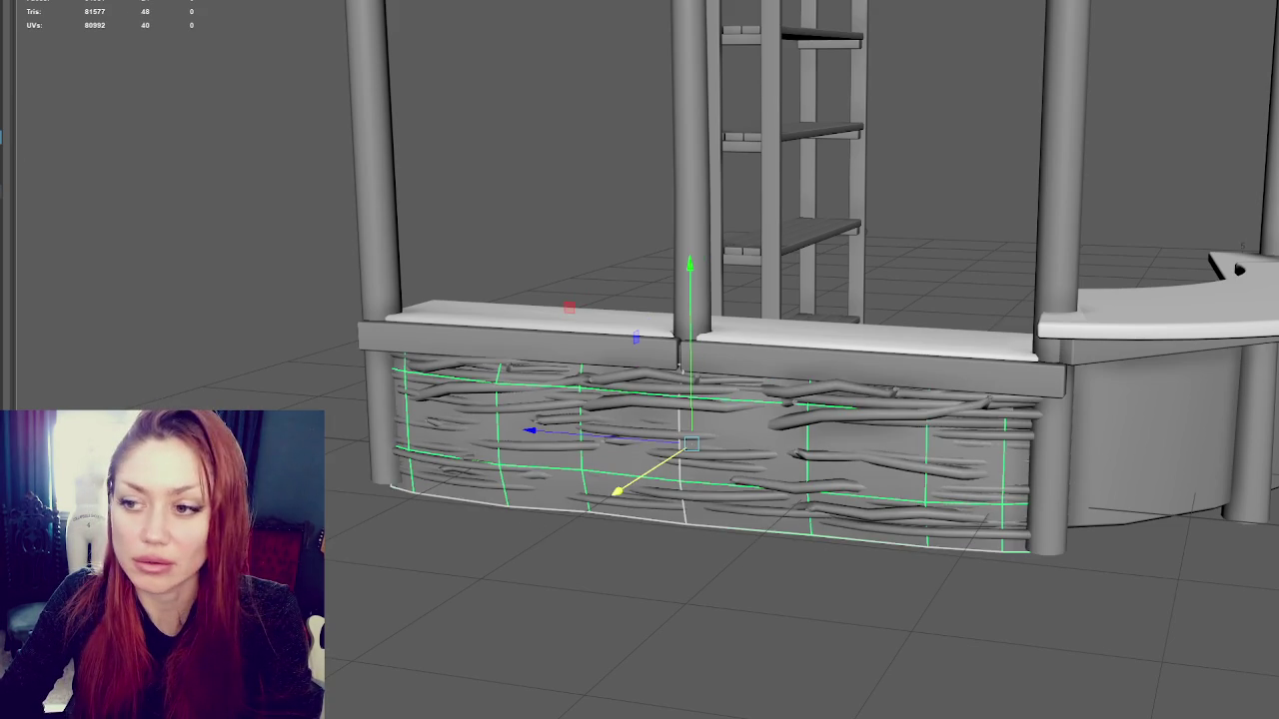
key(F10)
key(ctrl+F11)
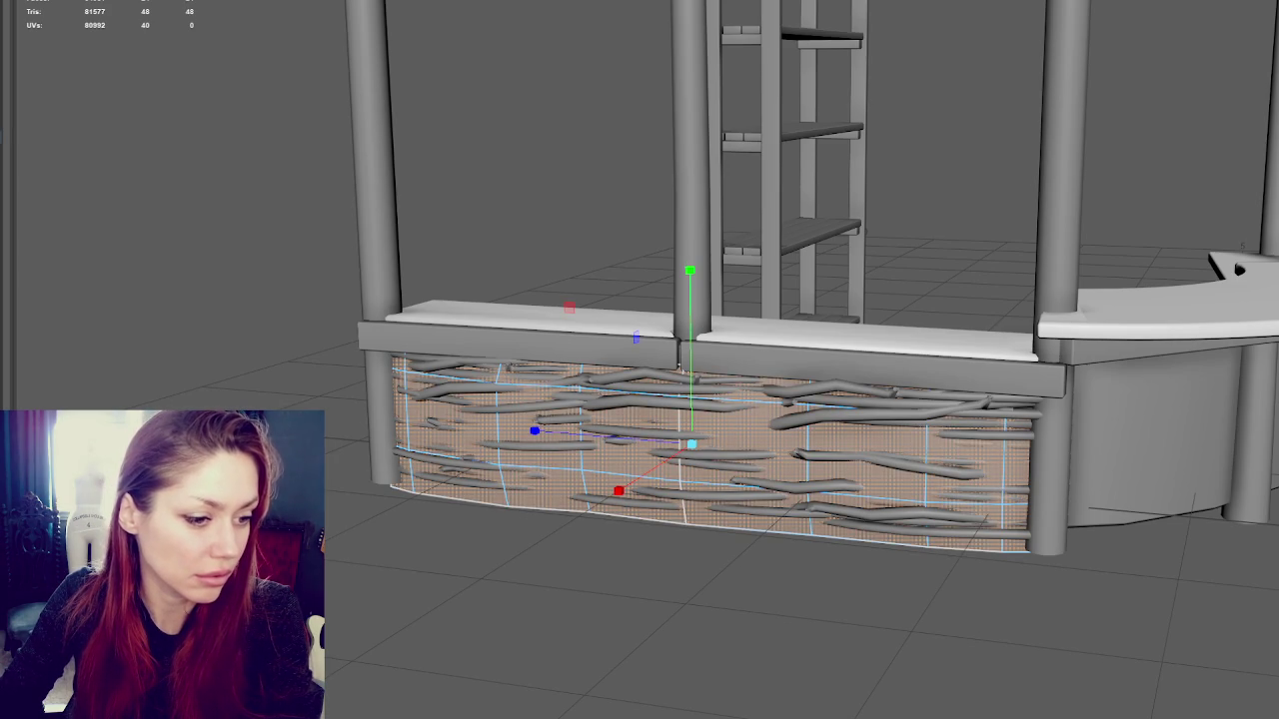
ctrl+drag(379, 349, 679, 520)
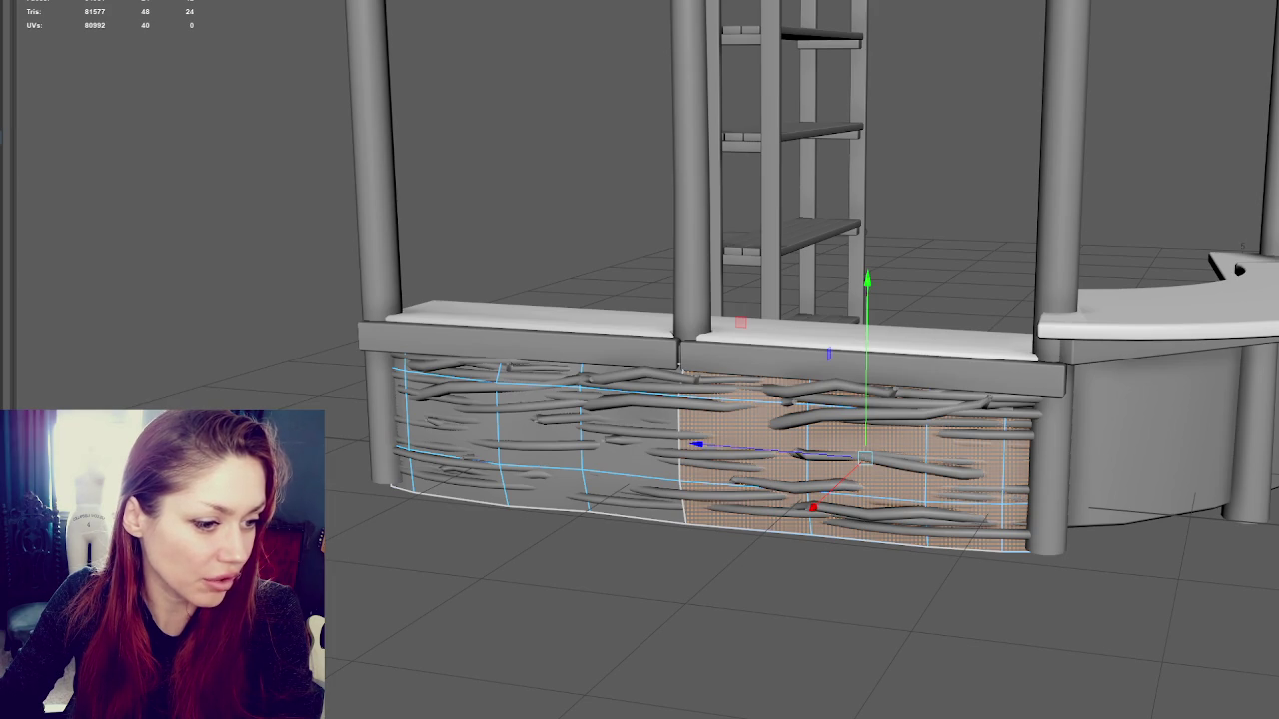
key(ctrl+shift+i)
key(ctrl+shift+i)
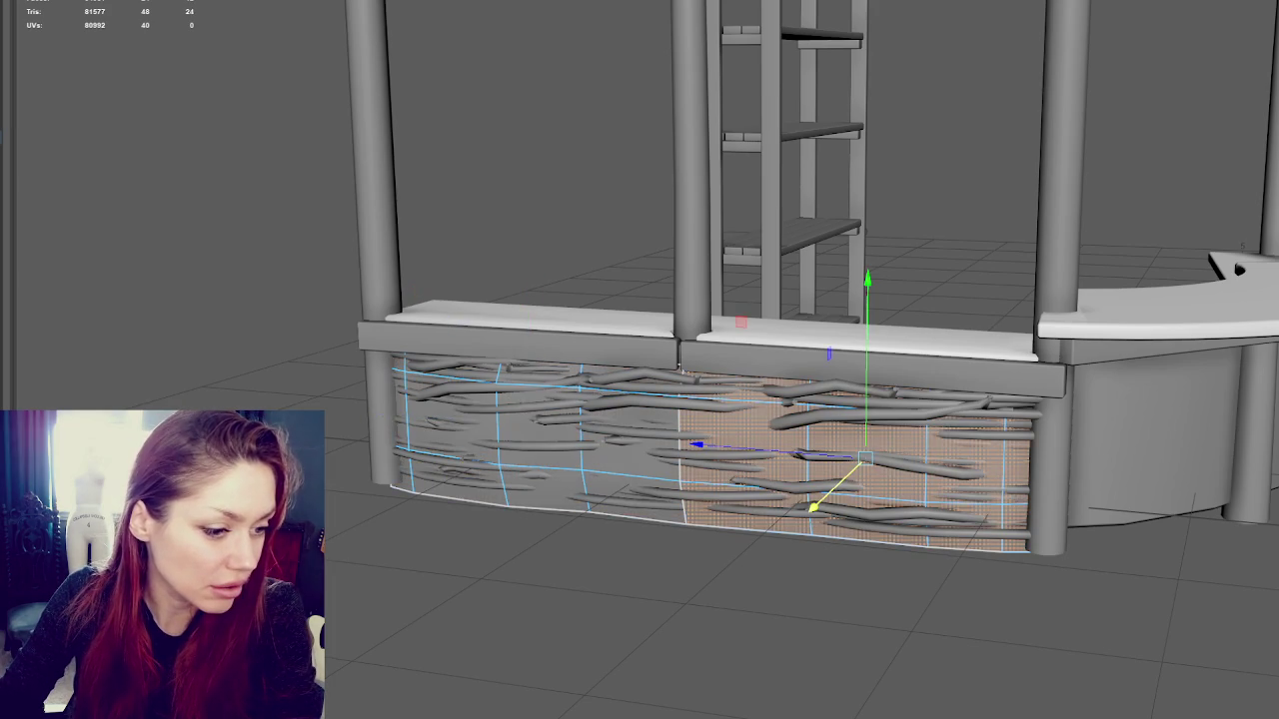
shift+drag(814, 507, 684, 369)
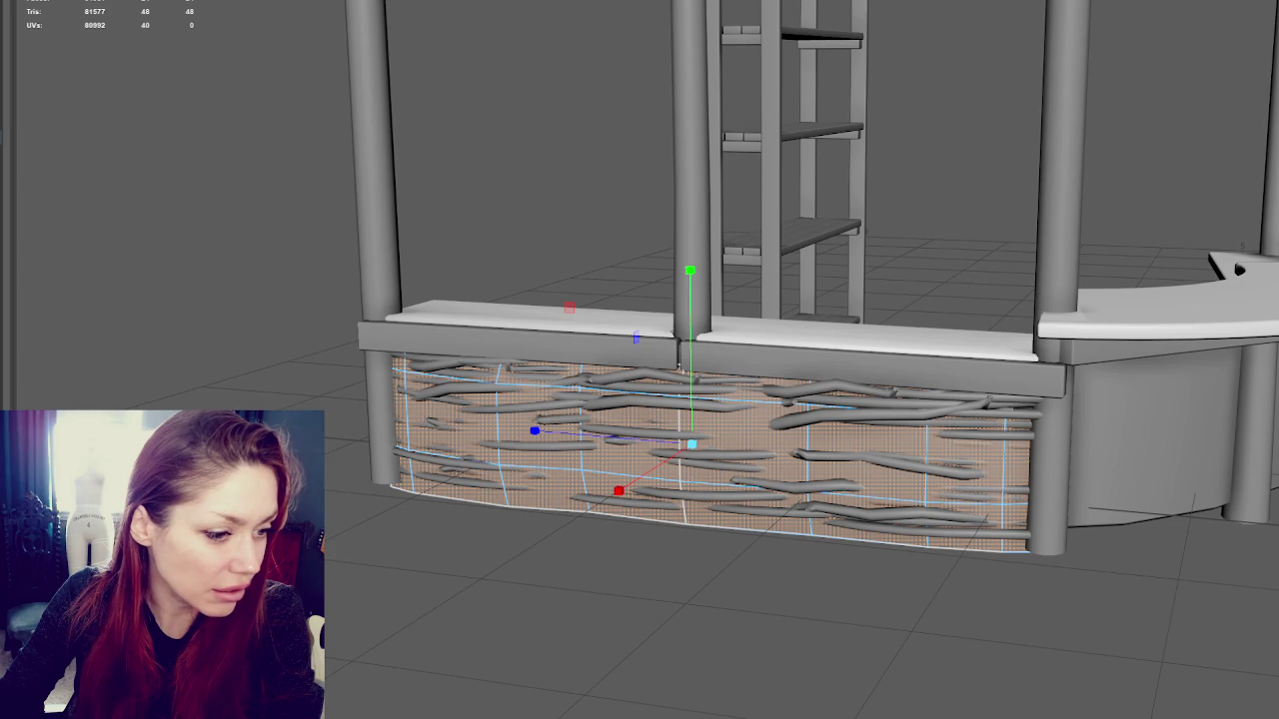
key(w)
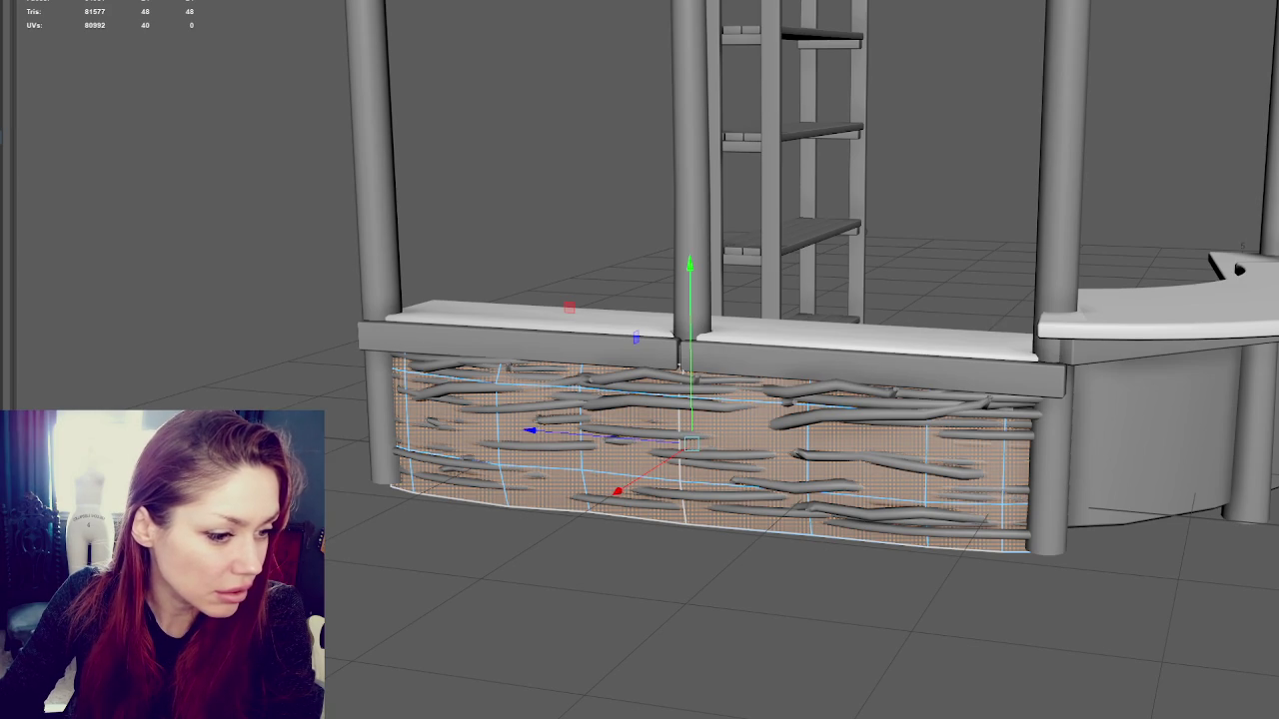
key(ctrl+z)
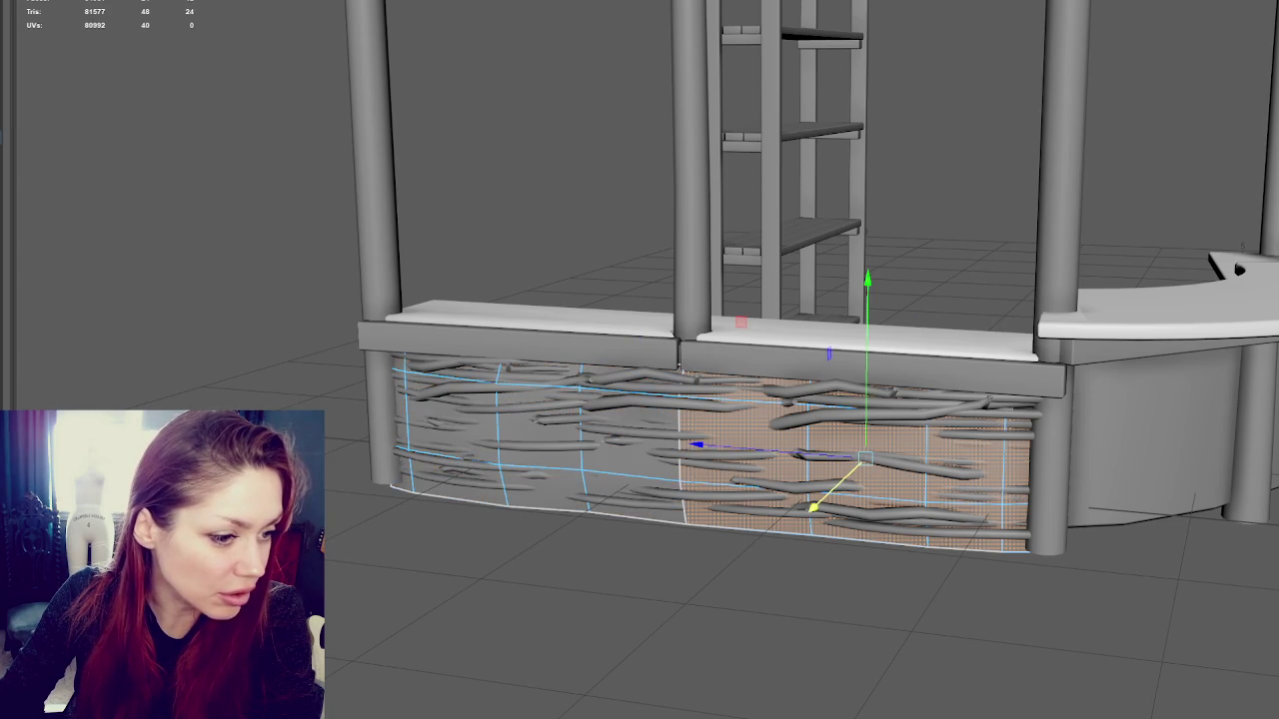
click(540, 445)
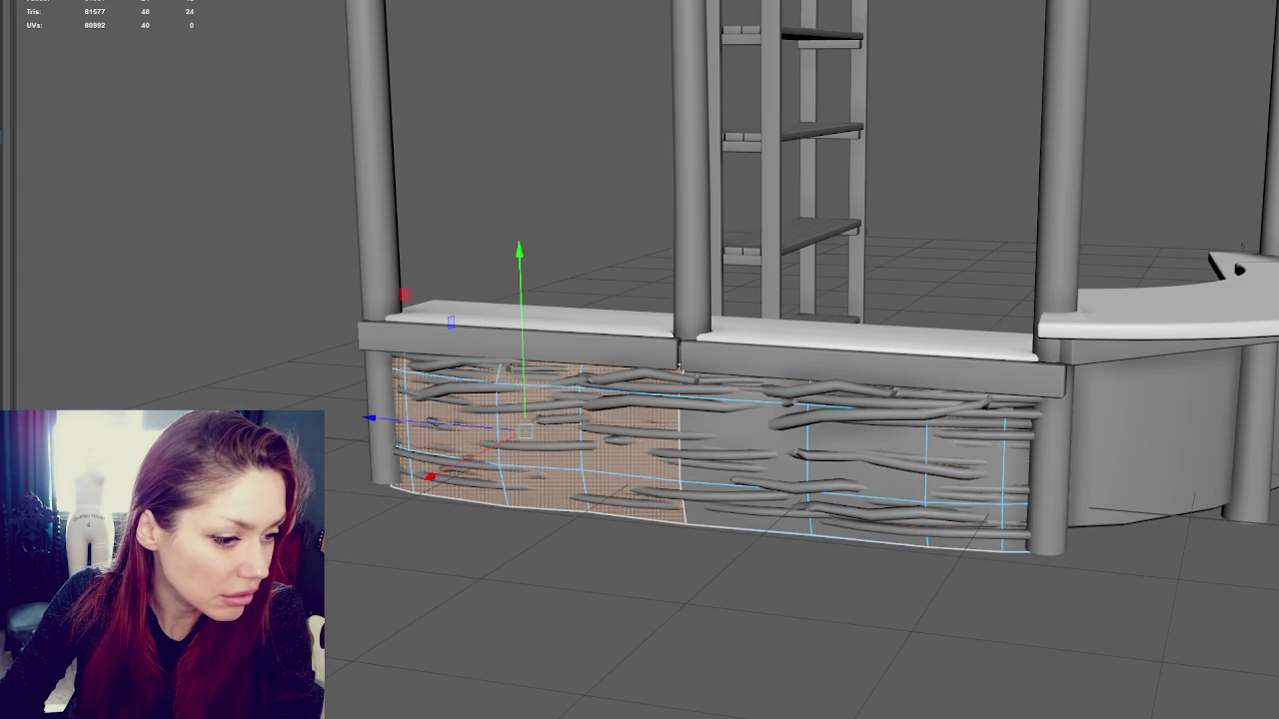
click(51, 206)
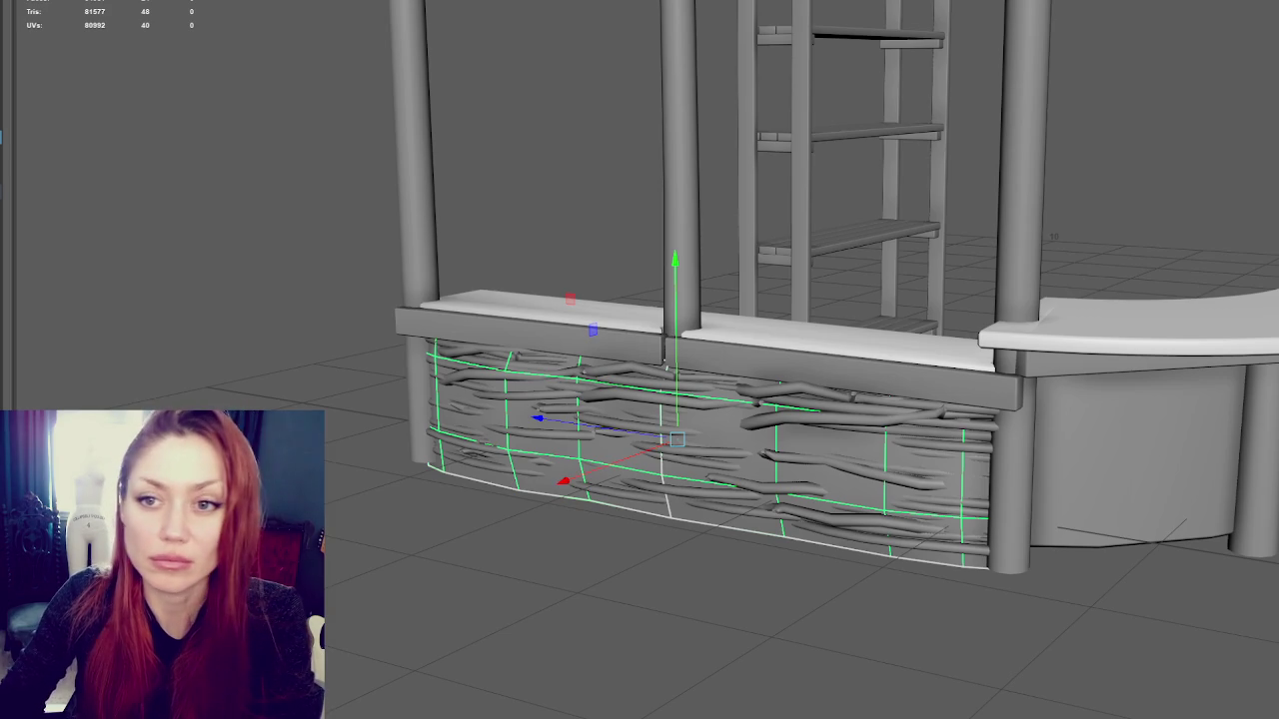
Clear the selection, zoom out to the whole kiosk, and save the Maya scene
click(590, 470)
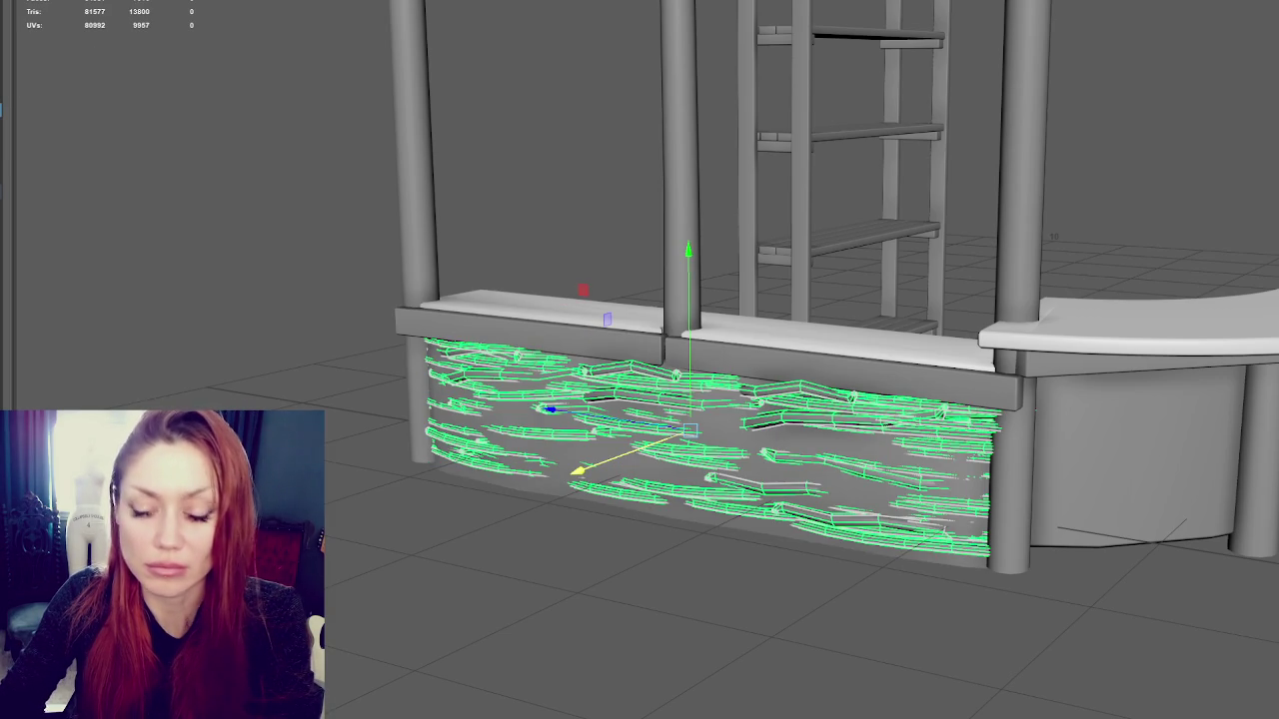
click(287, 300)
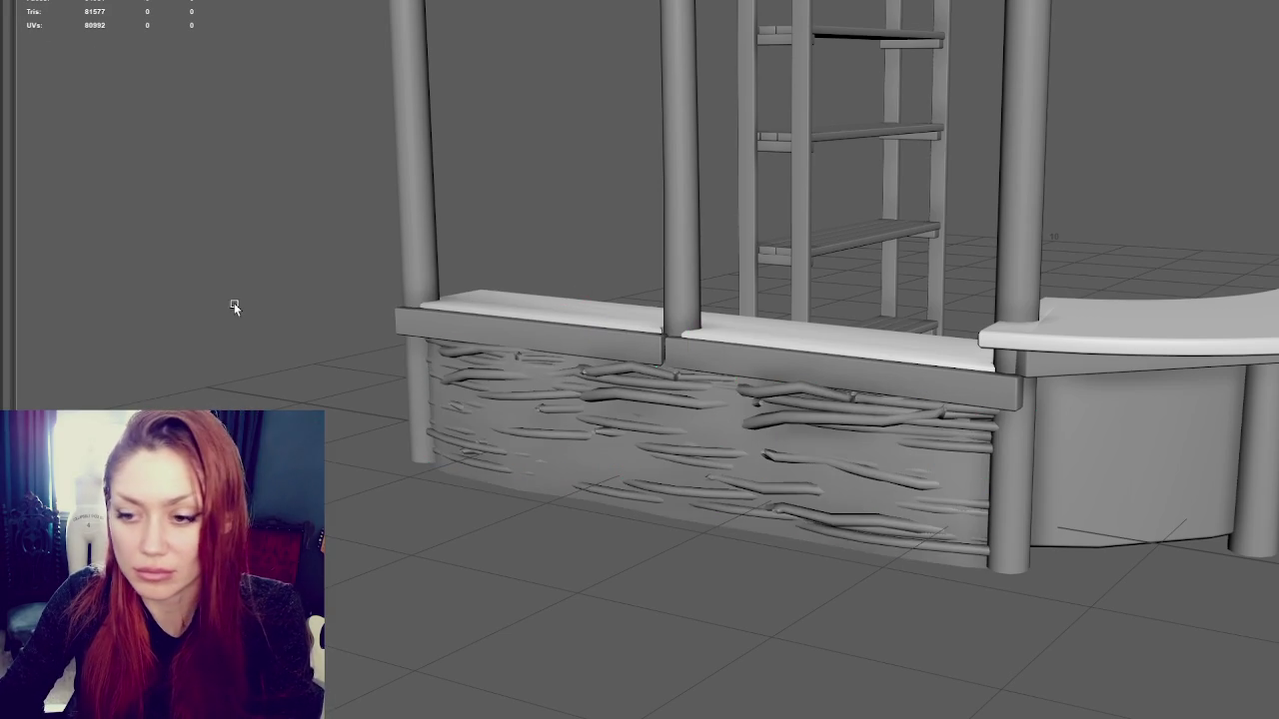
scroll(1016, 183, down, 5)
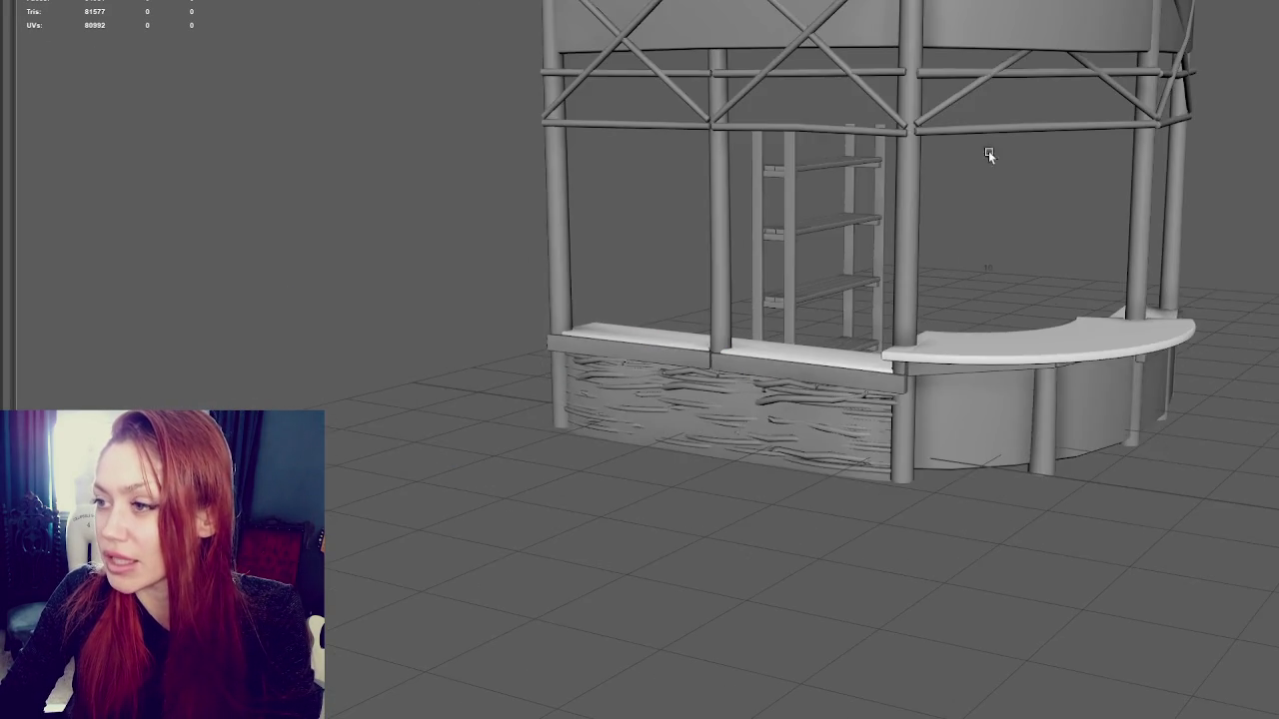
alt+drag(1016, 183, 958, 163)
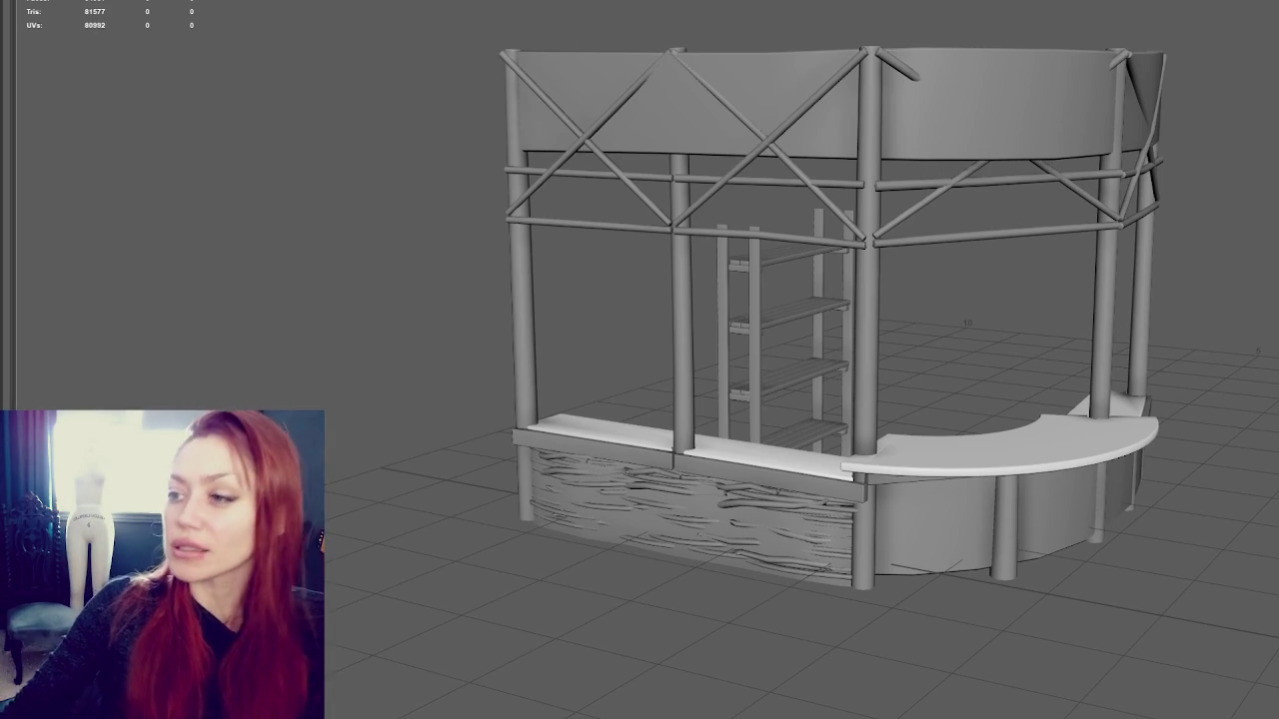
key(ctrl+n)
click(597, 319)
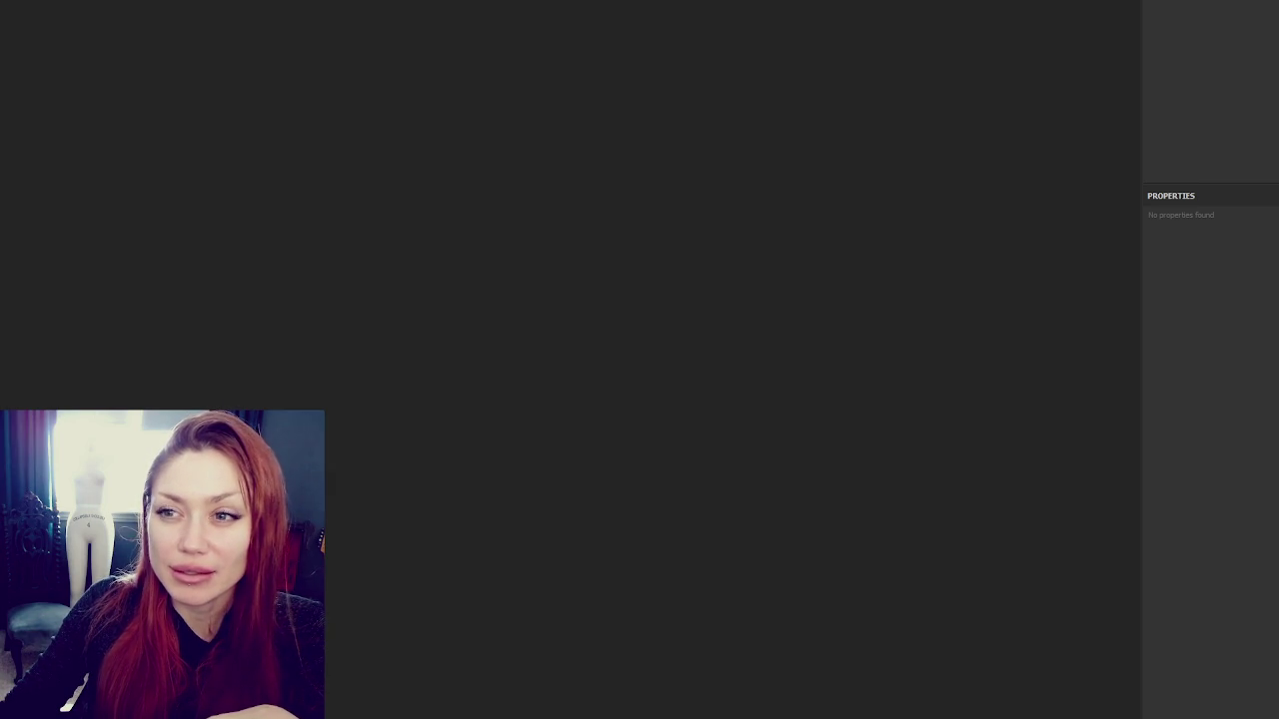
Create a new 4096 project from nest lo.fbx and orbit the panel near face-on
key(ctrl+n)
click(795, 163)
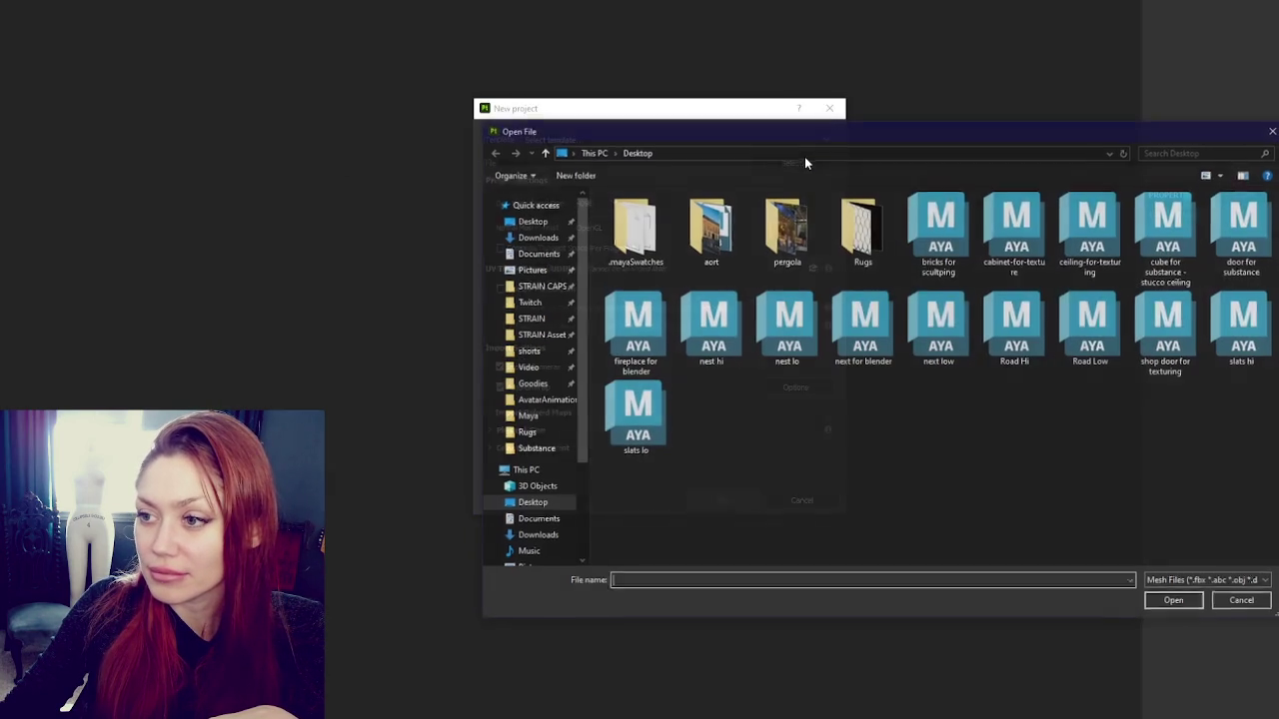
drag(790, 130, 0, 144)
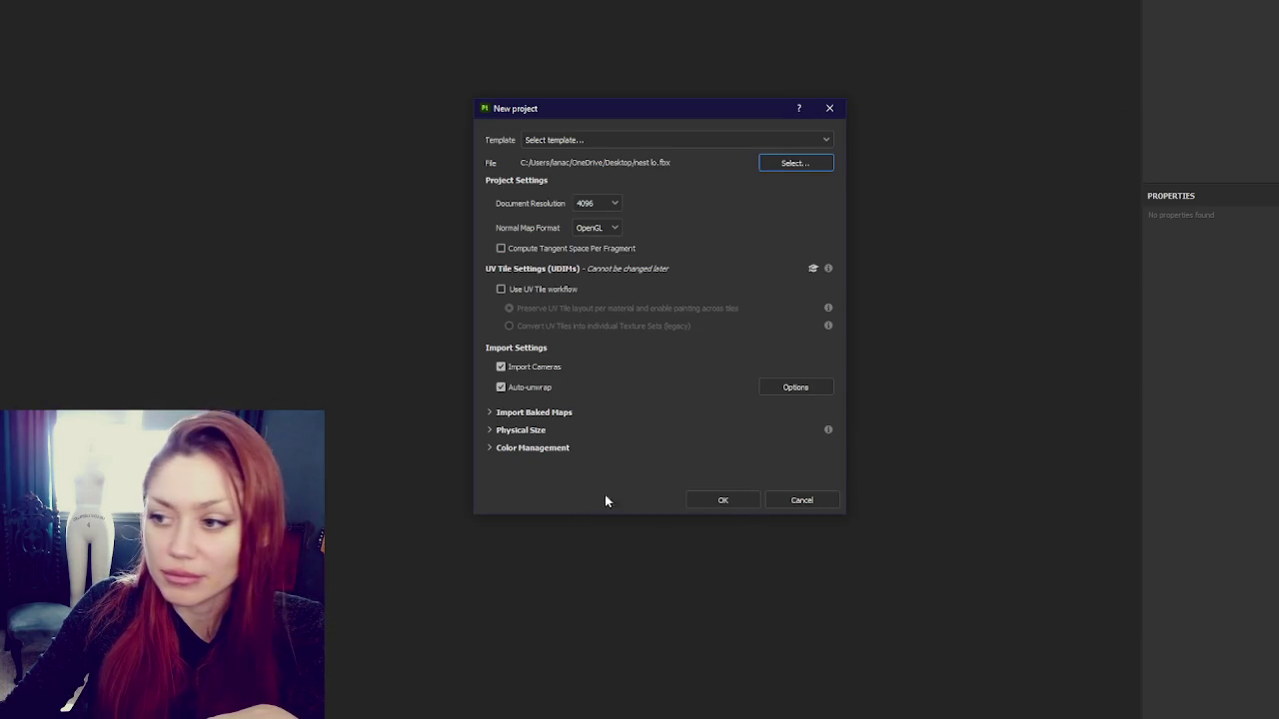
click(754, 500)
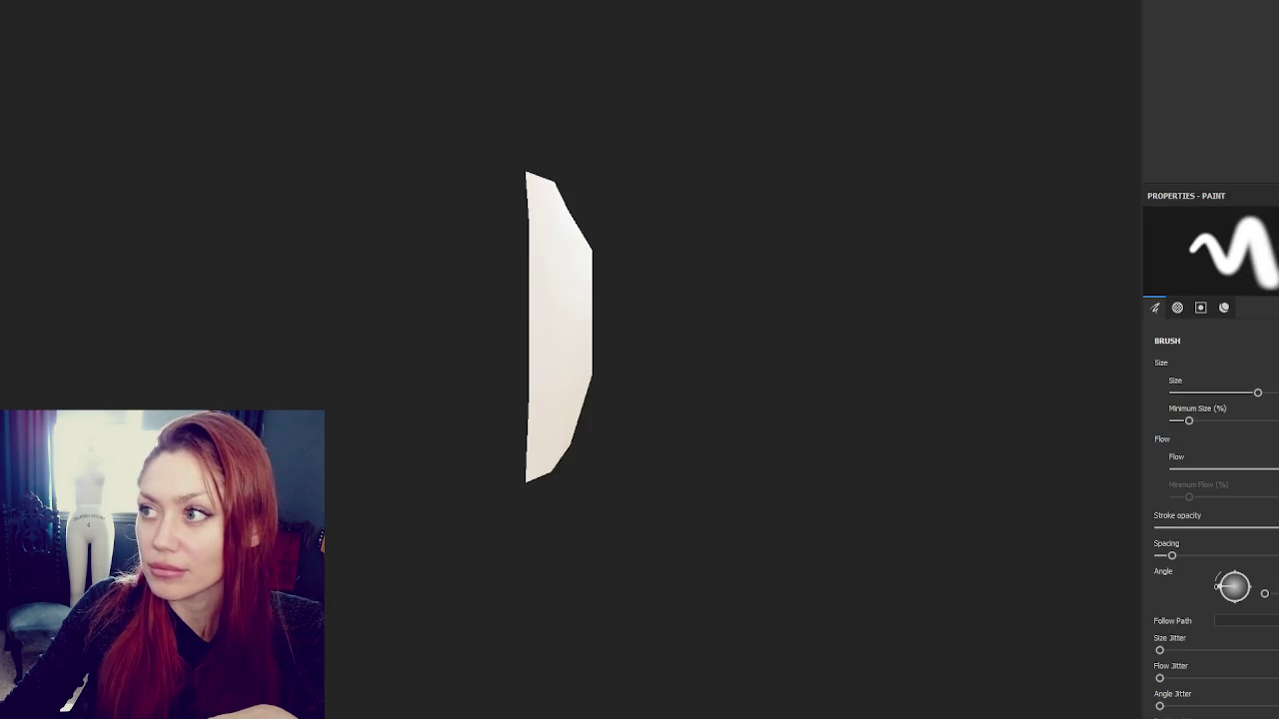
alt+drag(919, 86, 867, 5)
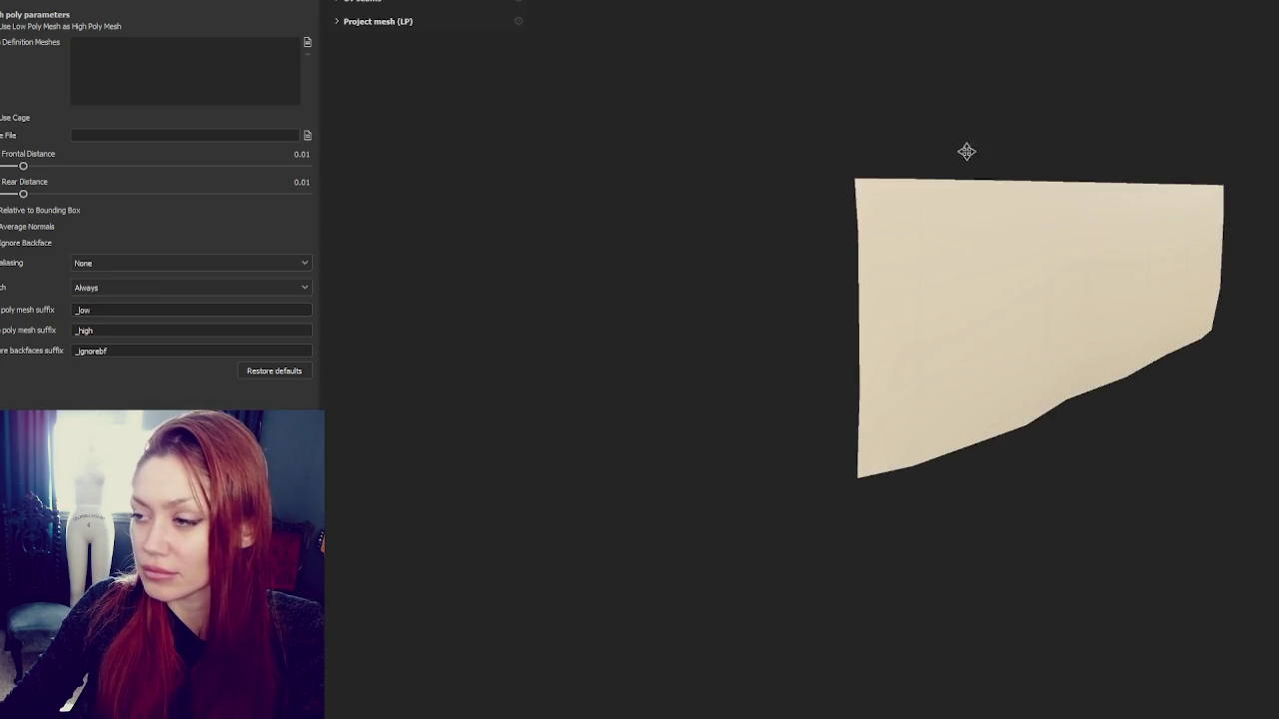
alt+drag(967, 150, 736, 186)
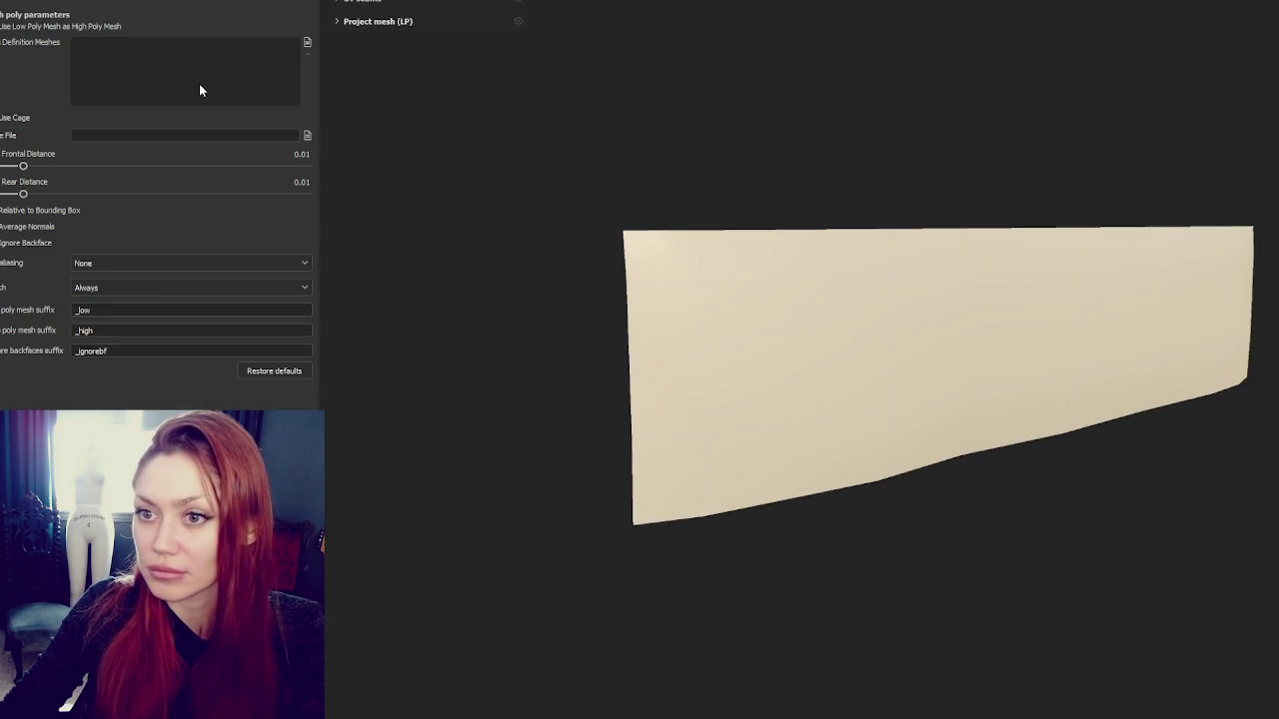
click(308, 44)
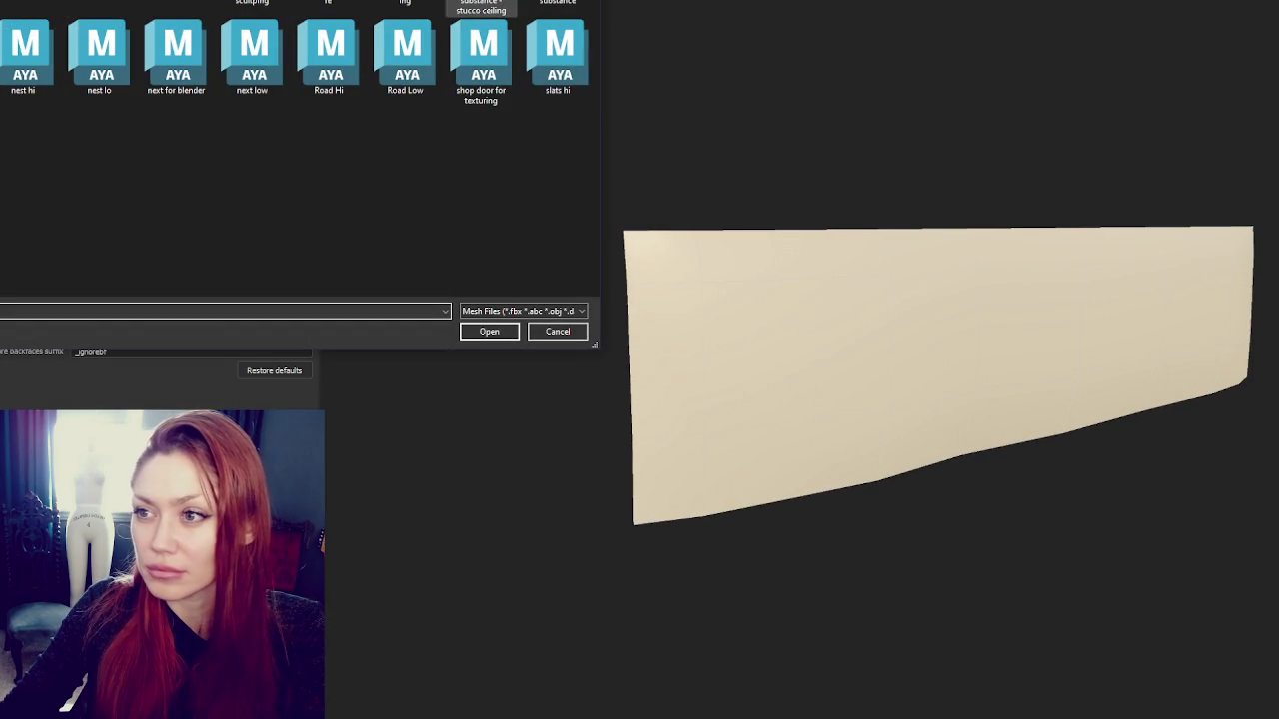
Load nest hi.fbx as high poly, set Supersampling 4x, and raise frontal distance to 0.0379
double_click(27, 50)
click(230, 263)
click(195, 304)
mouse_move(23, 167)
mouse_down()
mouse_move(47, 168)
mouse_move(47, 193)
mouse_up()
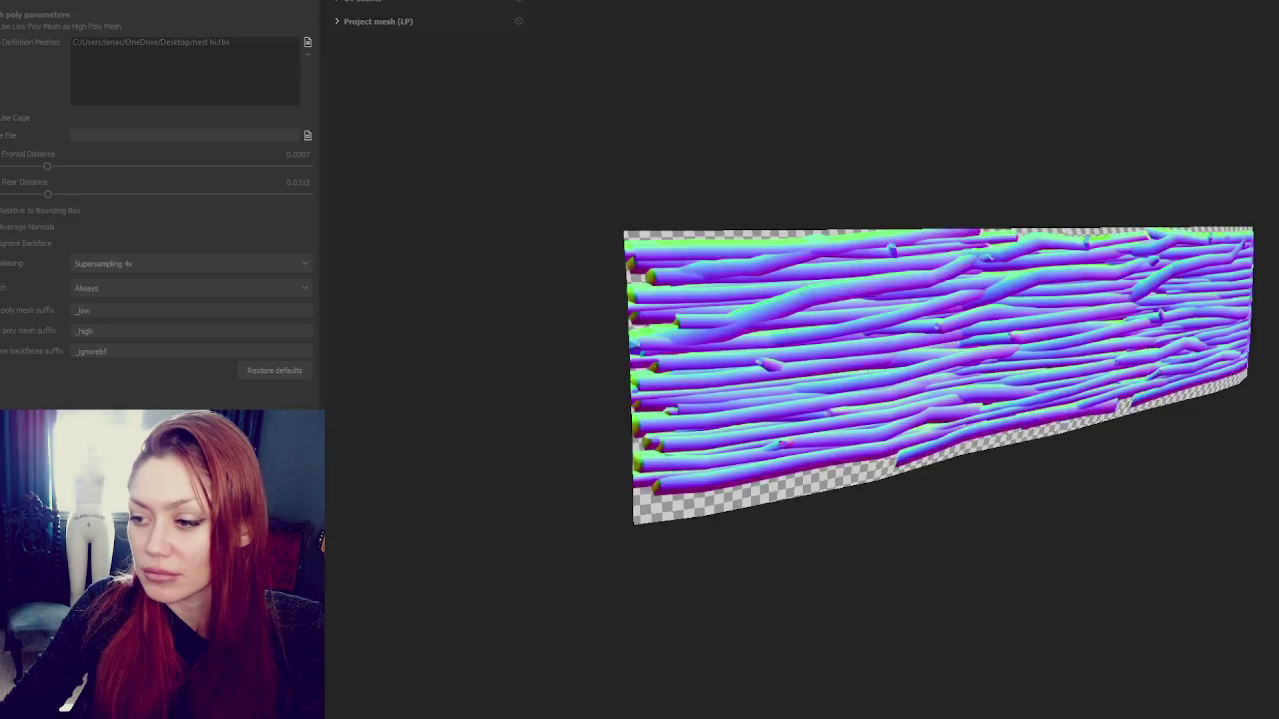
drag(47, 166, 53, 166)
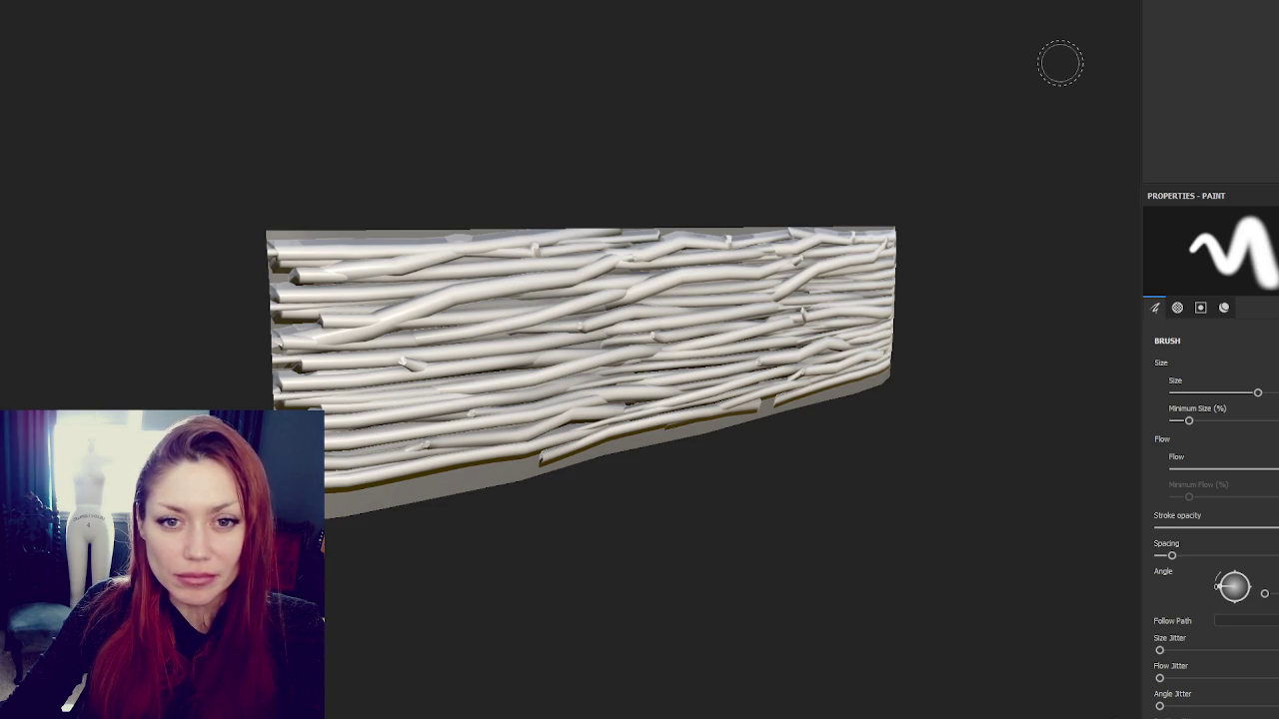
Turn the branch wall head-on and drag the Wood Rough material onto the panel
mouse_move(819, 197)
alt+mouse_down()
mouse_move(800, 270)
mouse_move(486, 271)
alt+mouse_up()
scroll(516, 229, down, 3)
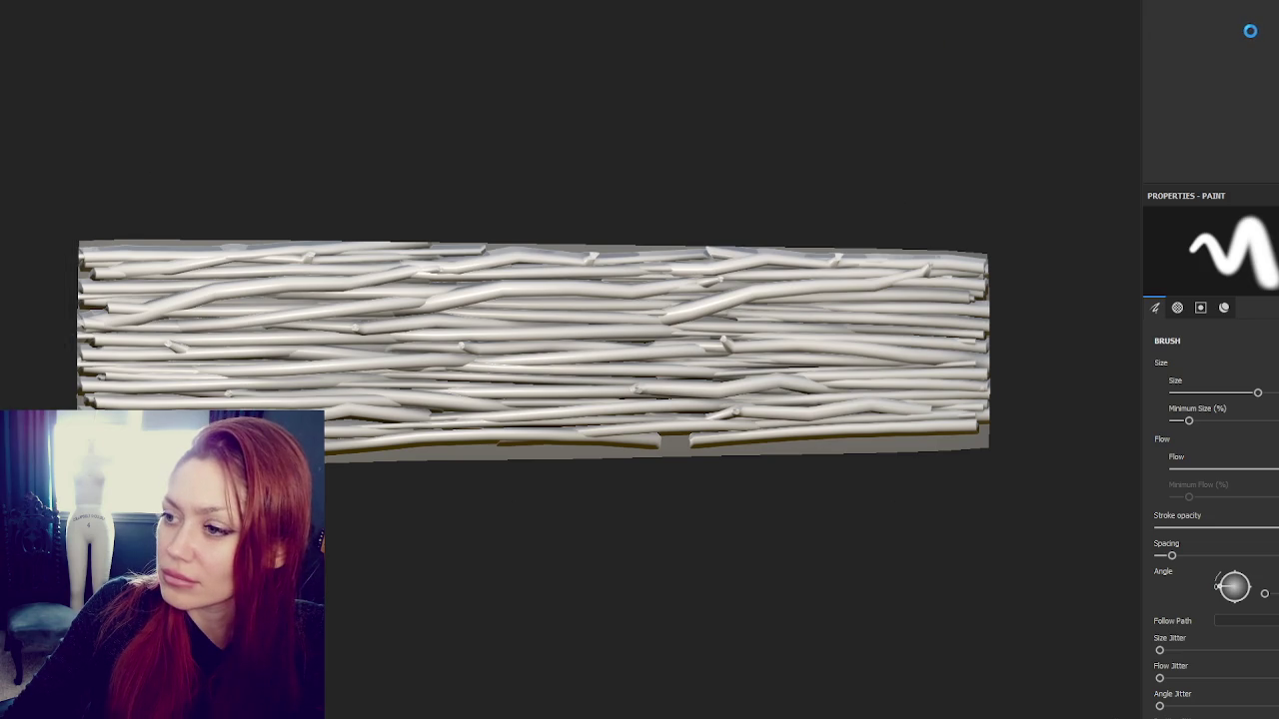
drag(5, 203, 1252, 38)
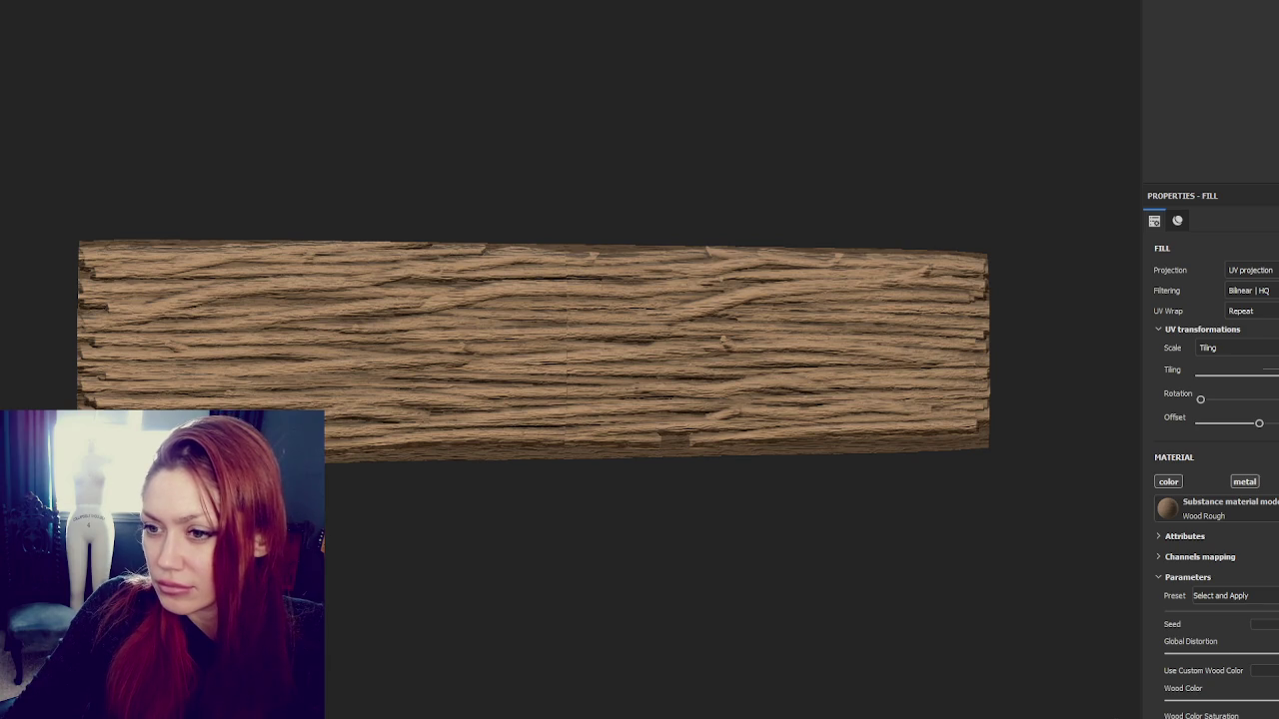
Orbit around the wood panel and select the new top fill layer
mouse_move(973, 117)
alt+mouse_down()
mouse_move(690, 91)
mouse_move(882, 117)
alt+mouse_up()
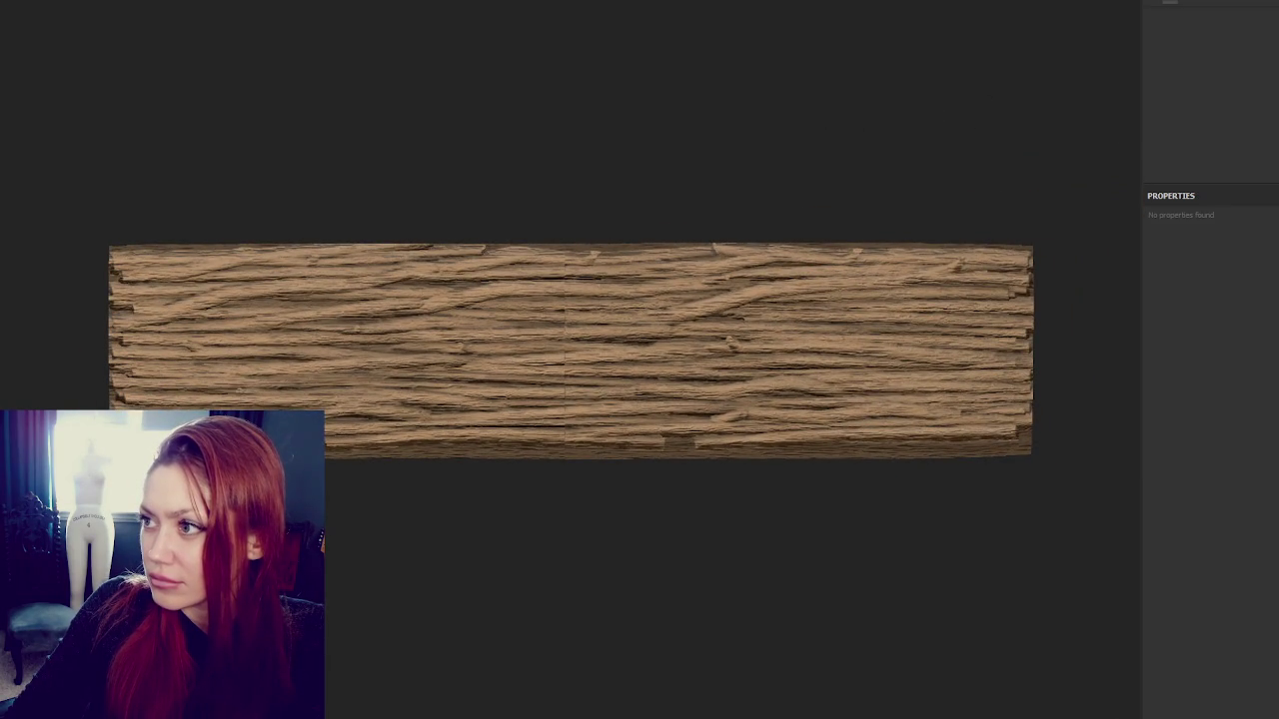
click(1209, 4)
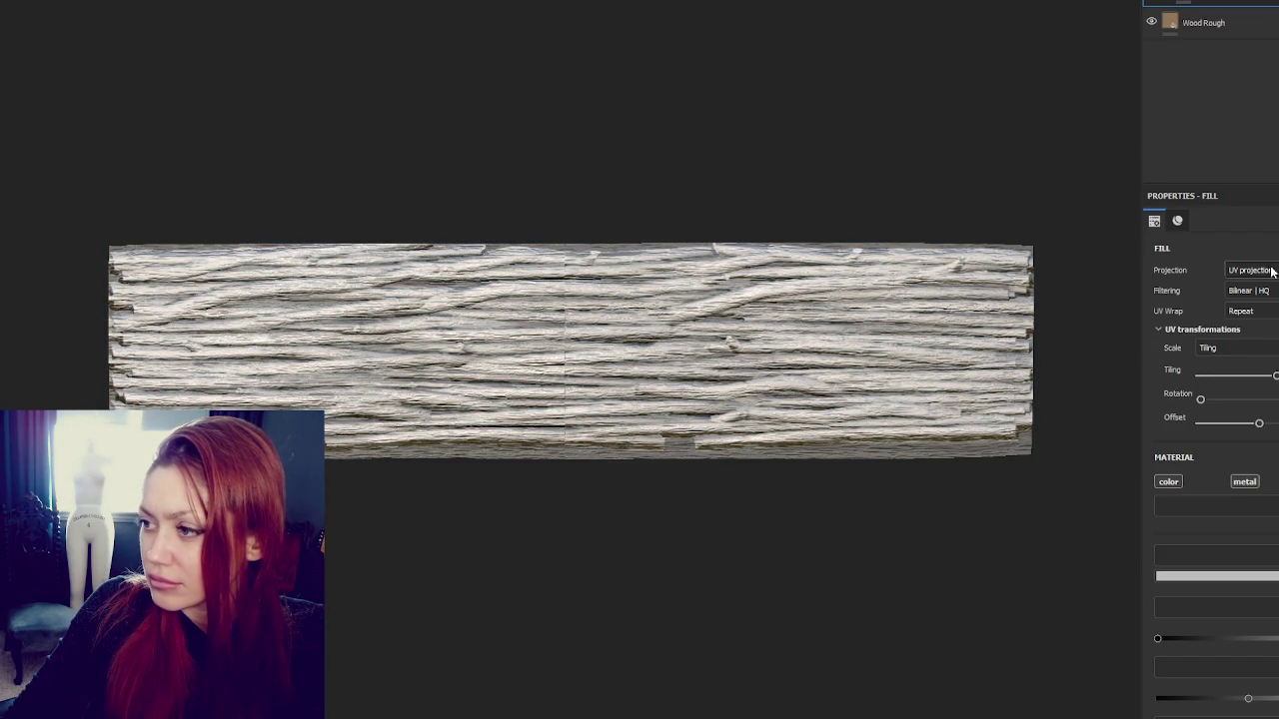
key(1)
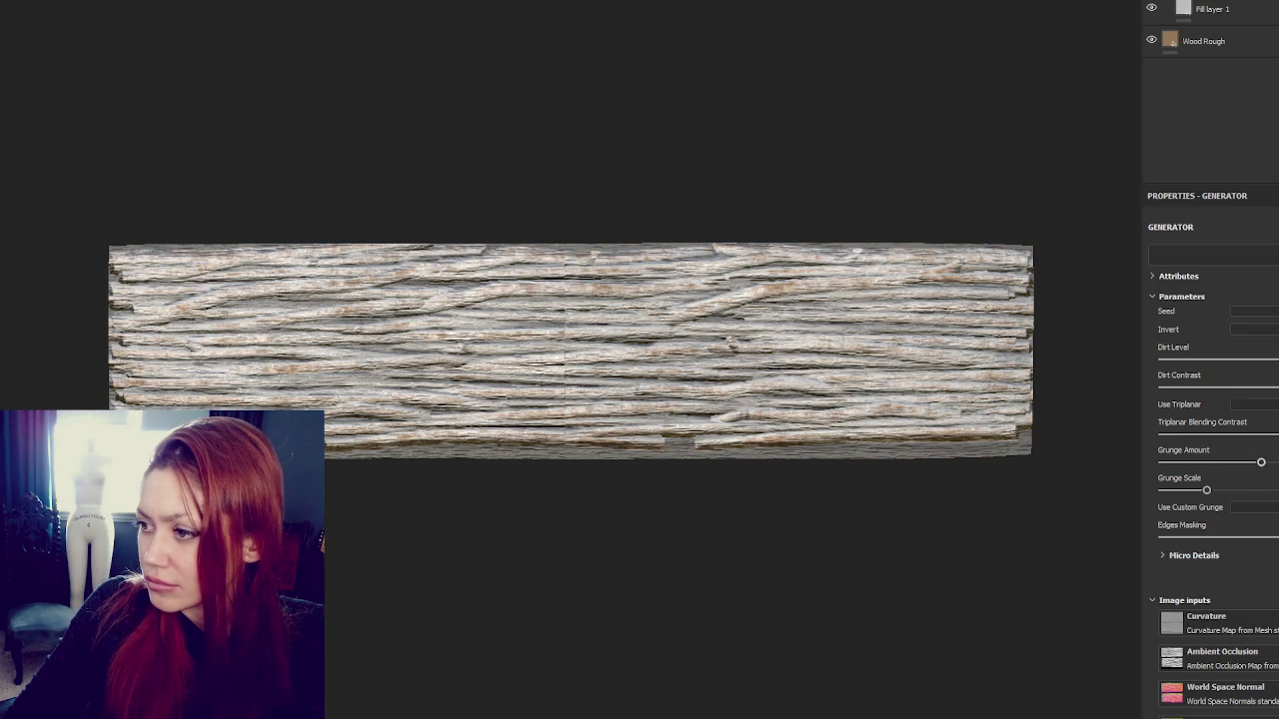
Give Fill layer 1 a dark brown base colour with its metal channel turned off
drag(1261, 463, 1239, 464)
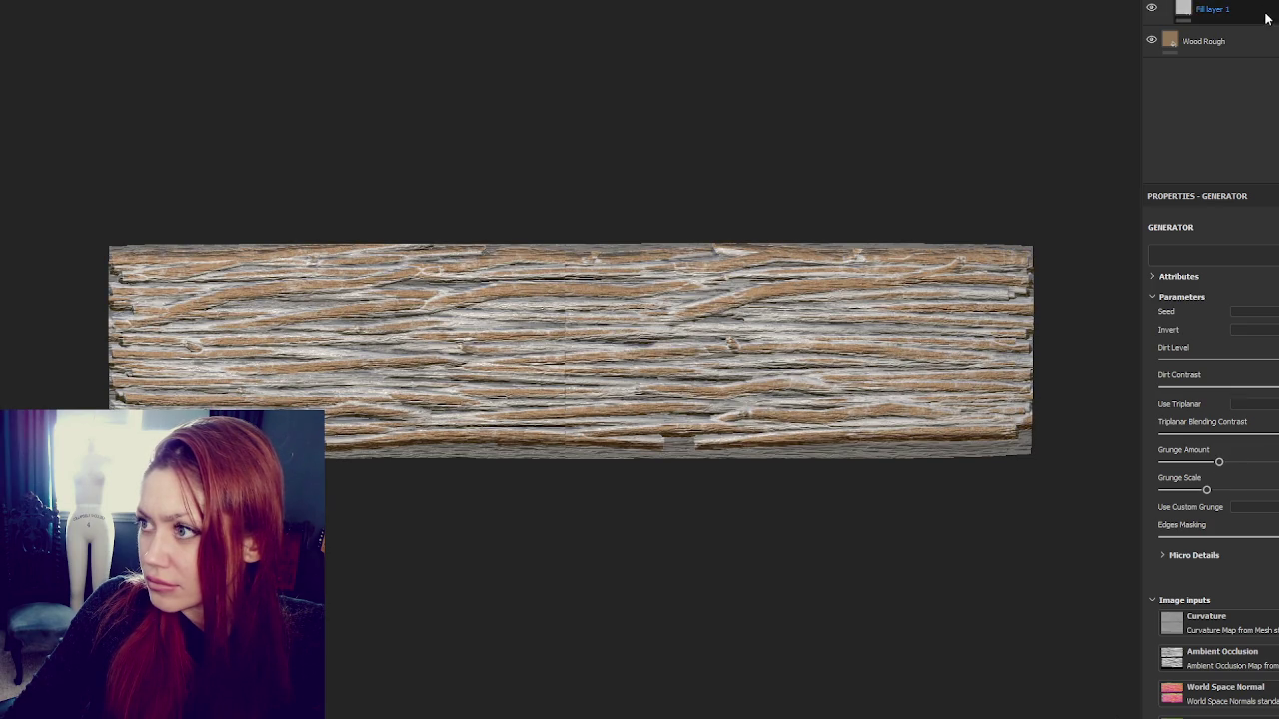
click(1267, 10)
click(1244, 482)
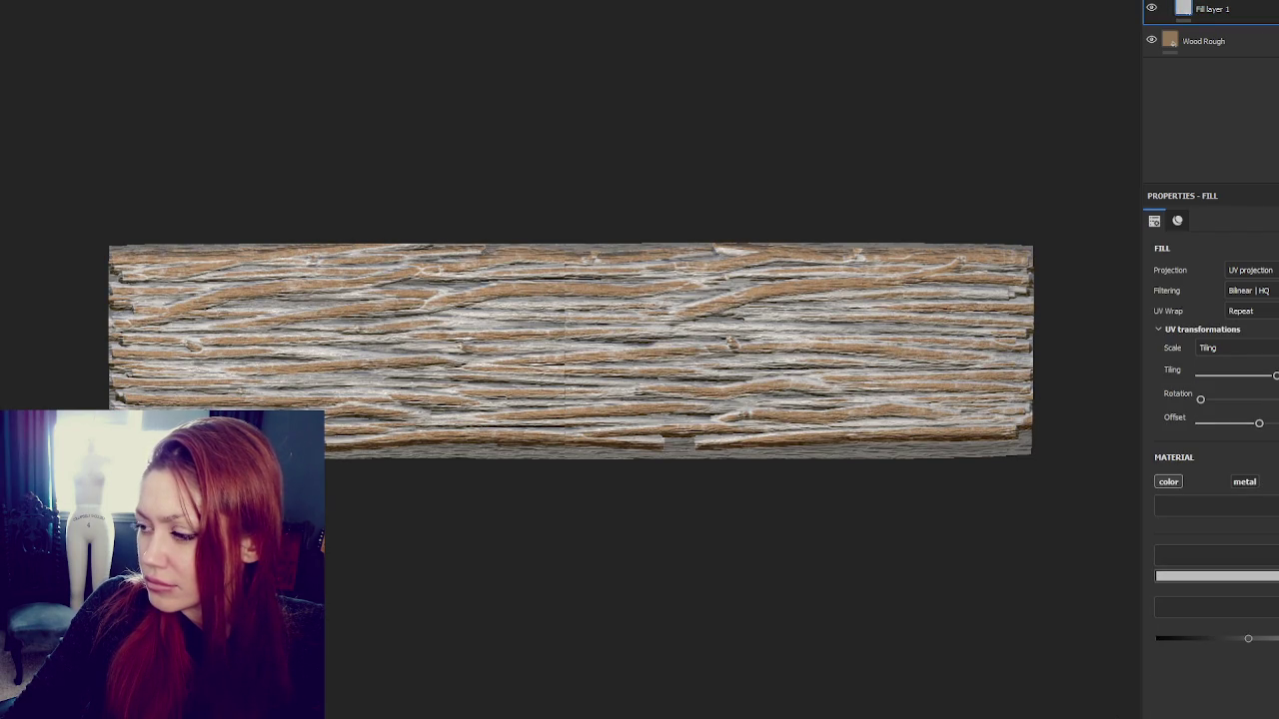
click(1216, 575)
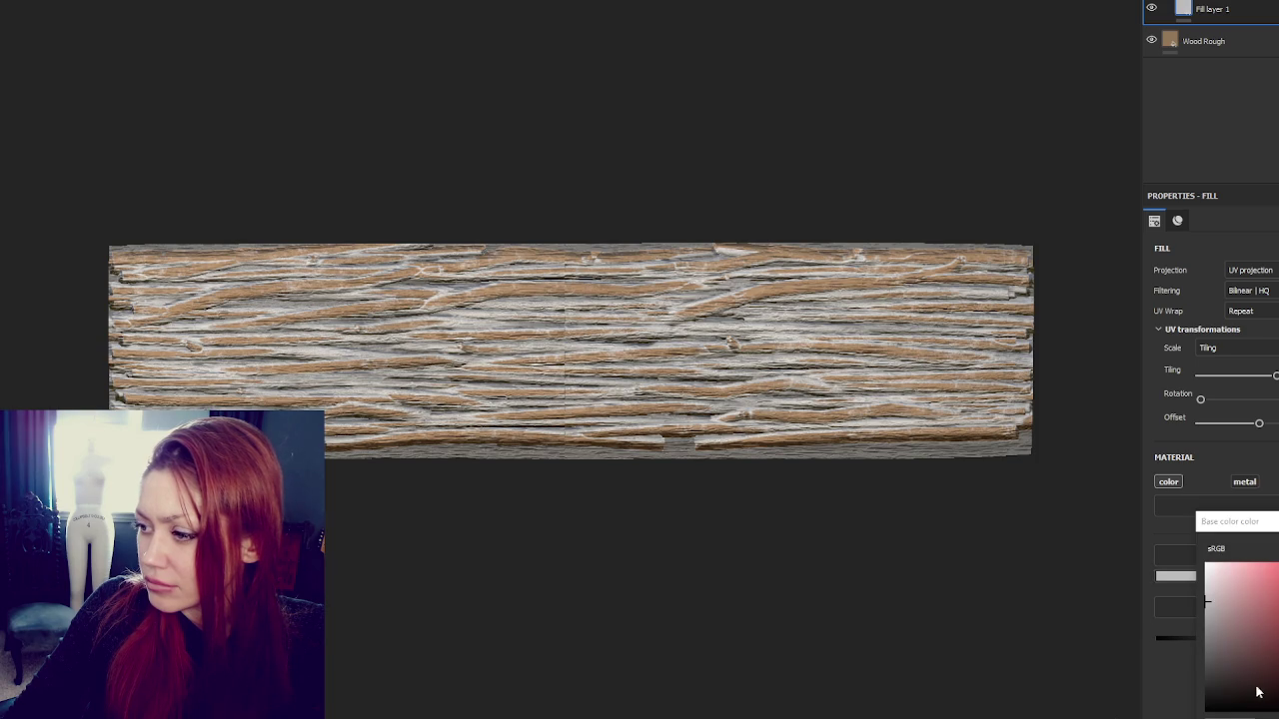
click(1259, 692)
drag(1275, 575, 1275, 590)
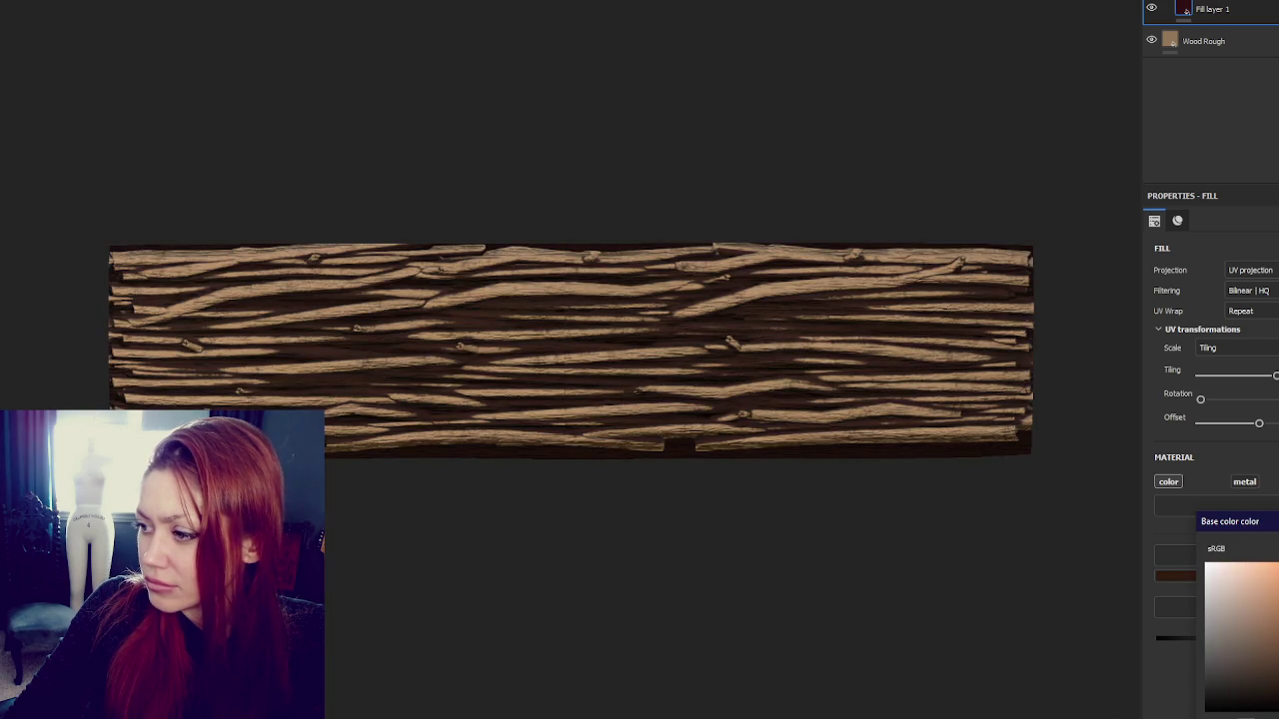
Tune Fill layer 1's dirt generator: Dirt Contrast, higher Grunge Amount and larger Grunge Scale
click(1186, 9)
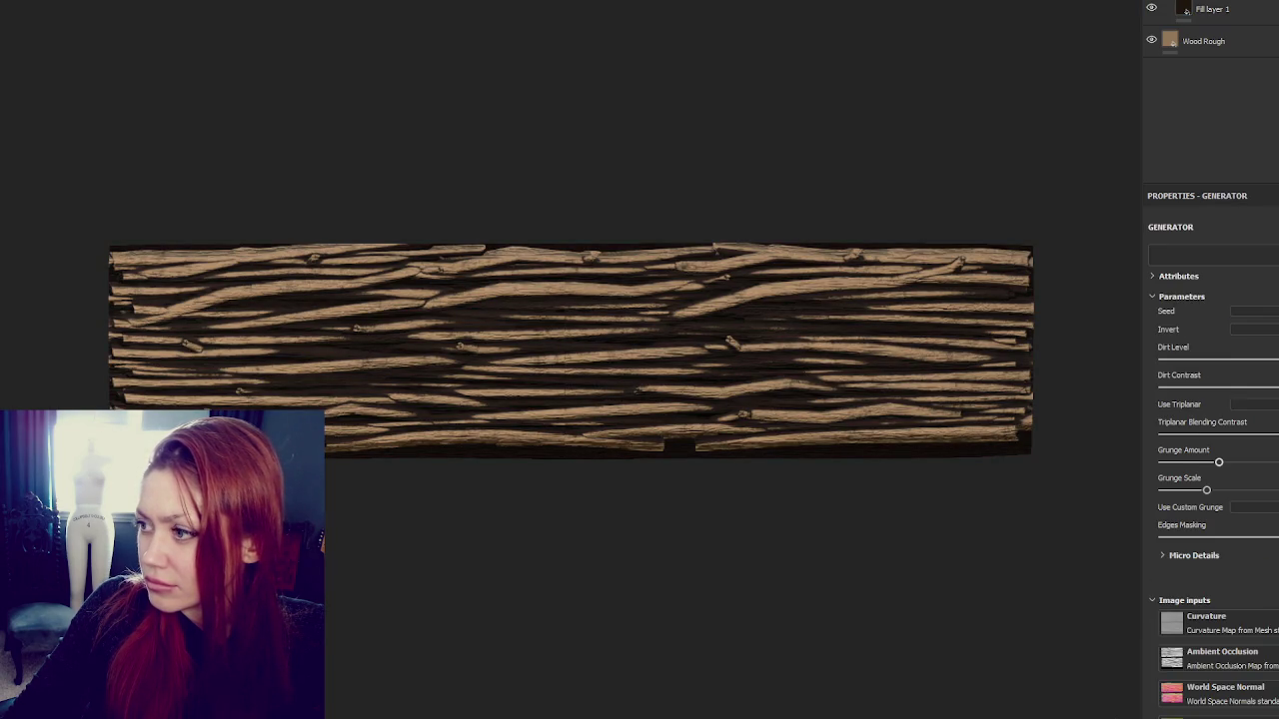
drag(1277, 387, 1214, 388)
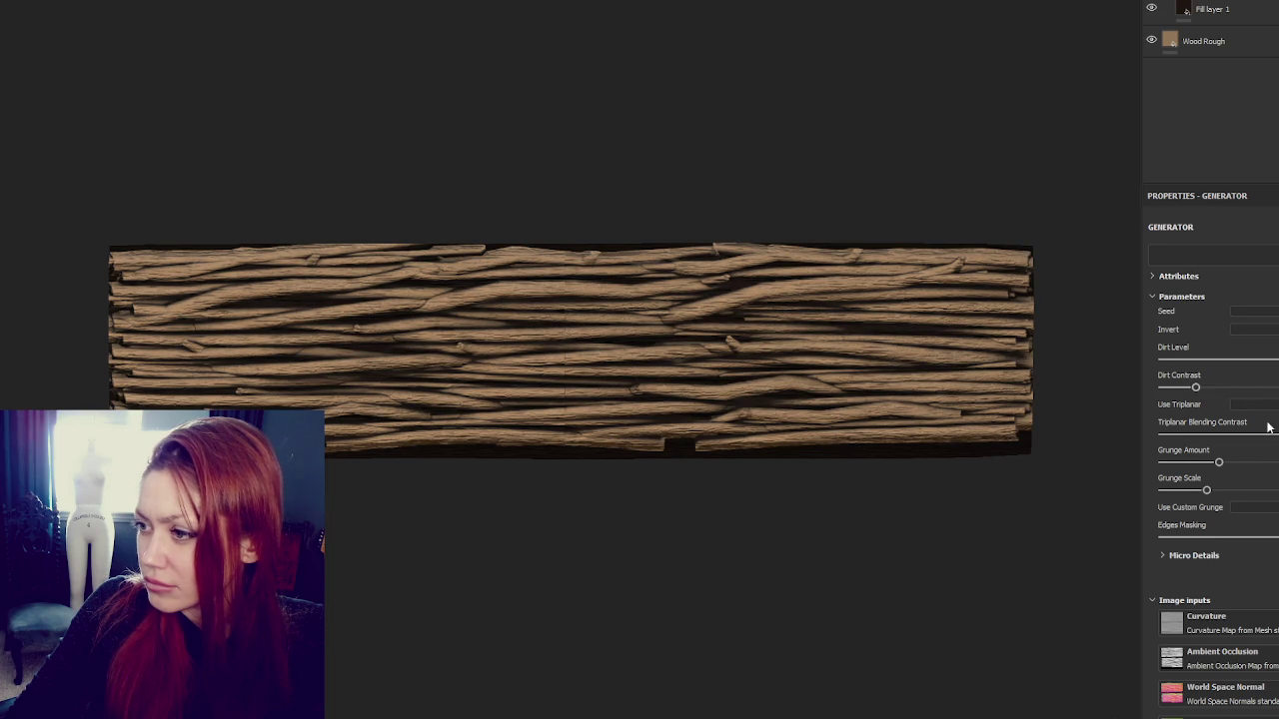
drag(1220, 469, 1234, 463)
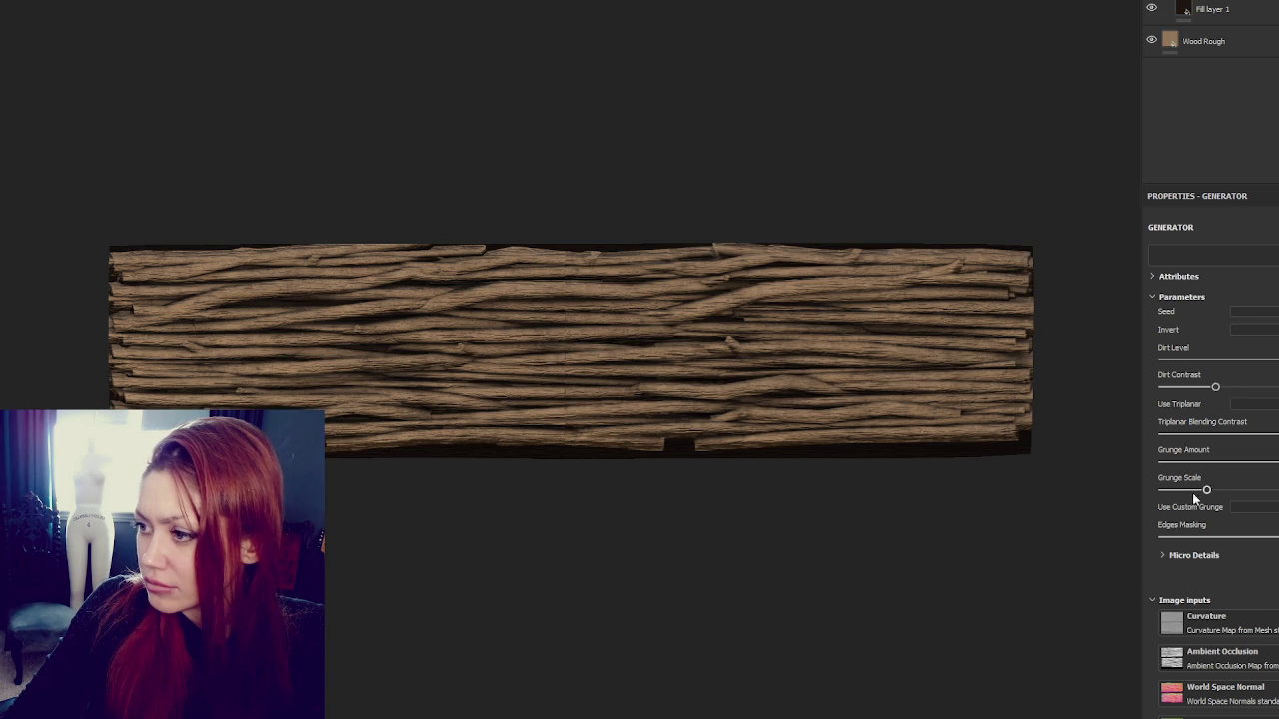
drag(1183, 492, 1195, 488)
click(1230, 490)
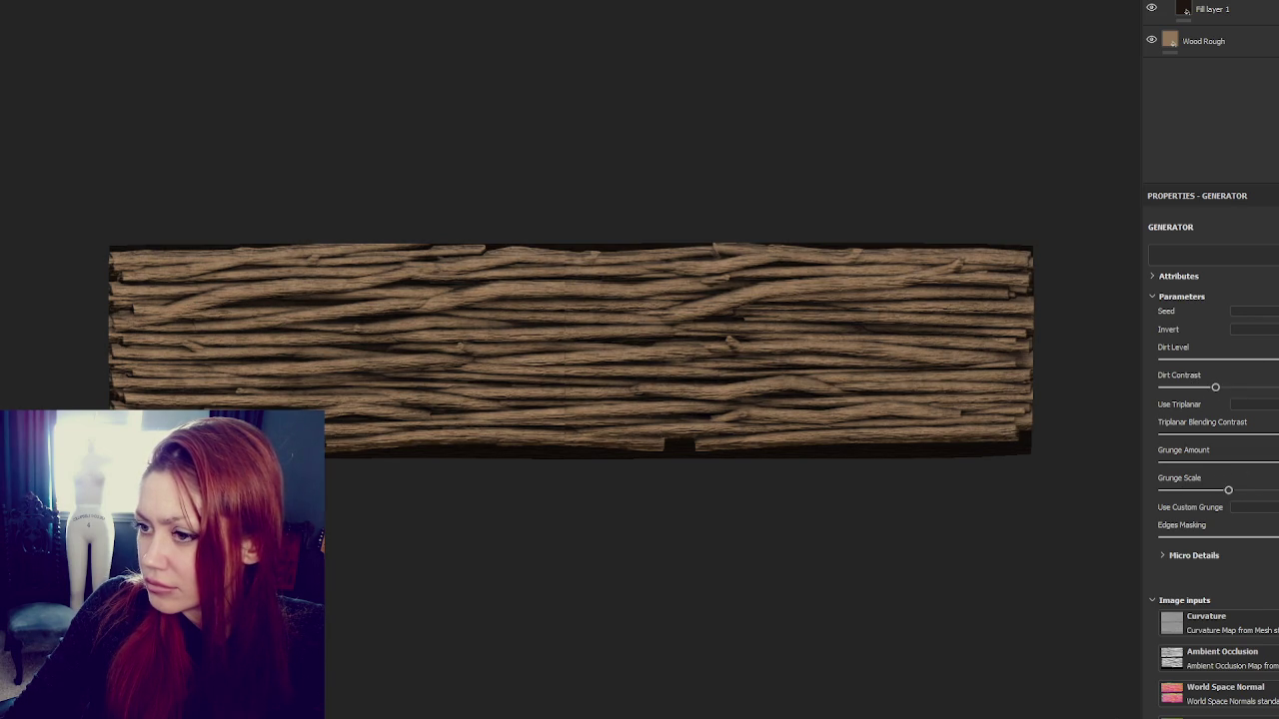
click(1249, 388)
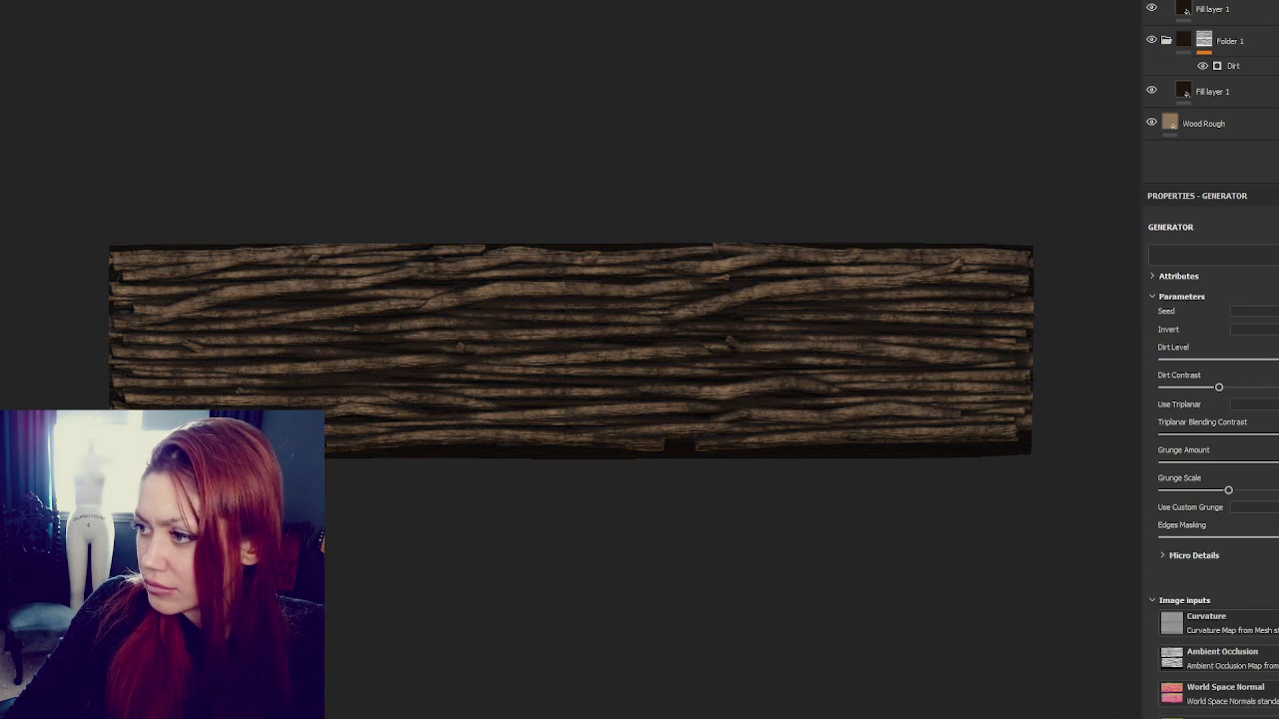
Set the top fill layer to light tan and adjust its Grunge Amount and Dirt Contrast
click(1212, 9)
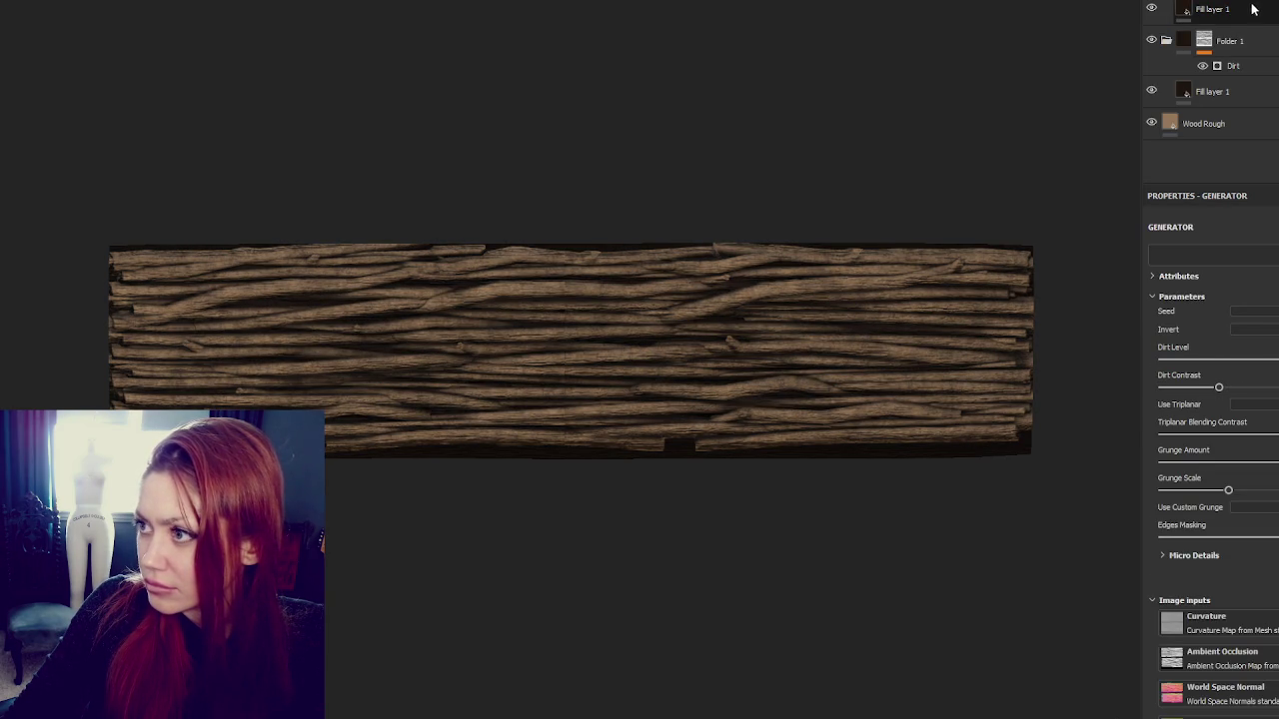
click(1215, 576)
click(1261, 593)
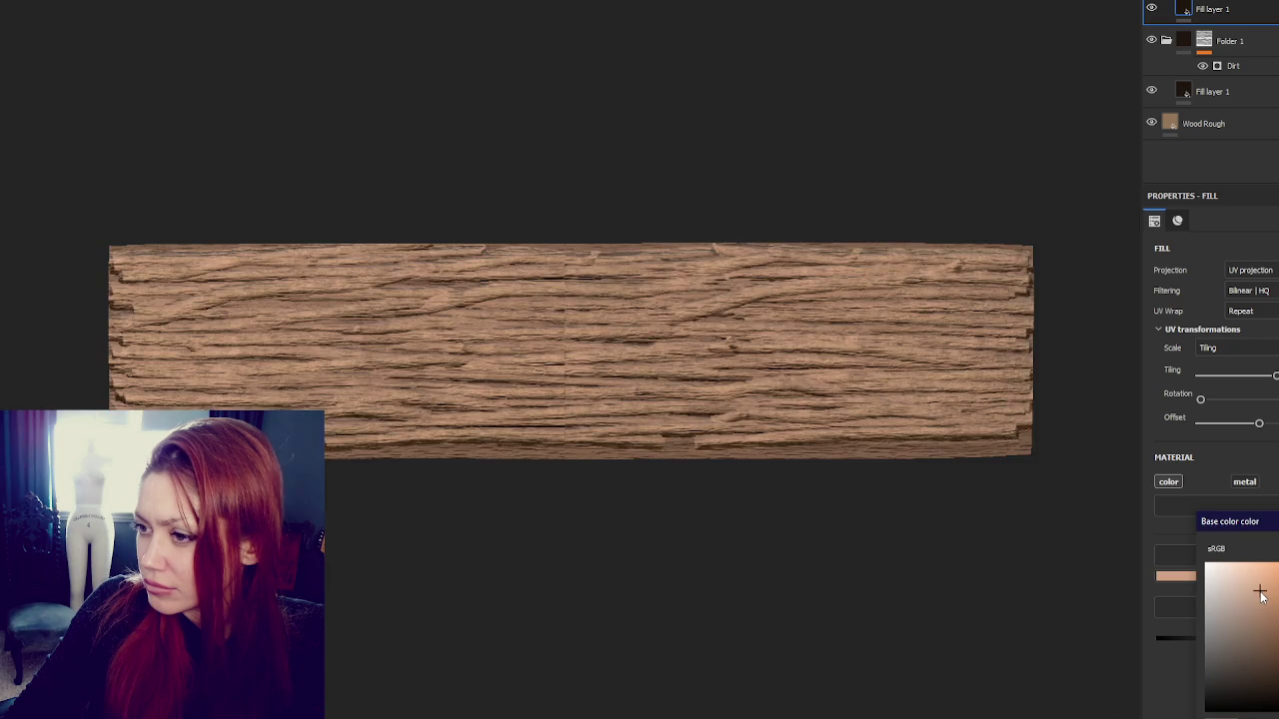
click(1233, 64)
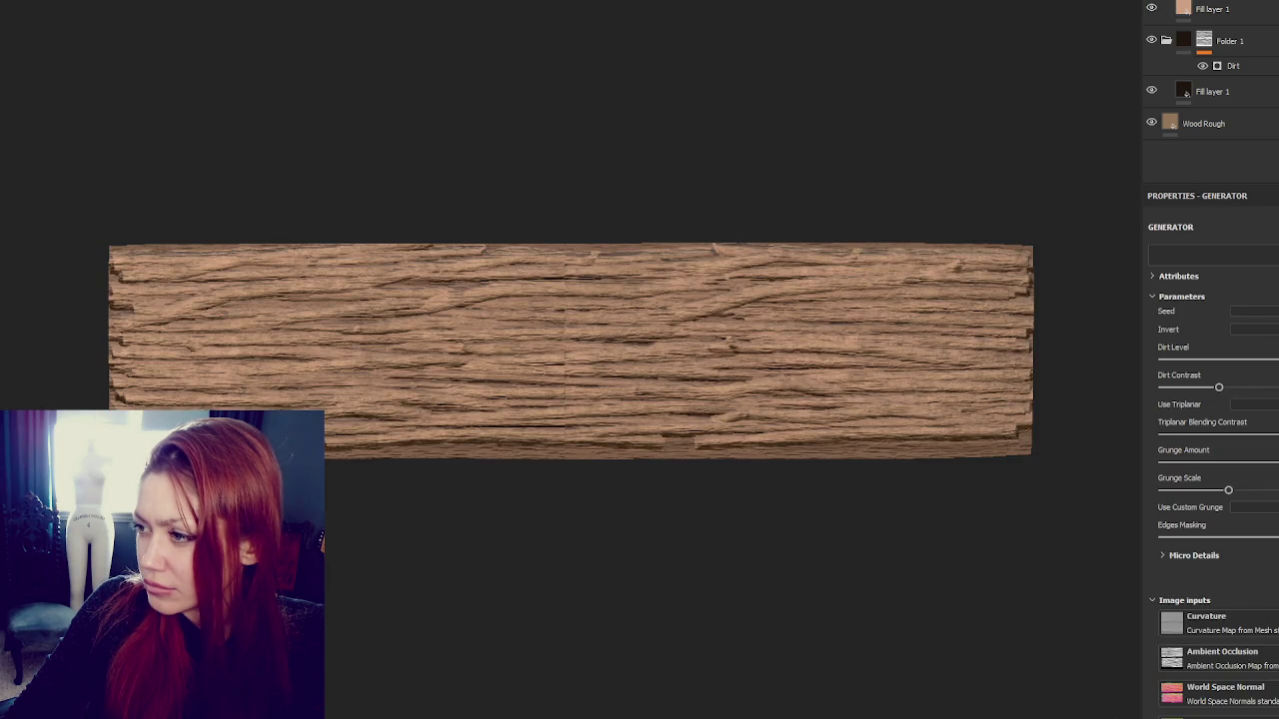
drag(1233, 466, 1222, 464)
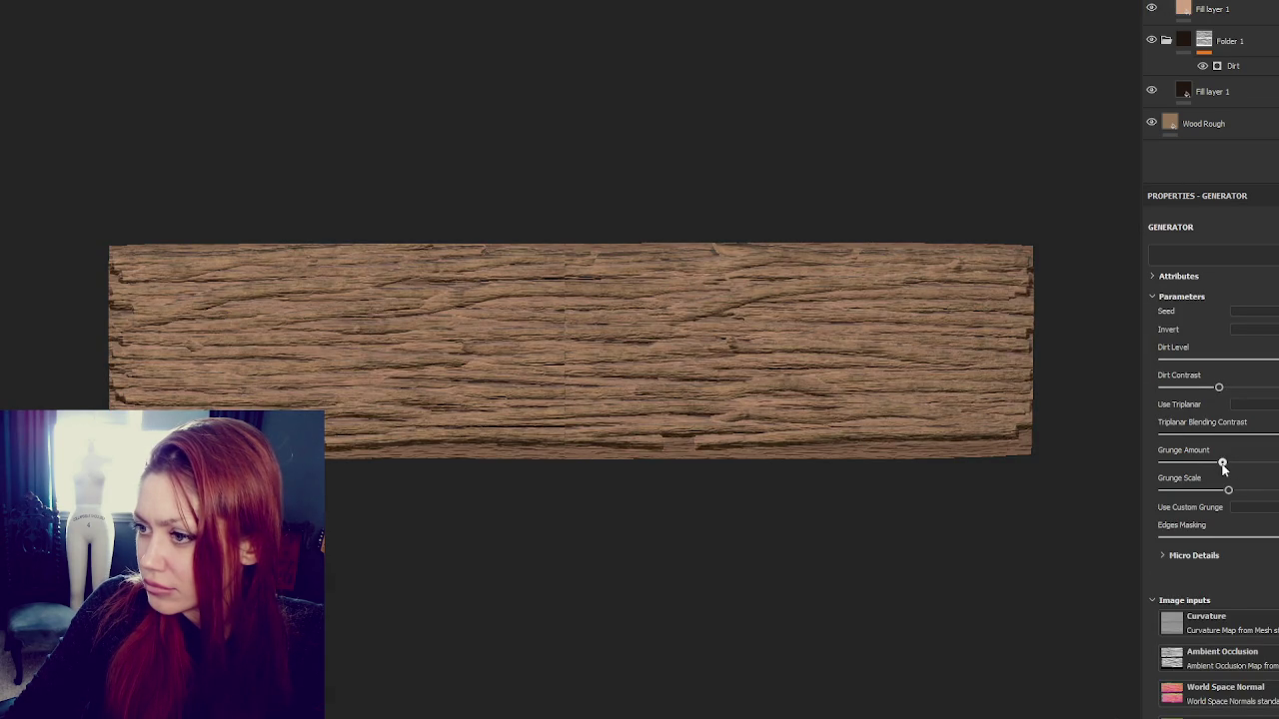
click(1196, 464)
drag(1189, 467, 1178, 463)
drag(1218, 387, 1272, 389)
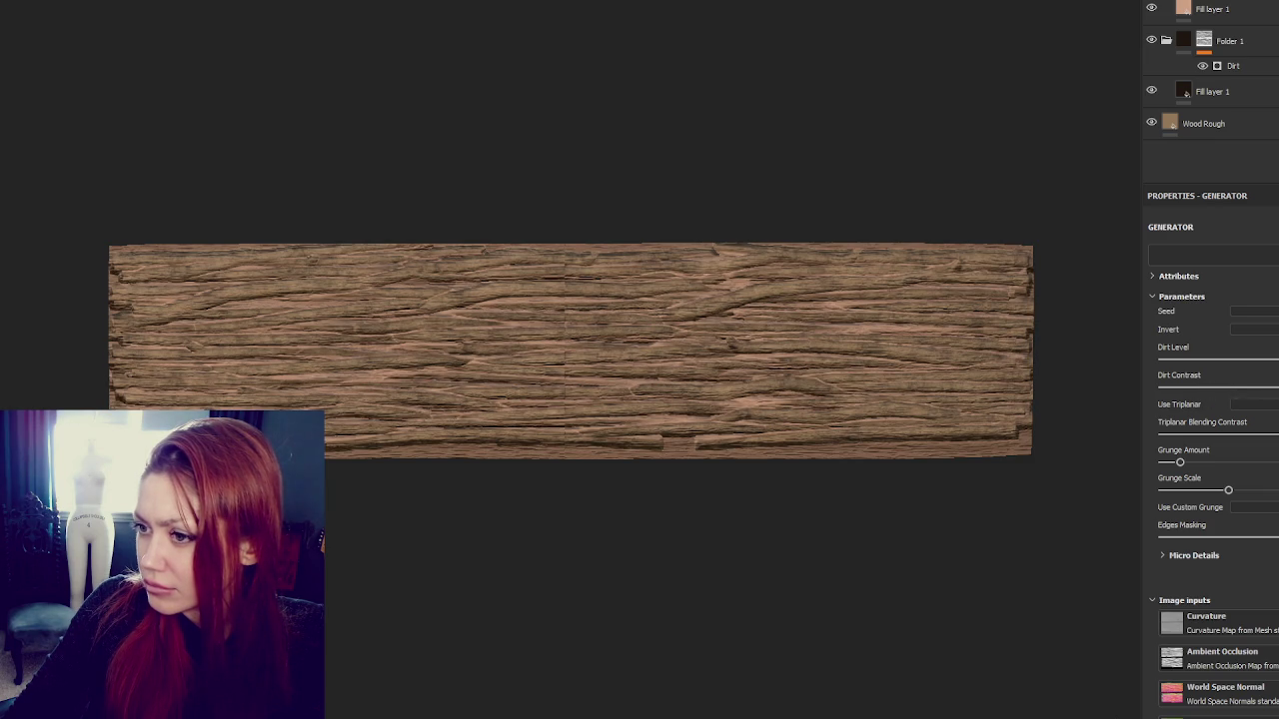
Change the top fill layer's base colour to a darker brown
click(1179, 9)
click(1175, 577)
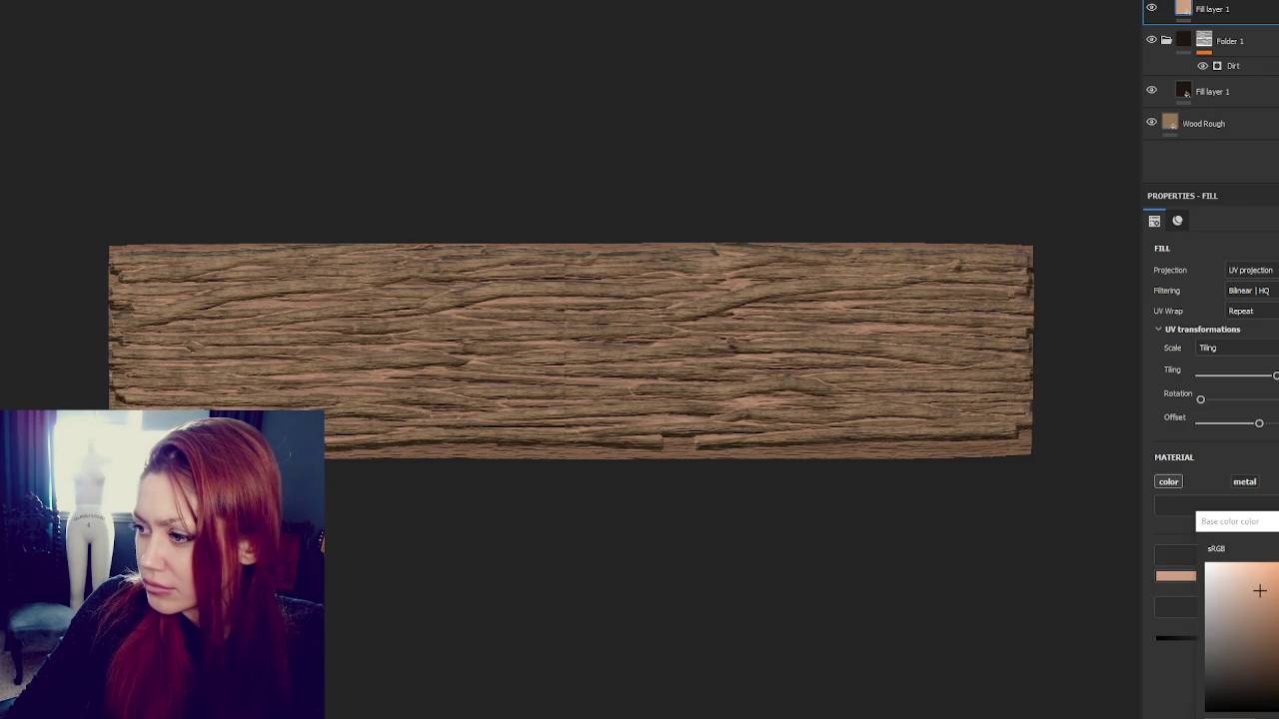
click(1264, 666)
click(1186, 9)
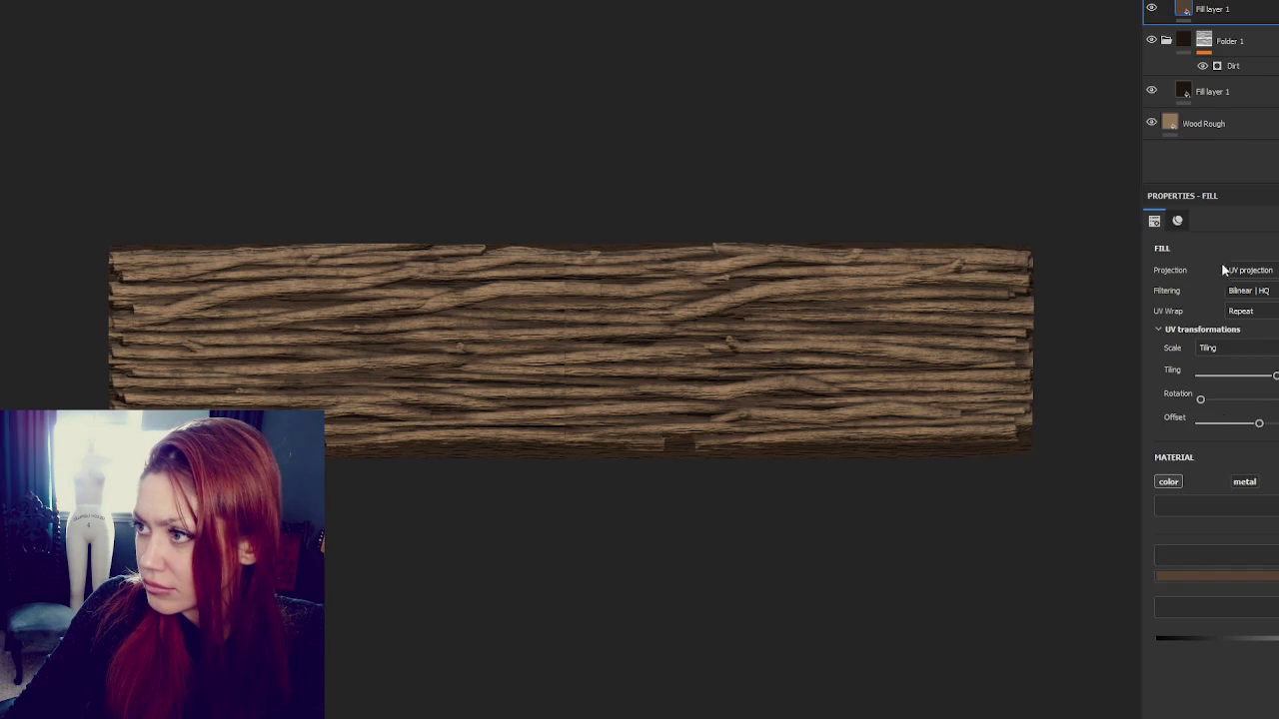
click(1175, 577)
drag(1240, 697, 1262, 681)
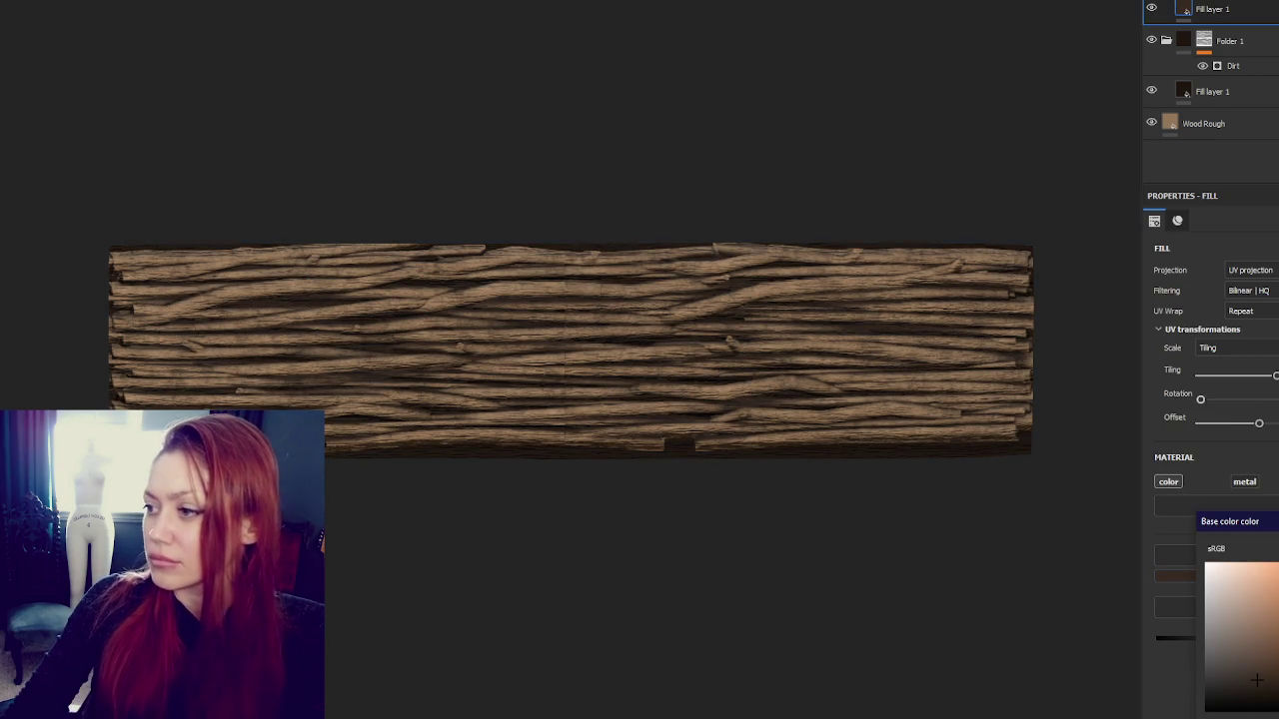
click(1249, 41)
Duplicate the dirt folder and make the copy's fill colour white
key(ctrl+d)
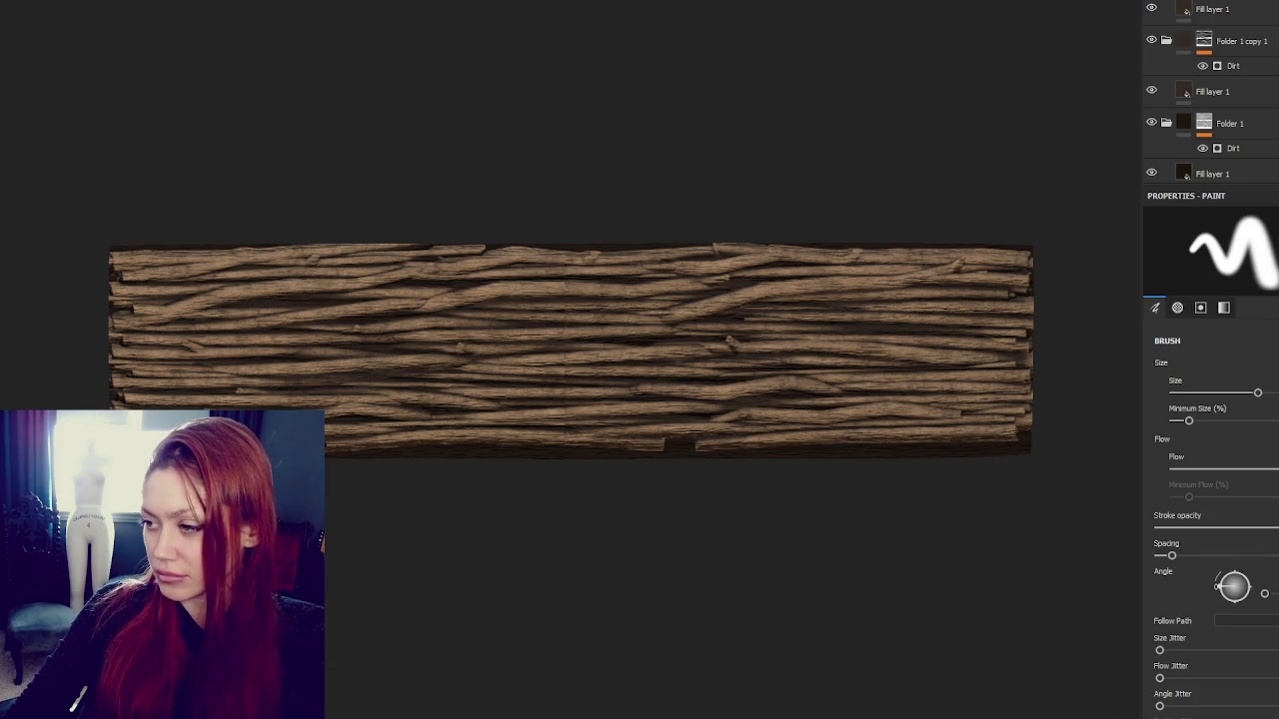
click(1235, 9)
click(1261, 504)
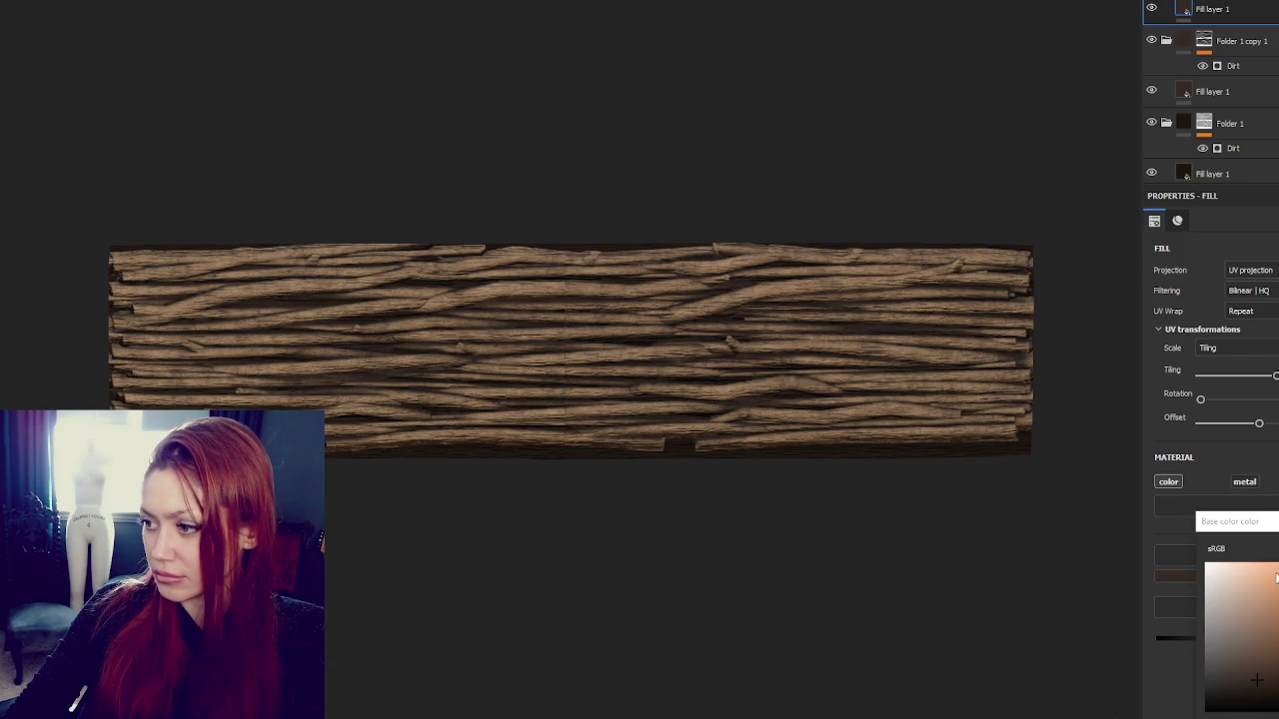
click(1233, 65)
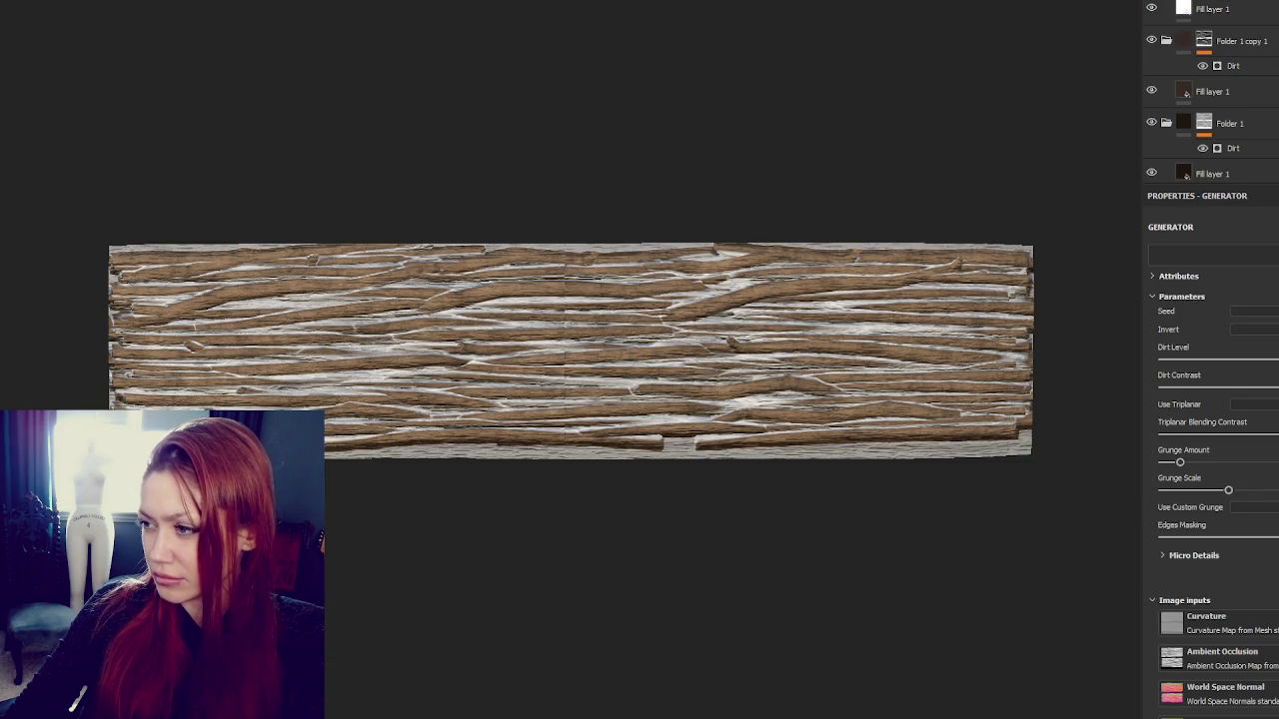
Adjust the copy's Dirt Level, Dirt Contrast, Grunge Amount, Grunge Scale and Edges Masking, then reposition it
drag(1246, 388, 1216, 390)
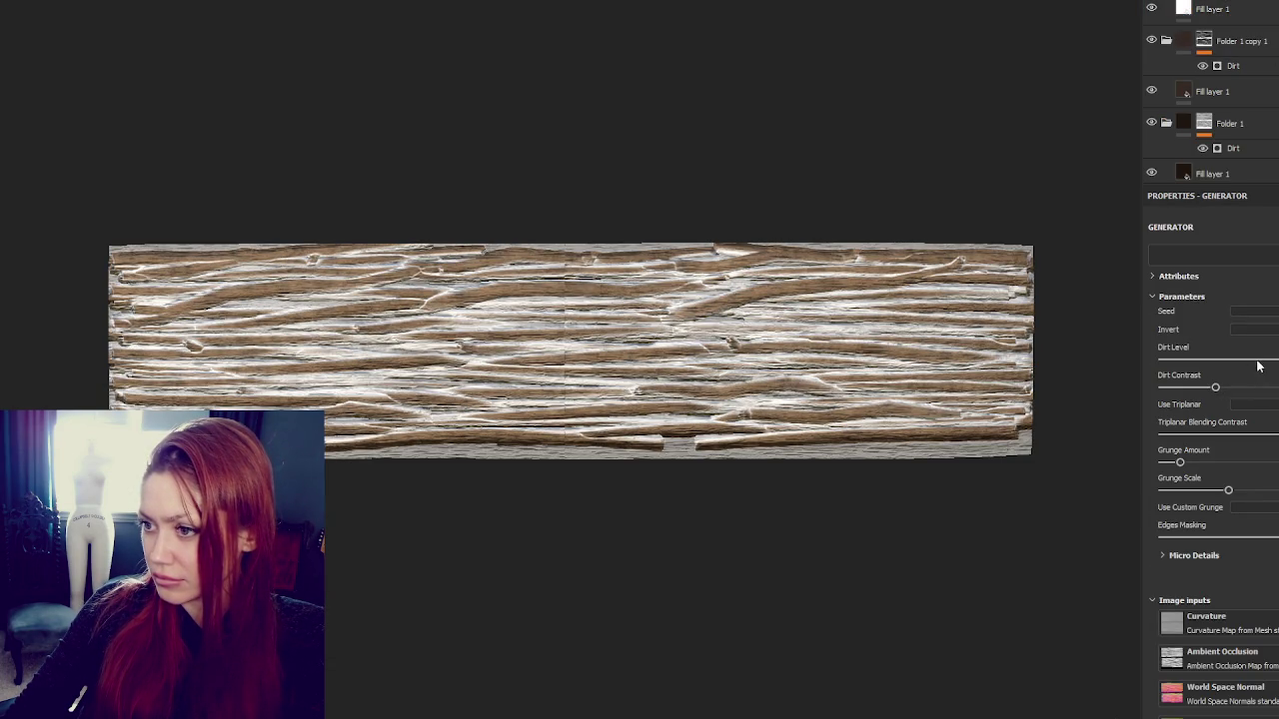
click(1257, 367)
click(1249, 462)
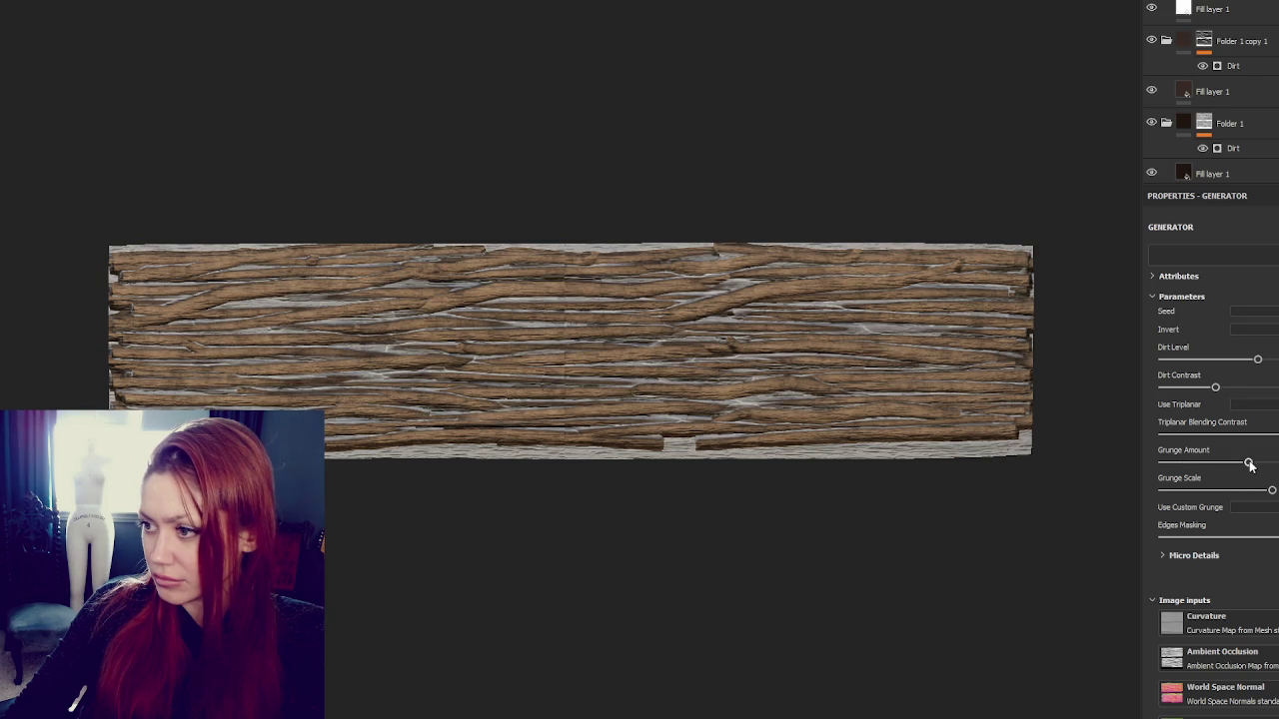
click(1197, 387)
drag(1210, 357, 1269, 360)
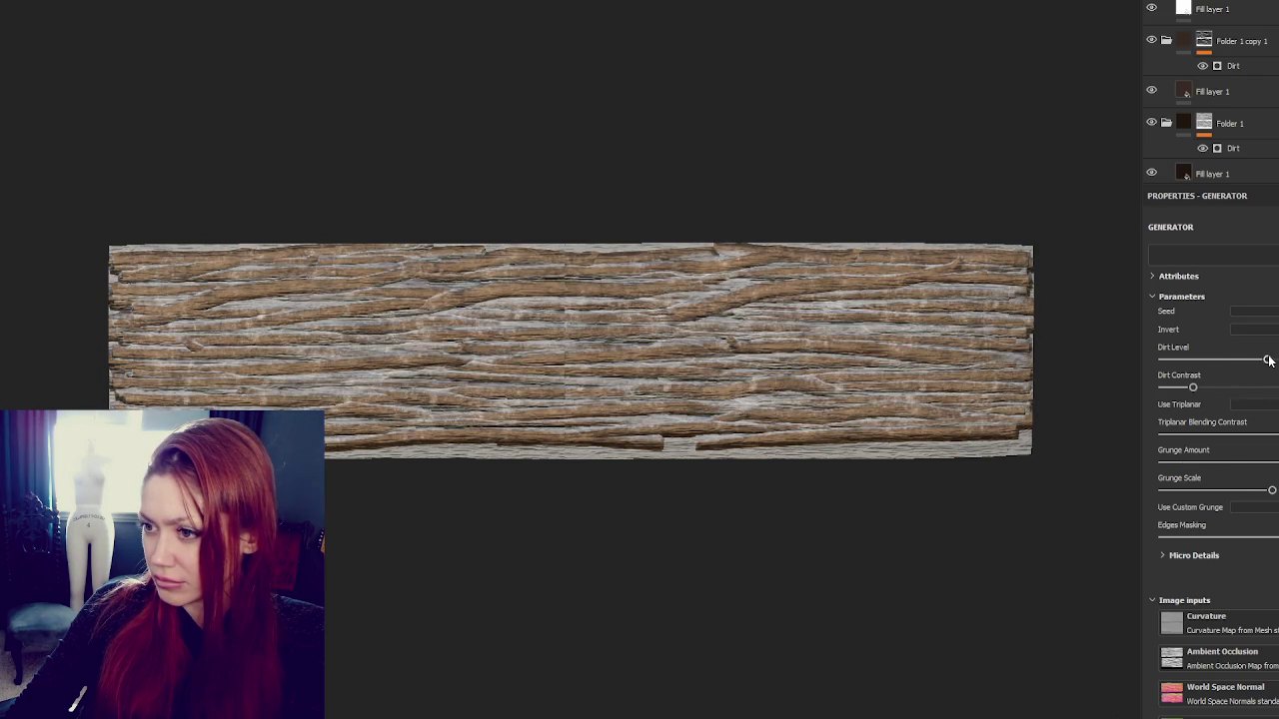
click(1209, 463)
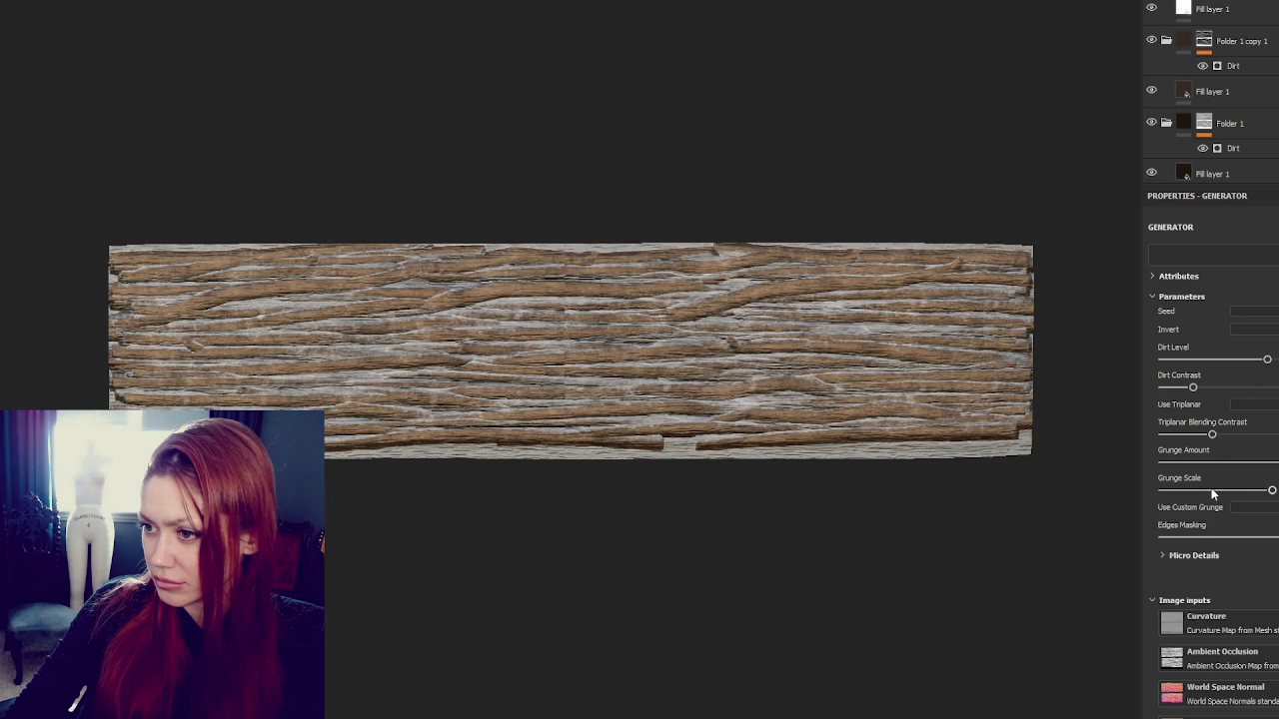
drag(1242, 492, 1248, 490)
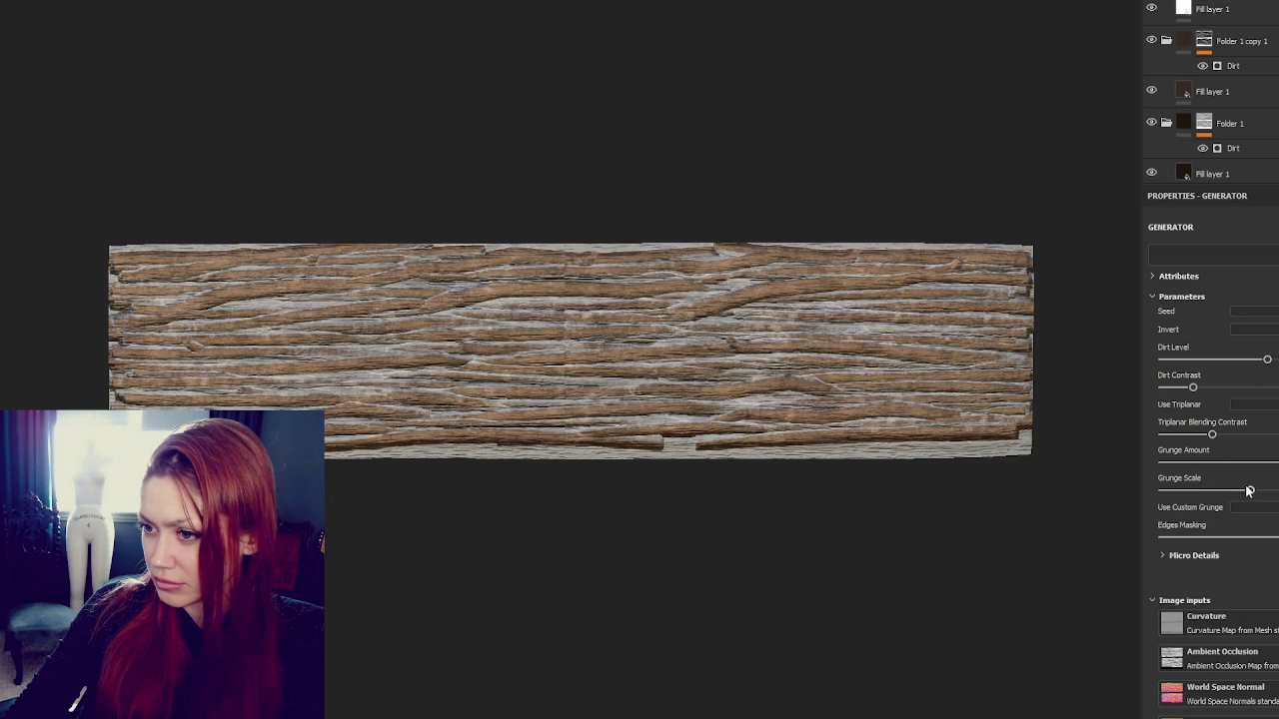
drag(1258, 537, 1277, 537)
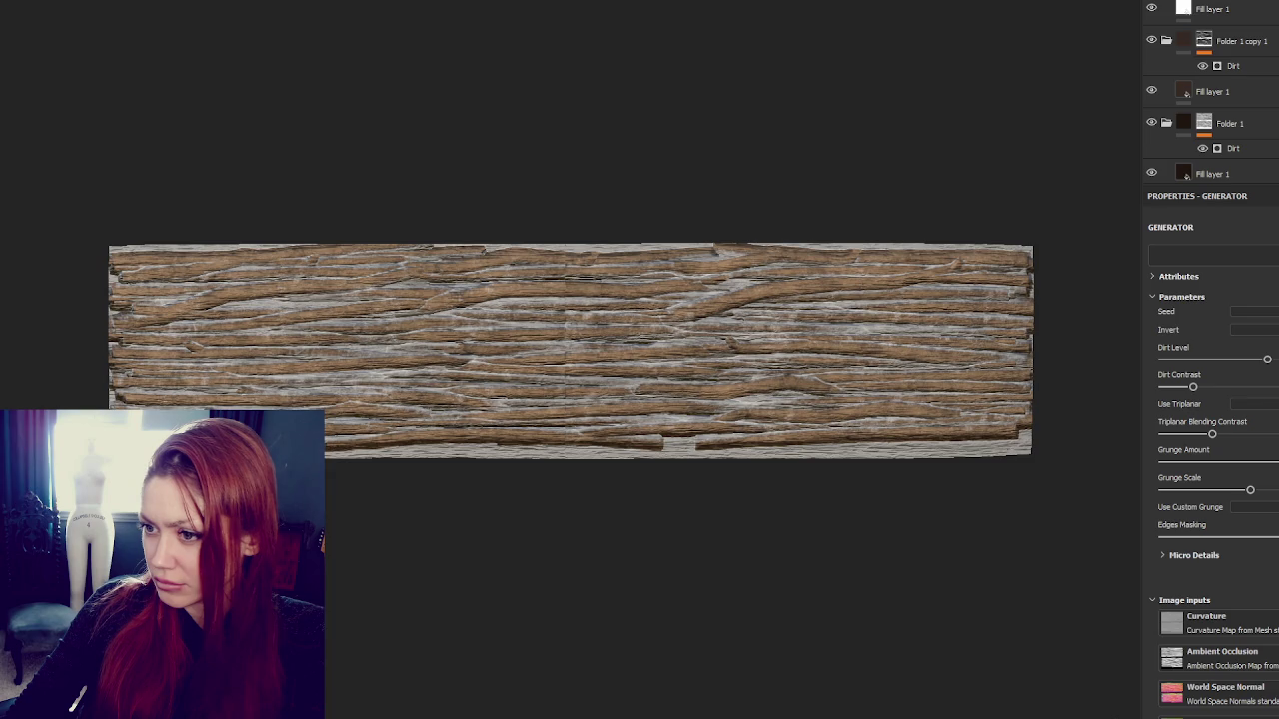
mouse_move(1237, 90)
mouse_down()
mouse_move(1251, 70)
mouse_move(1249, 110)
mouse_up()
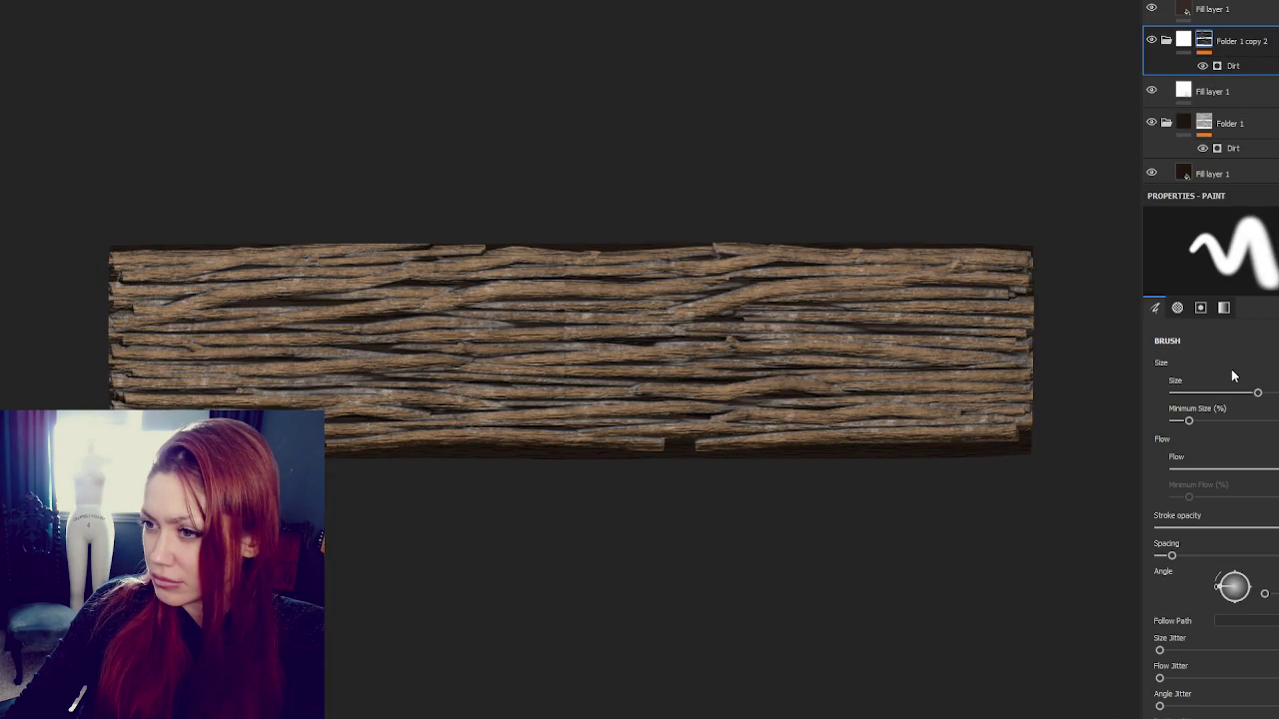
click(1219, 90)
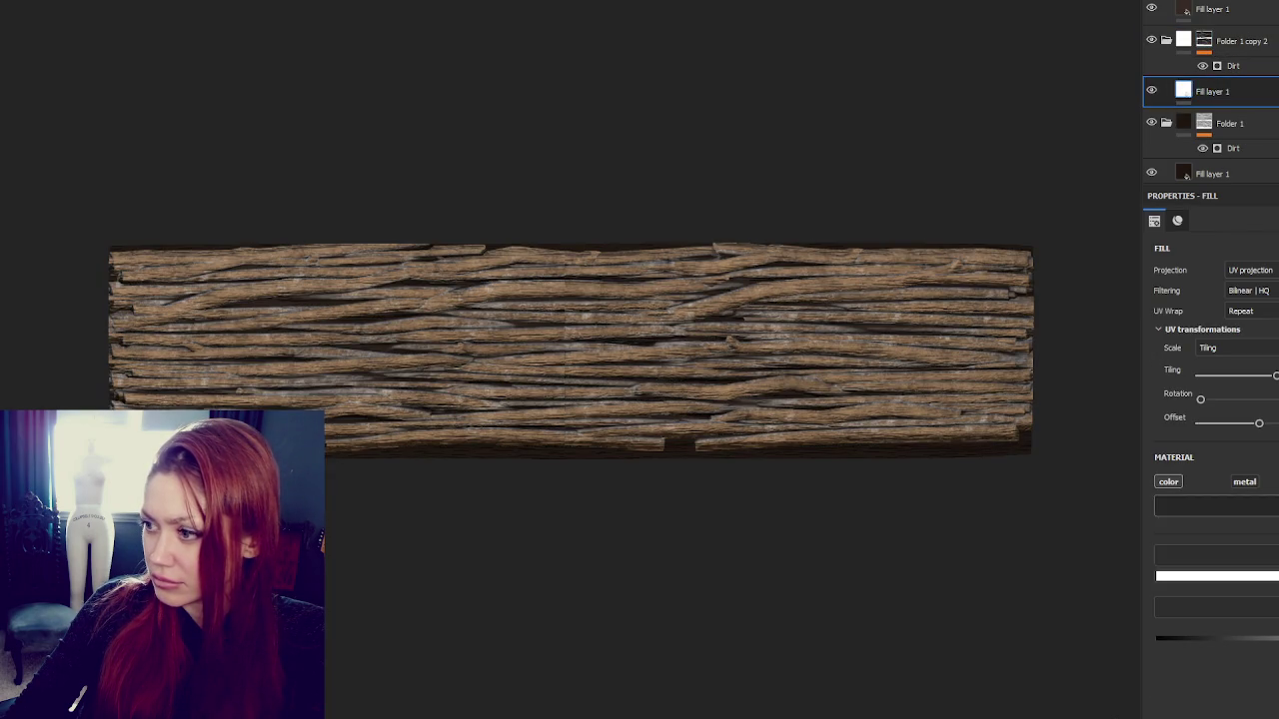
click(1216, 576)
click(1249, 575)
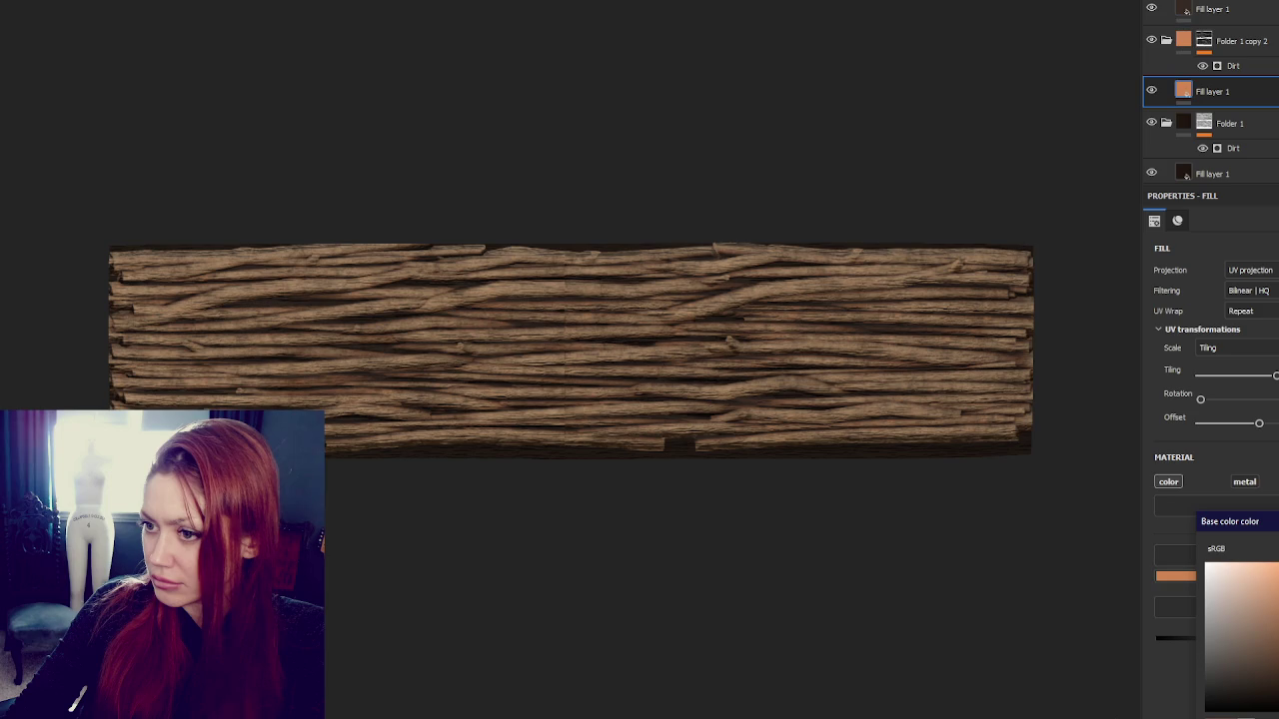
drag(1274, 584, 1278, 579)
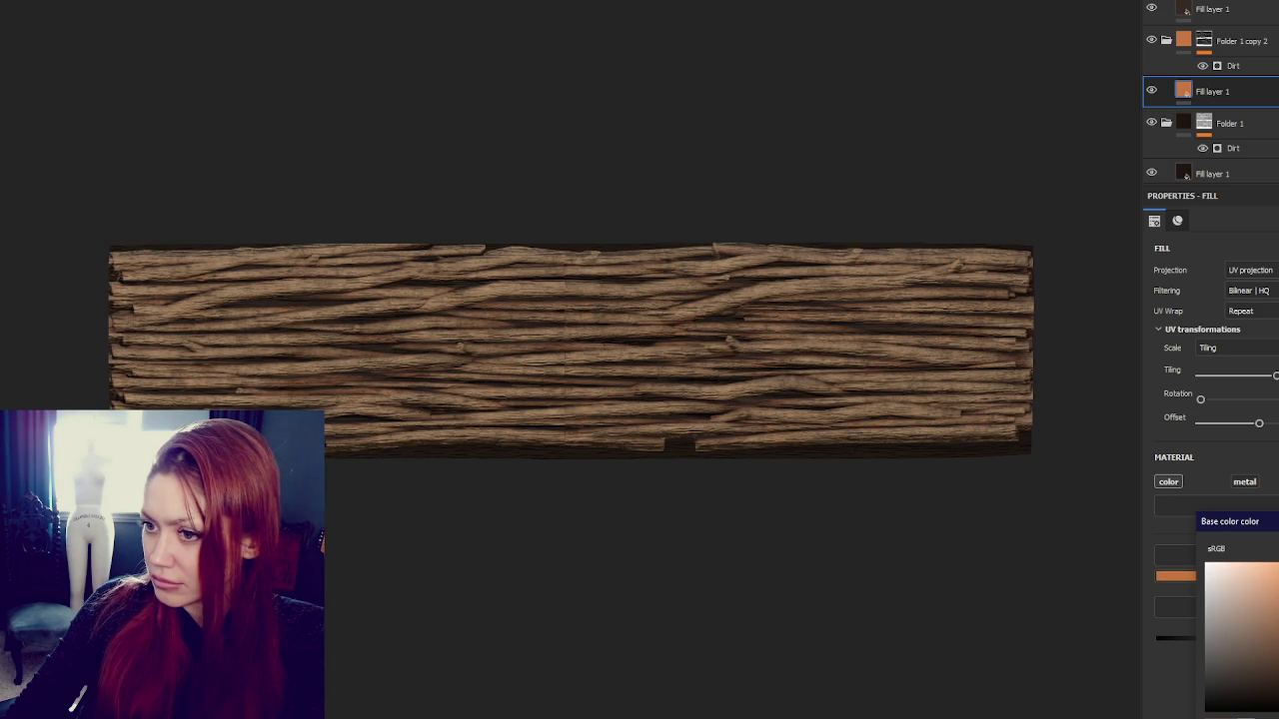
alt+drag(785, 294, 989, 311)
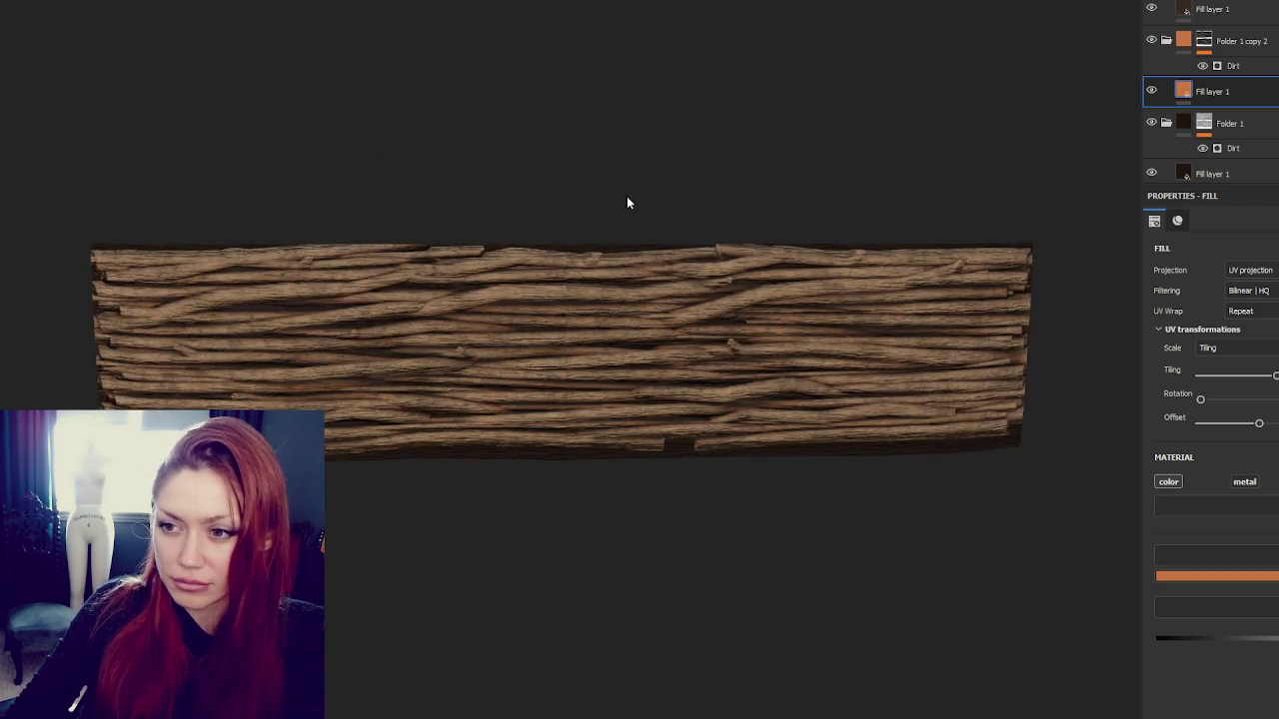
Orbit, pan and zoom until the plank faces the camera straight on
scroll(1209, 90, down, 1)
scroll(1209, 90, down, 1)
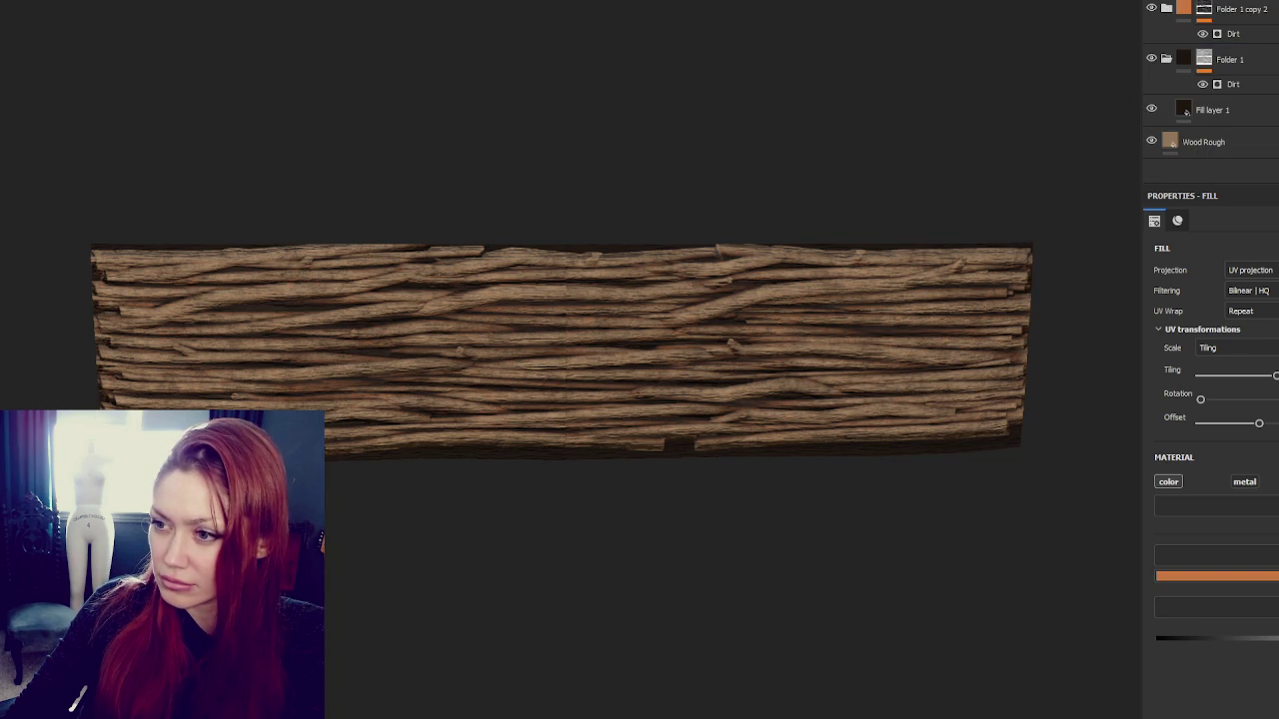
scroll(669, 229, up, 2)
mouse_move(690, 219)
alt+mouse_down()
mouse_move(701, 197)
mouse_move(728, 228)
alt+mouse_up()
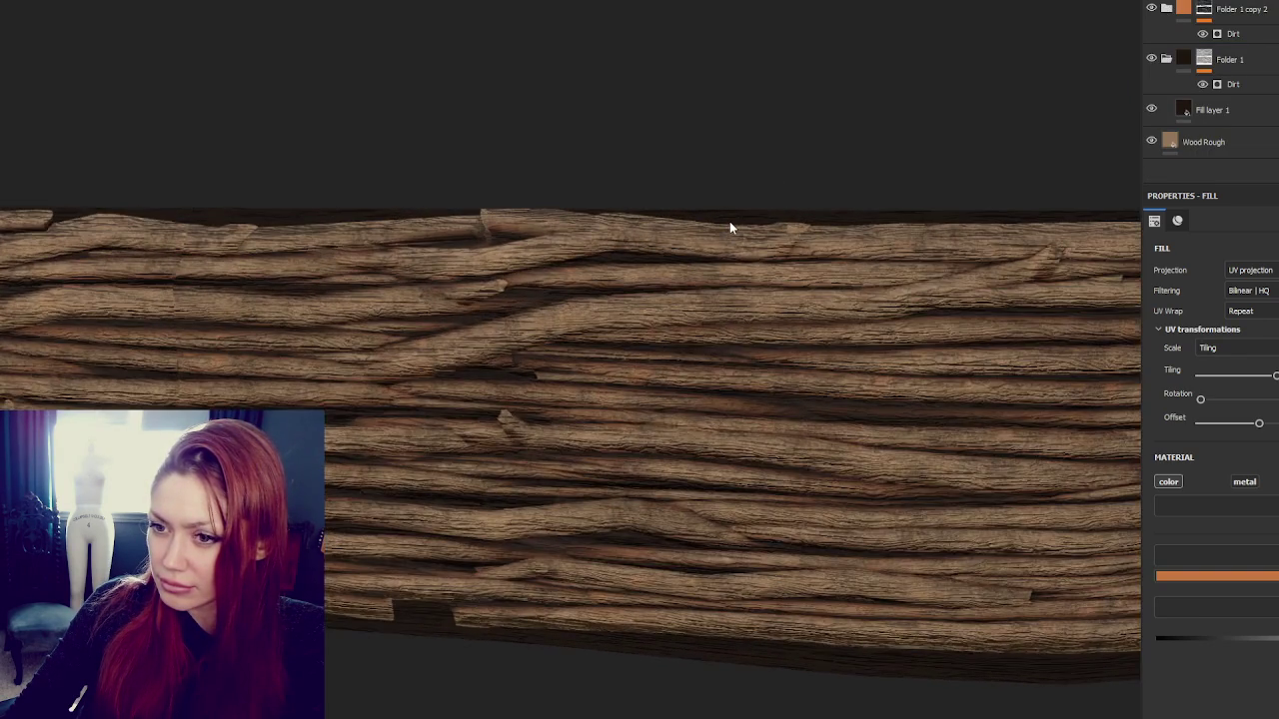
mouse_move(730, 226)
alt+middle_down()
mouse_move(483, 191)
mouse_move(696, 206)
alt+middle_up()
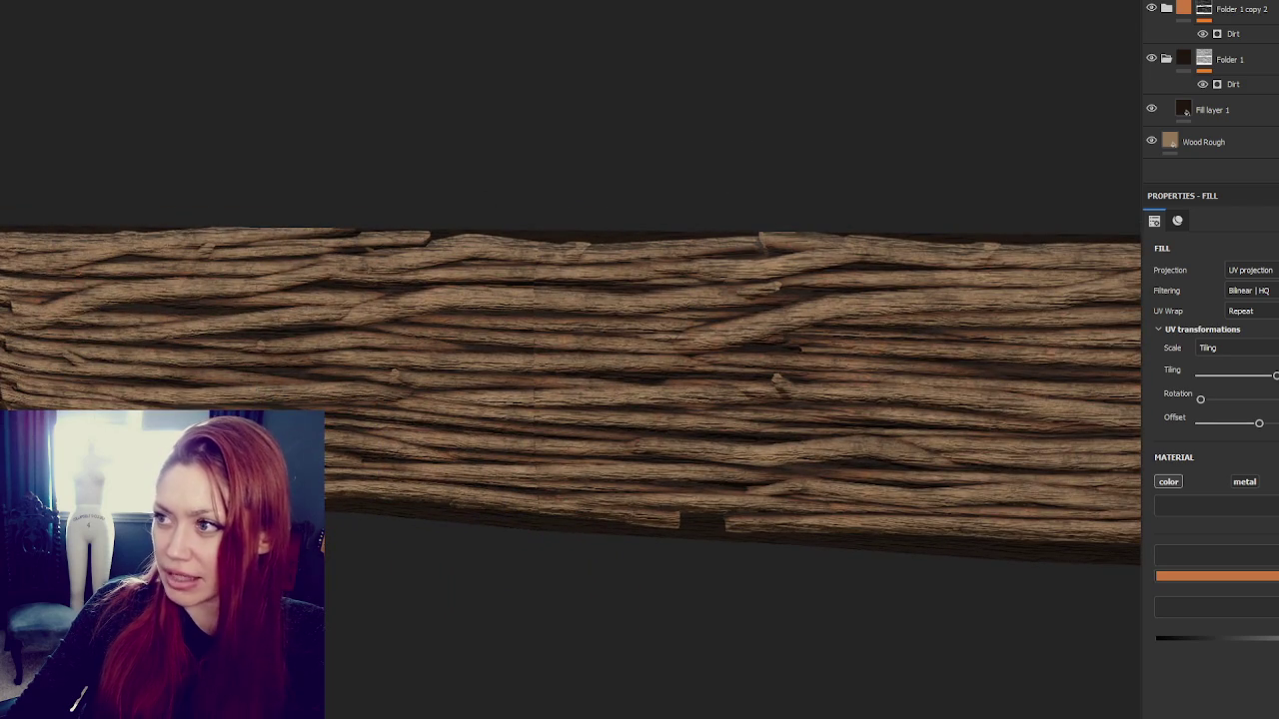
scroll(679, 263, down, 5)
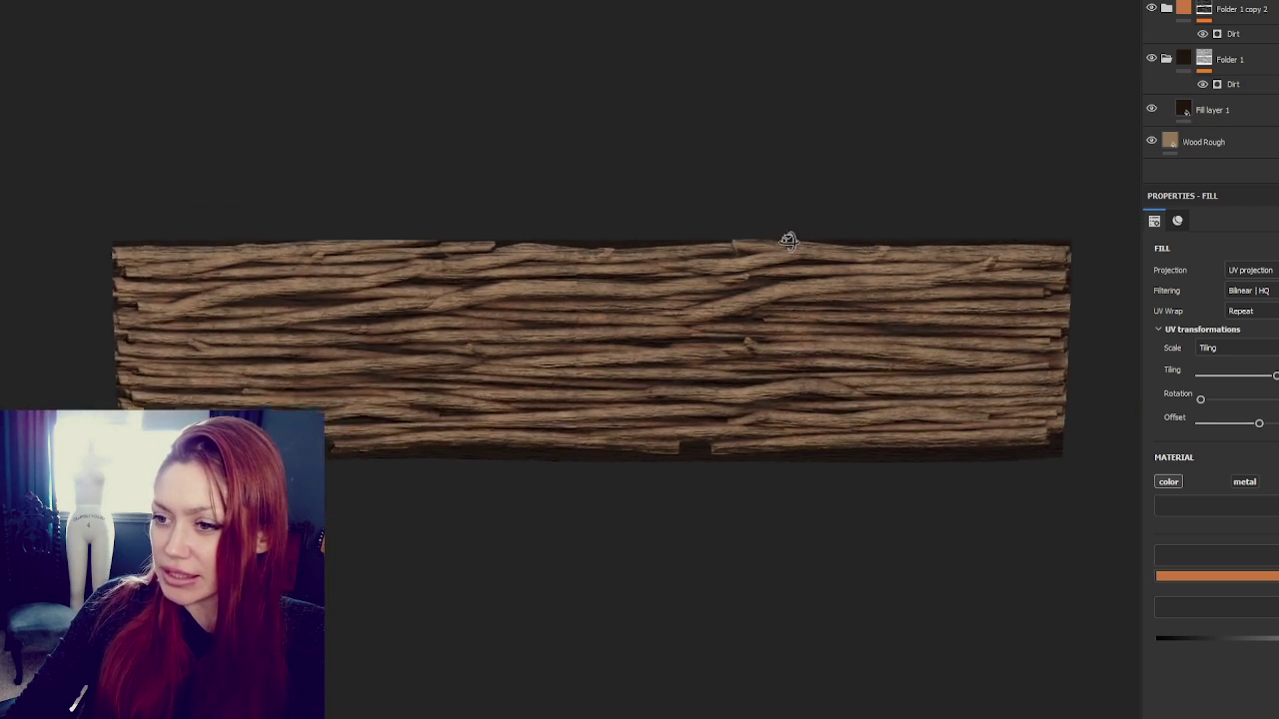
scroll(904, 221, up, 5)
alt+drag(904, 221, 830, 163)
scroll(723, 285, up, 3)
scroll(661, 350, up, 2)
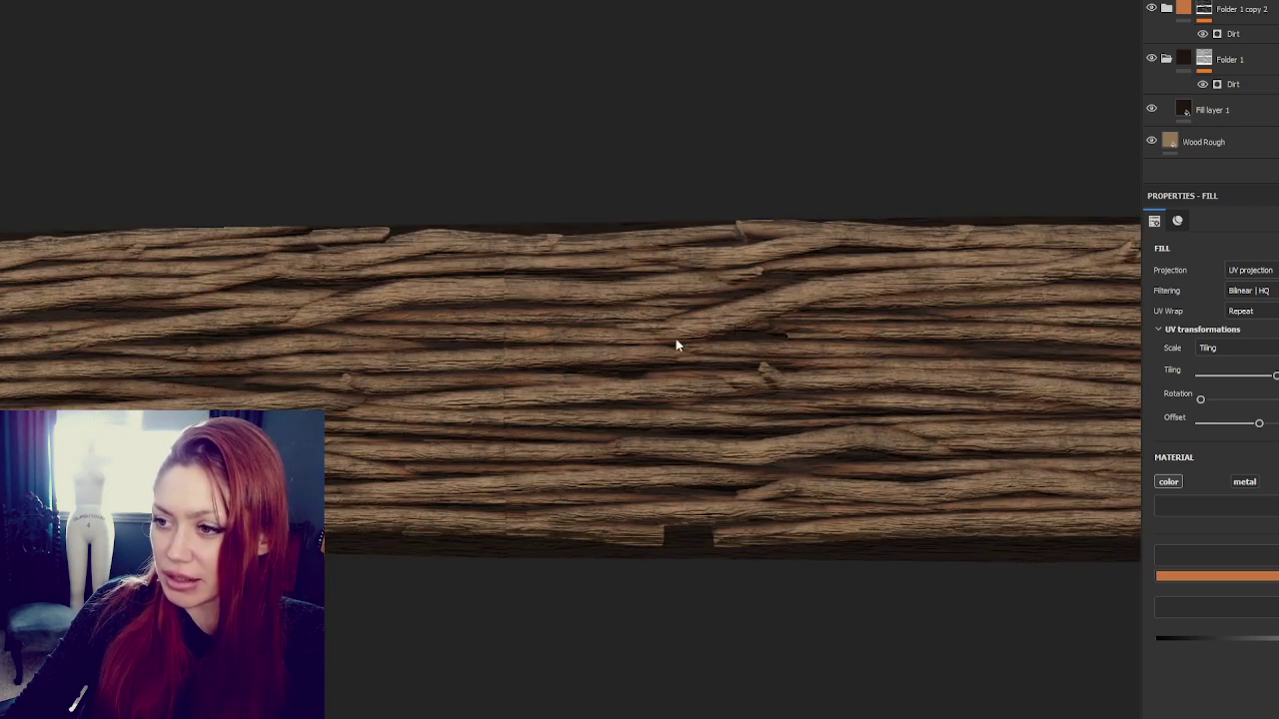
scroll(1209, 90, up, 1)
scroll(1209, 90, down, 1)
Select every layer in the stack and group them into one folder
click(1203, 142)
shift+click(1239, 9)
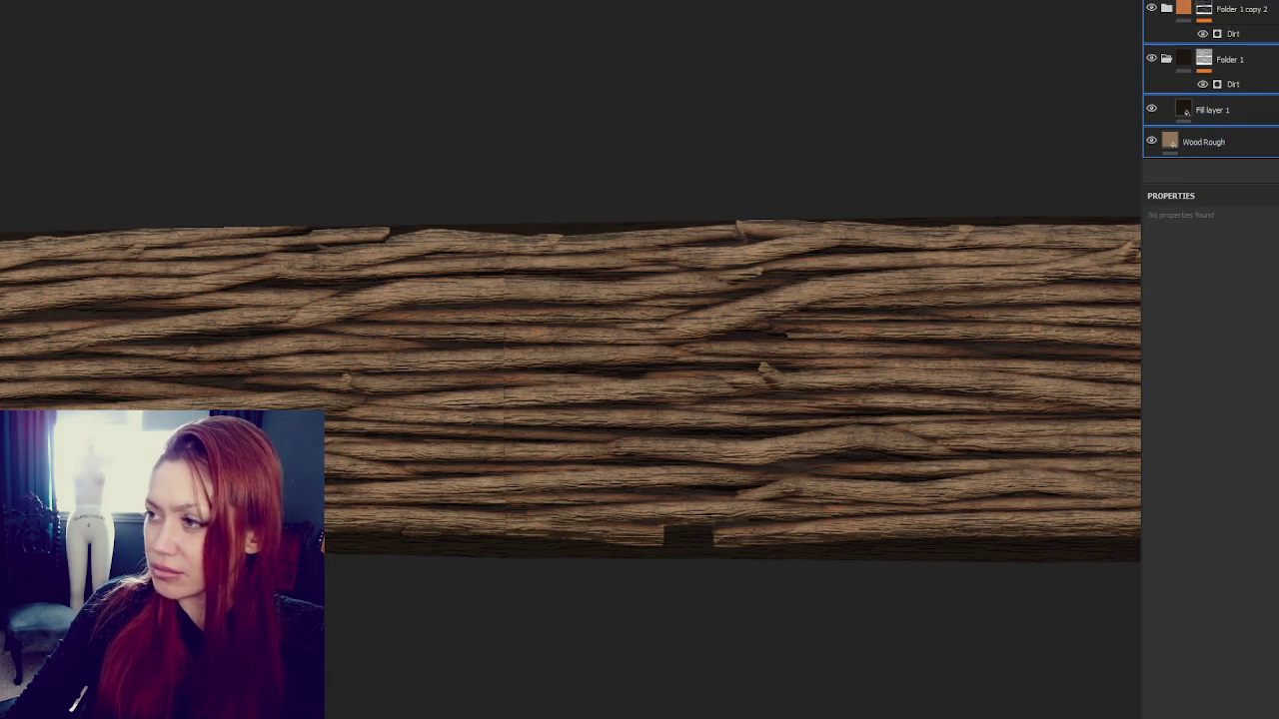
scroll(1246, 155, up, 1)
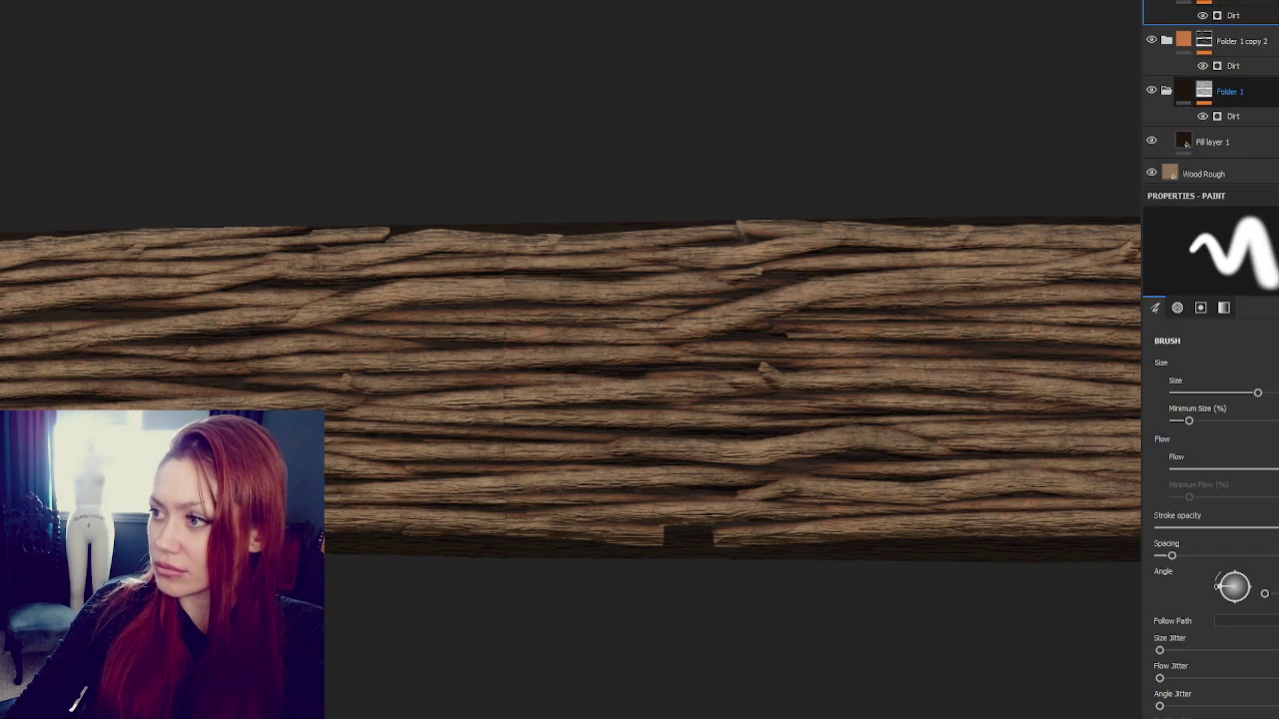
key(ctrl+z)
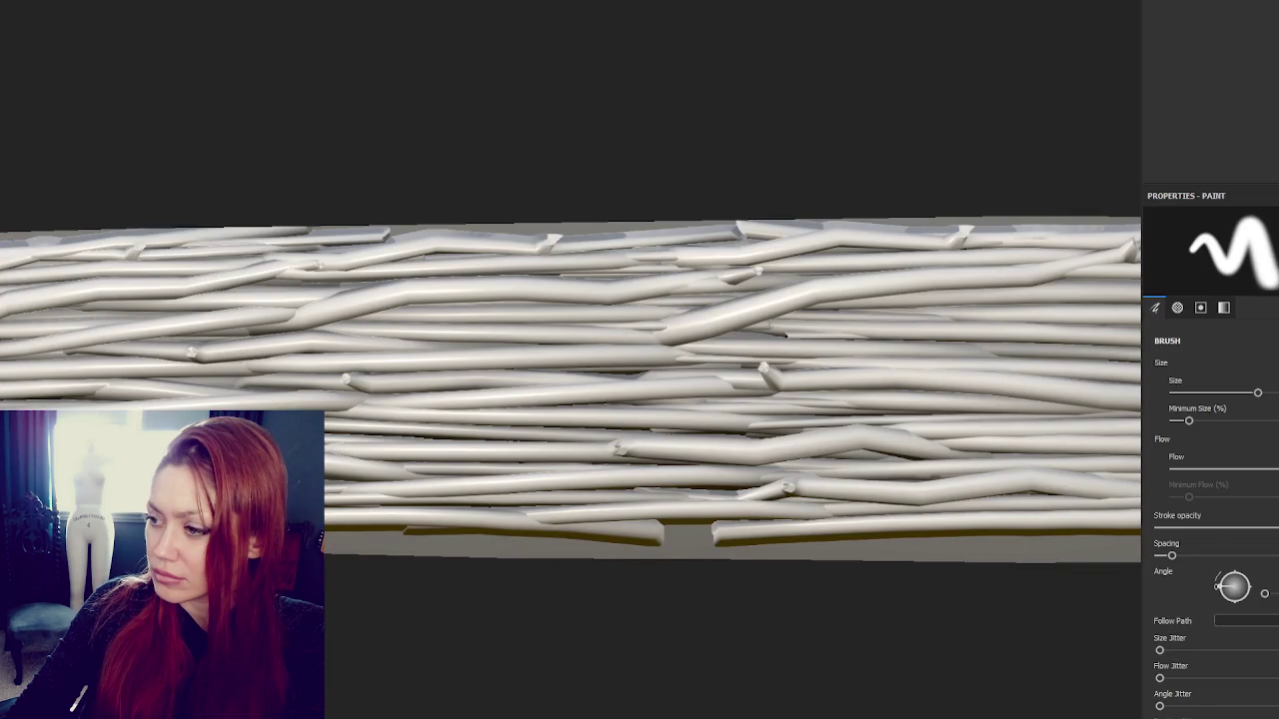
Shrink the brush and paint wood texture along a centre-right branch
click(1200, 307)
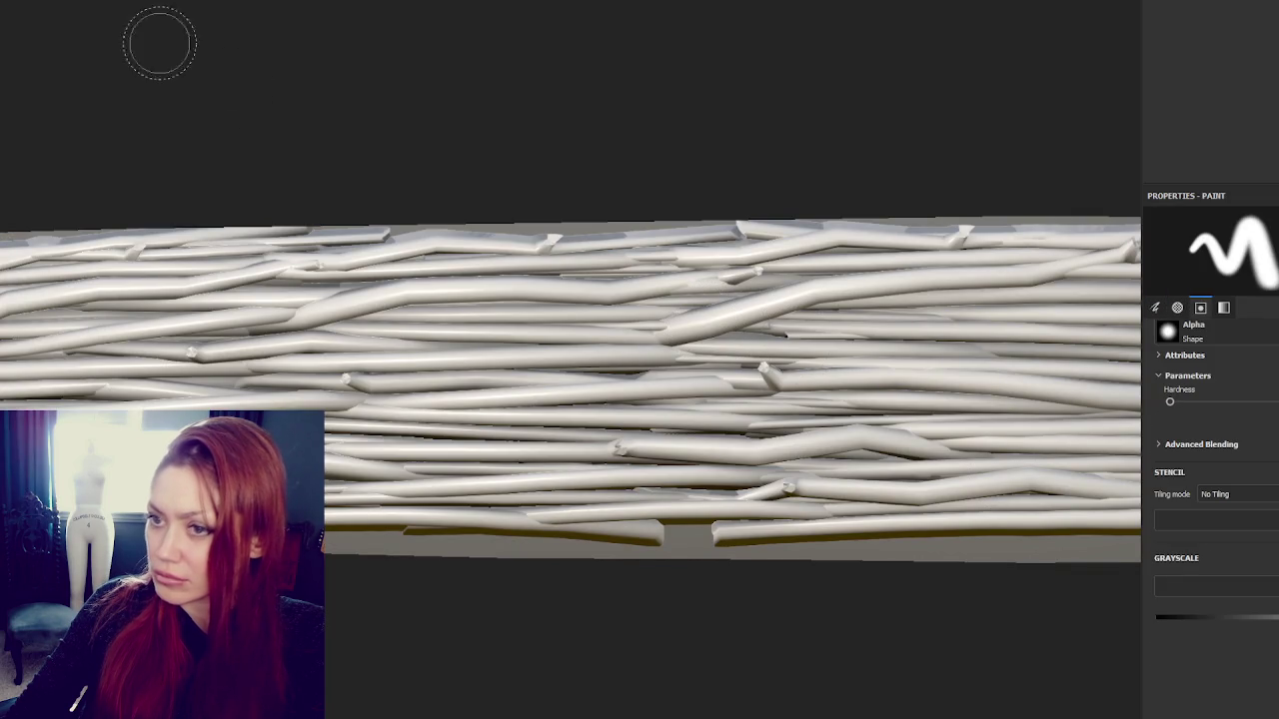
key(bracketleft)
key(bracketleft)
key(bracketleft)
drag(676, 338, 1119, 251)
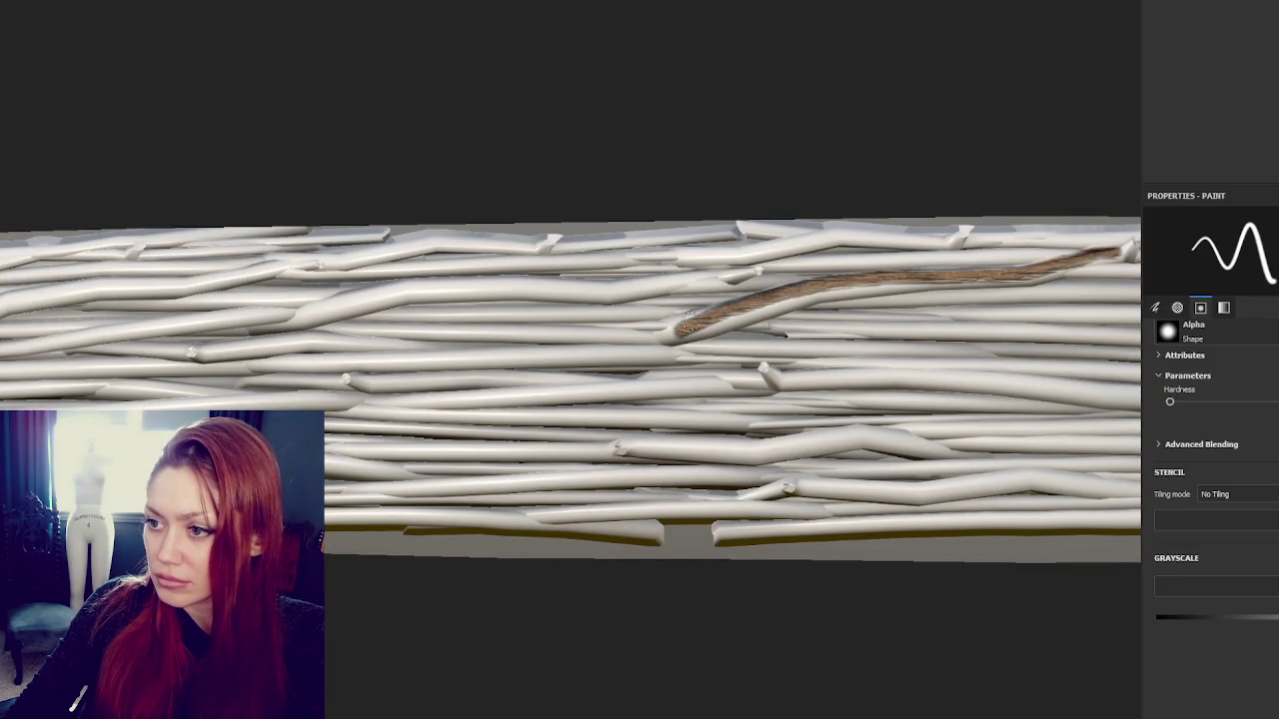
drag(675, 335, 929, 285)
drag(727, 318, 799, 296)
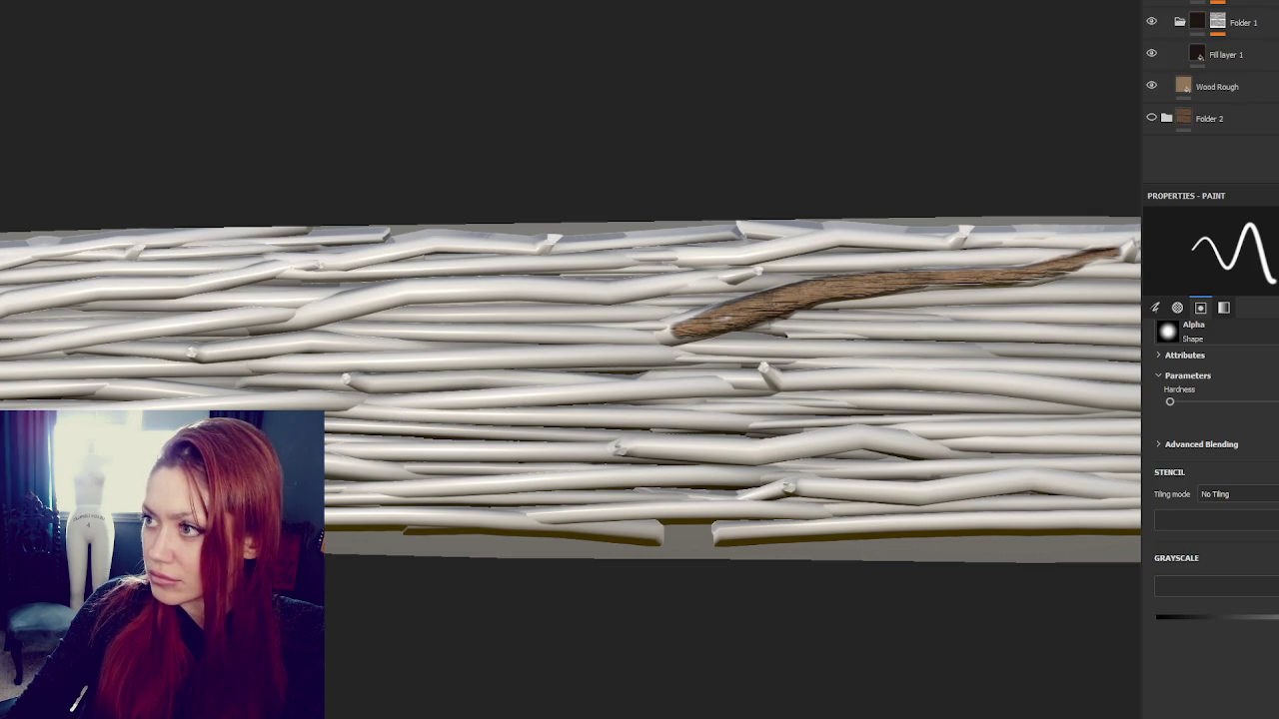
Rotate Wood Rough's UV Rotation so the grain follows the branch
click(1251, 120)
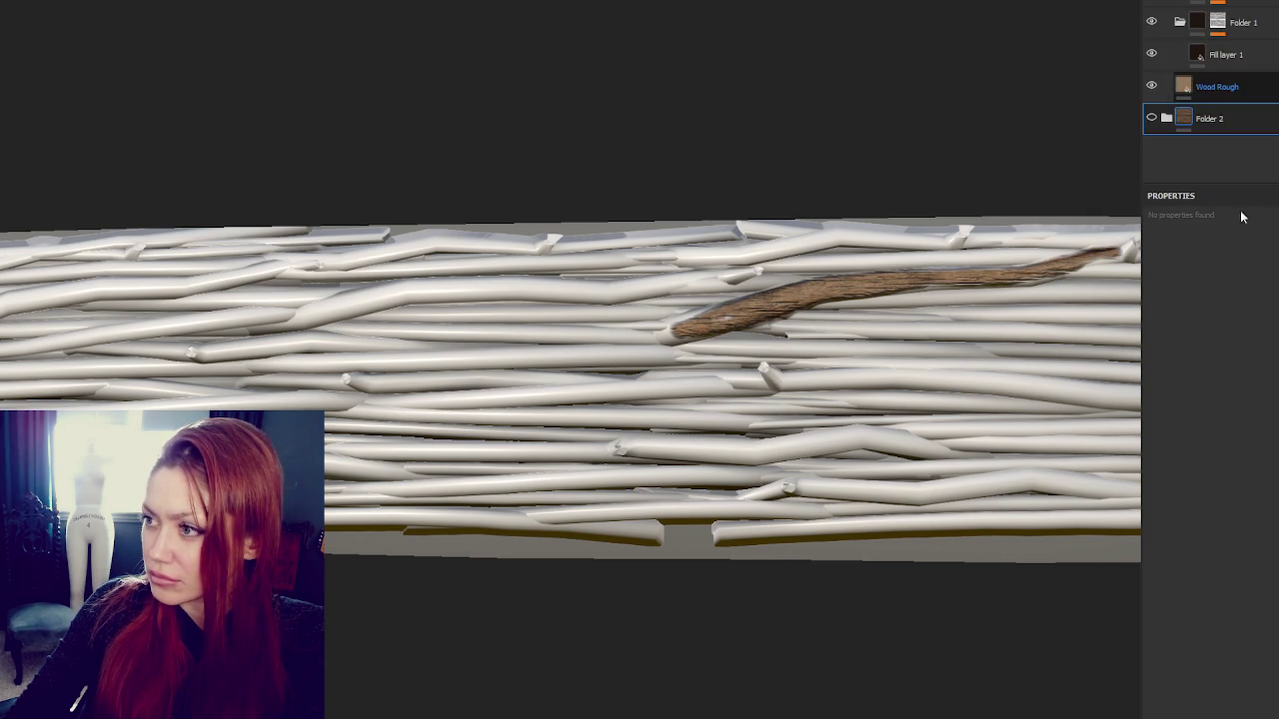
click(1224, 87)
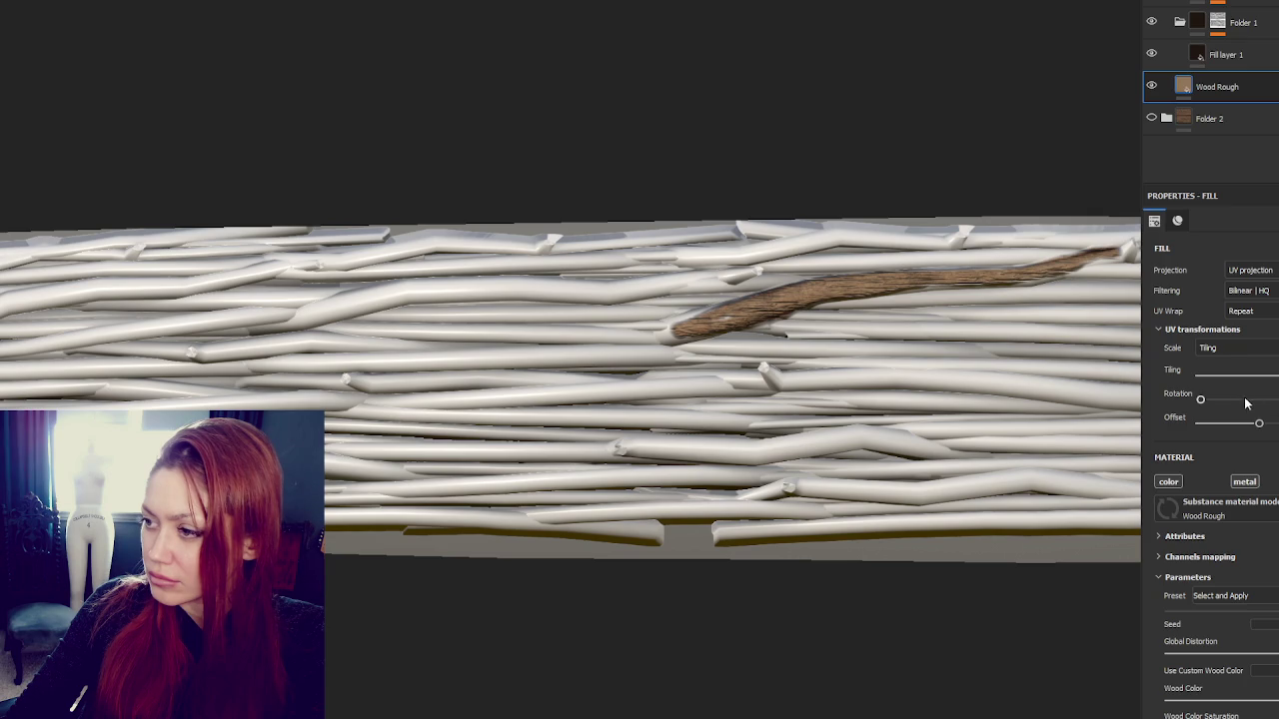
drag(1203, 399, 1208, 402)
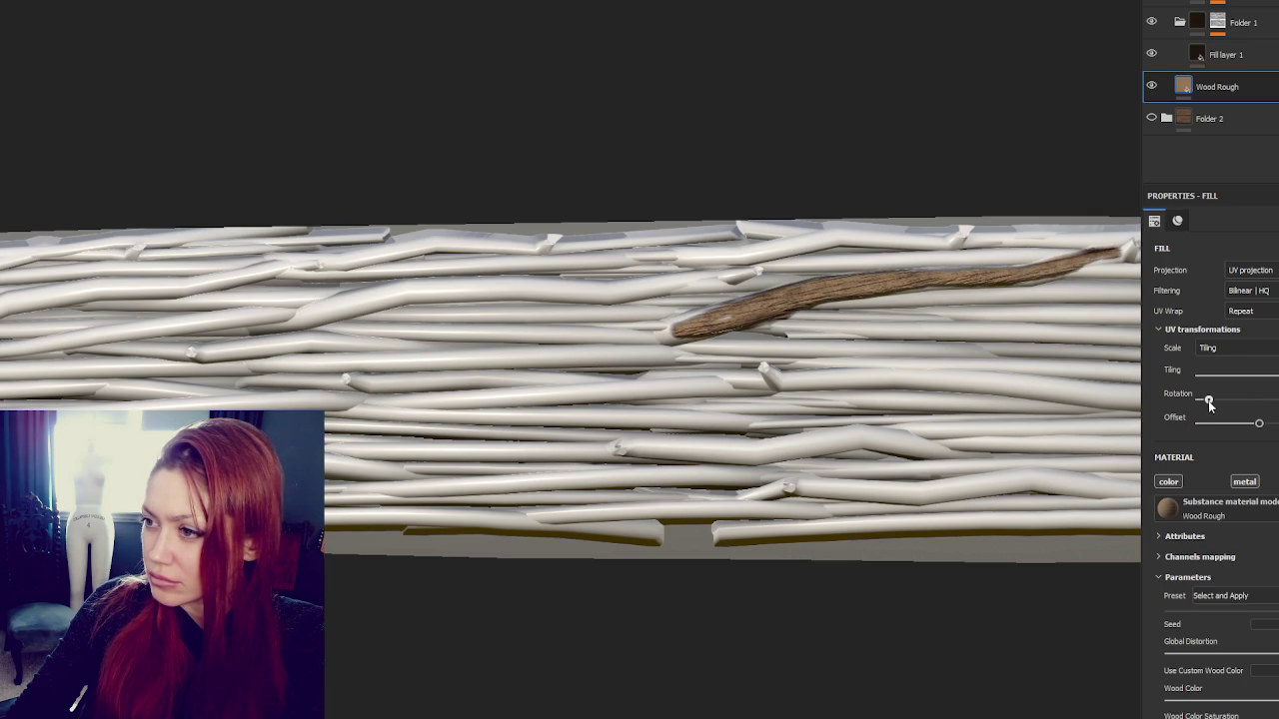
drag(1208, 401, 1209, 402)
key(1)
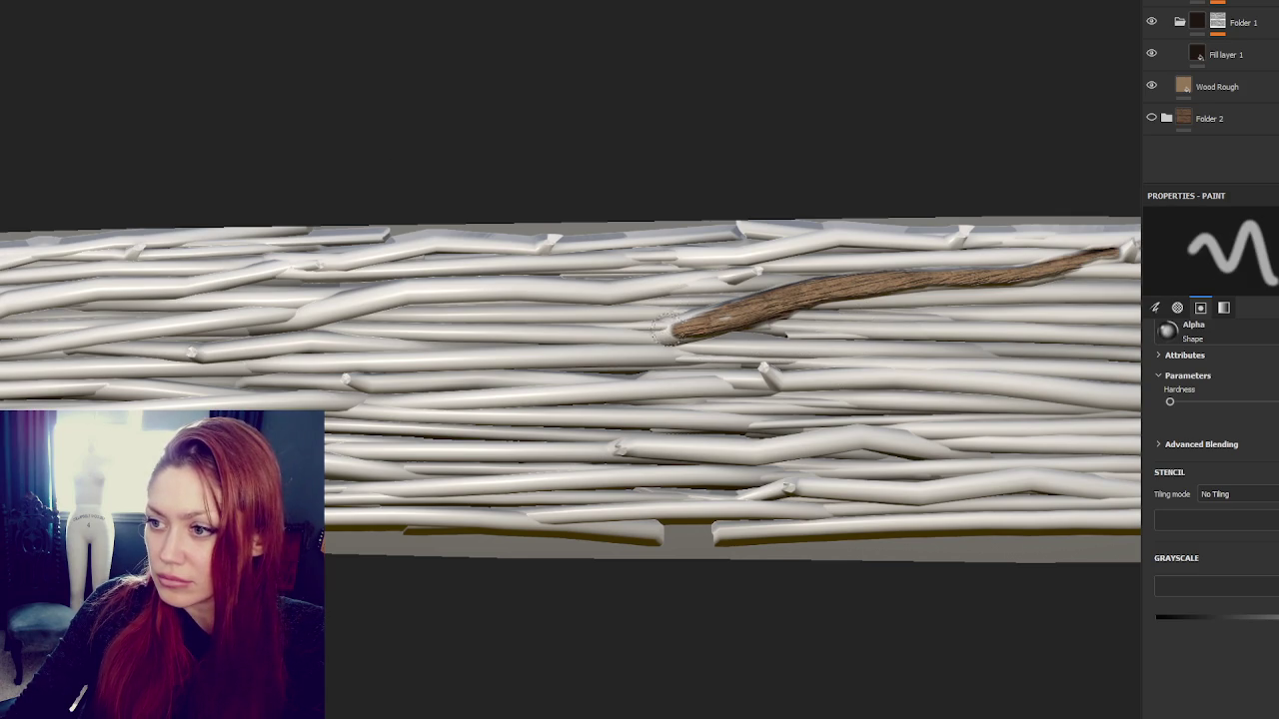
Repaint the first branch to its end and paint wood along an upper-left branch
drag(662, 334, 1124, 254)
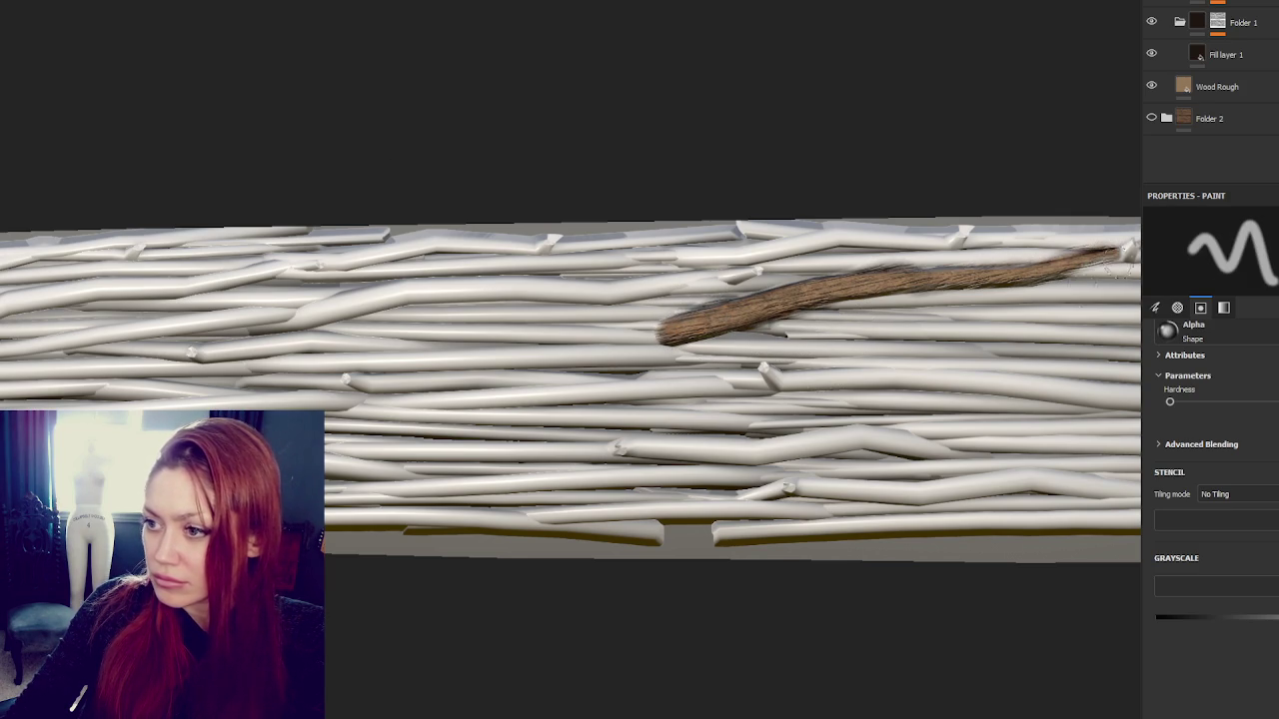
middle_drag(467, 392, 759, 387)
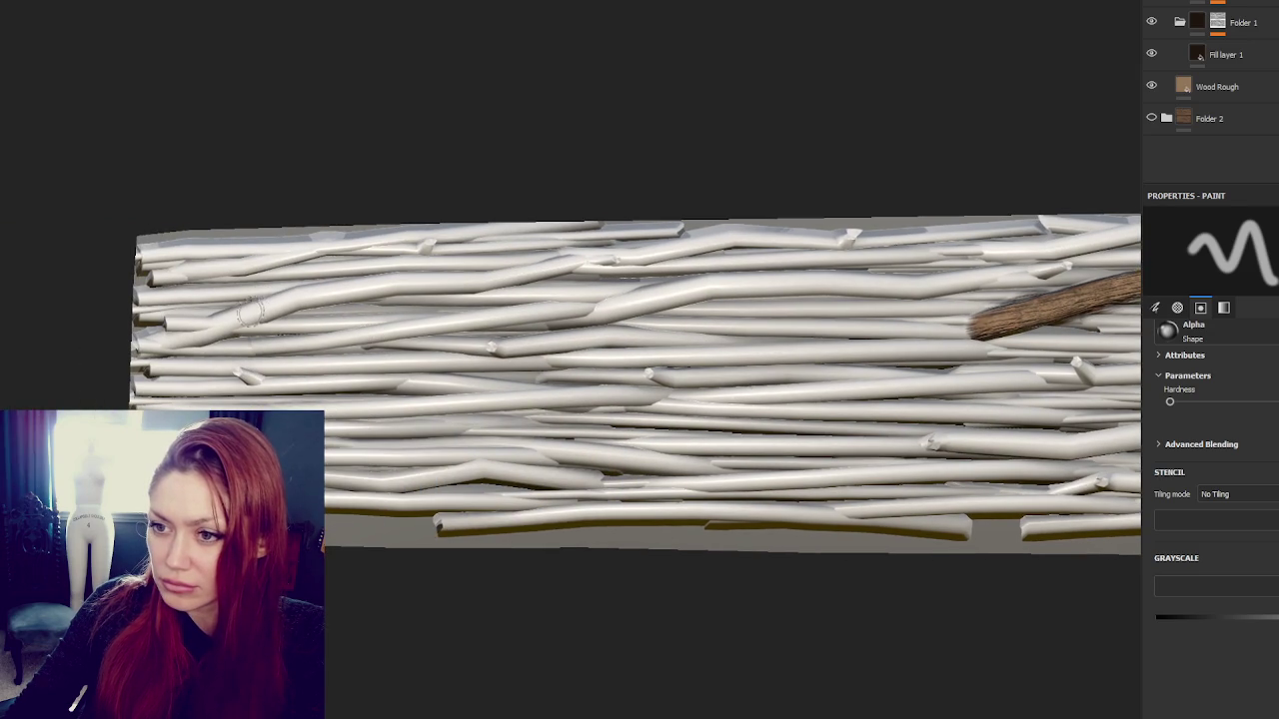
drag(240, 318, 450, 285)
drag(210, 330, 499, 275)
mouse_move(190, 340)
mouse_down()
mouse_move(360, 290)
mouse_move(529, 268)
mouse_up()
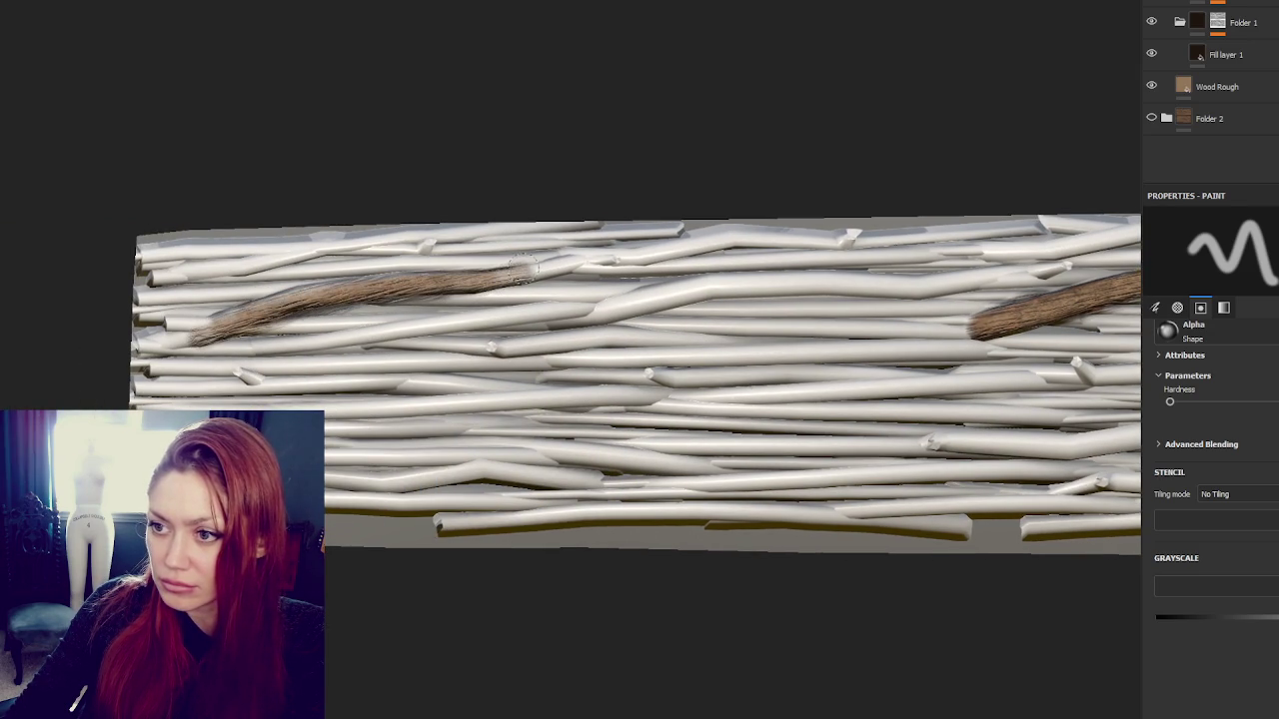
mouse_move(239, 310)
mouse_down()
mouse_move(380, 285)
mouse_move(162, 340)
mouse_up()
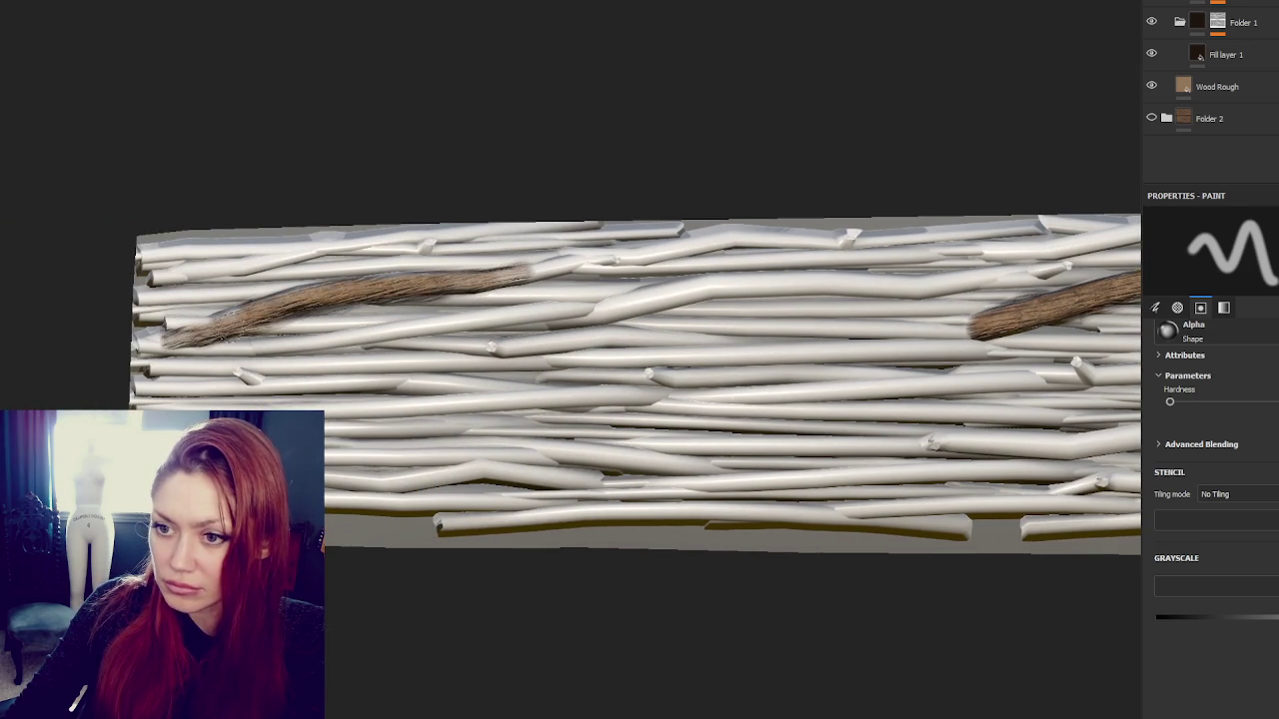
mouse_move(370, 299)
mouse_down()
mouse_move(527, 282)
mouse_move(589, 260)
mouse_up()
mouse_move(590, 260)
middle_down()
mouse_move(643, 176)
mouse_move(985, 25)
middle_up()
Toggle Folder 2 on and off to compare, then reframe the branch panel
click(1151, 118)
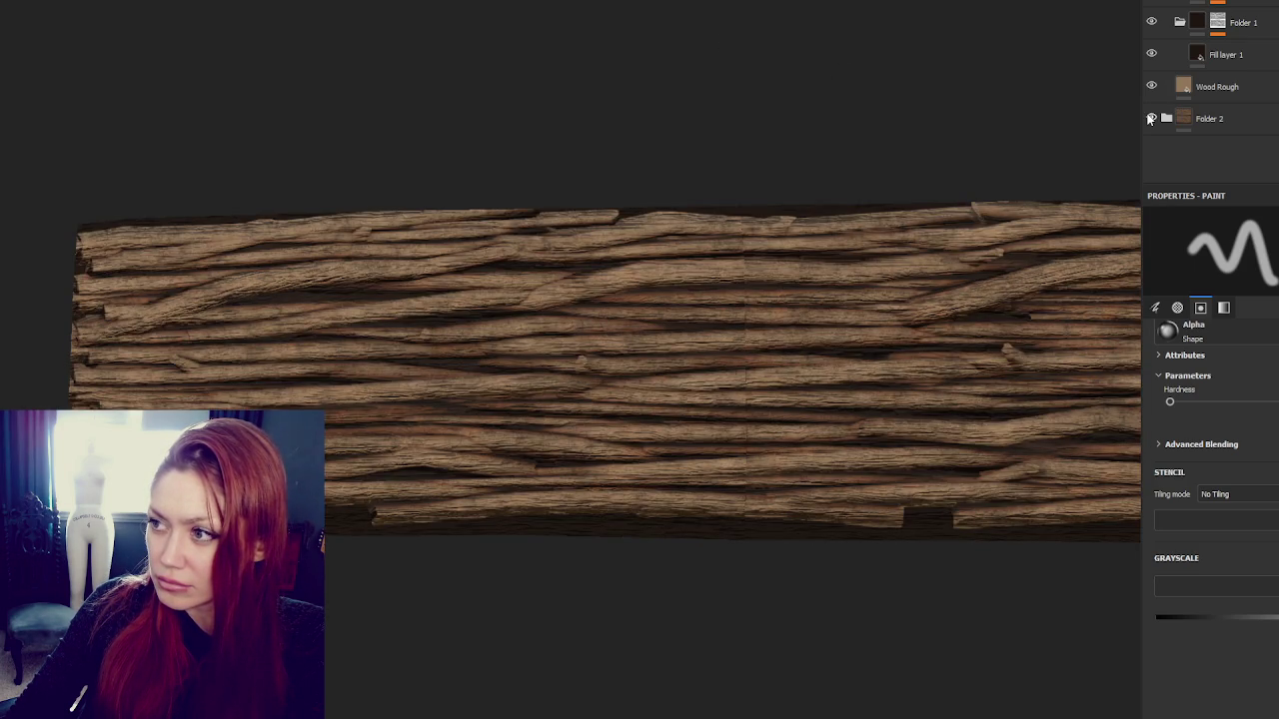
click(1151, 118)
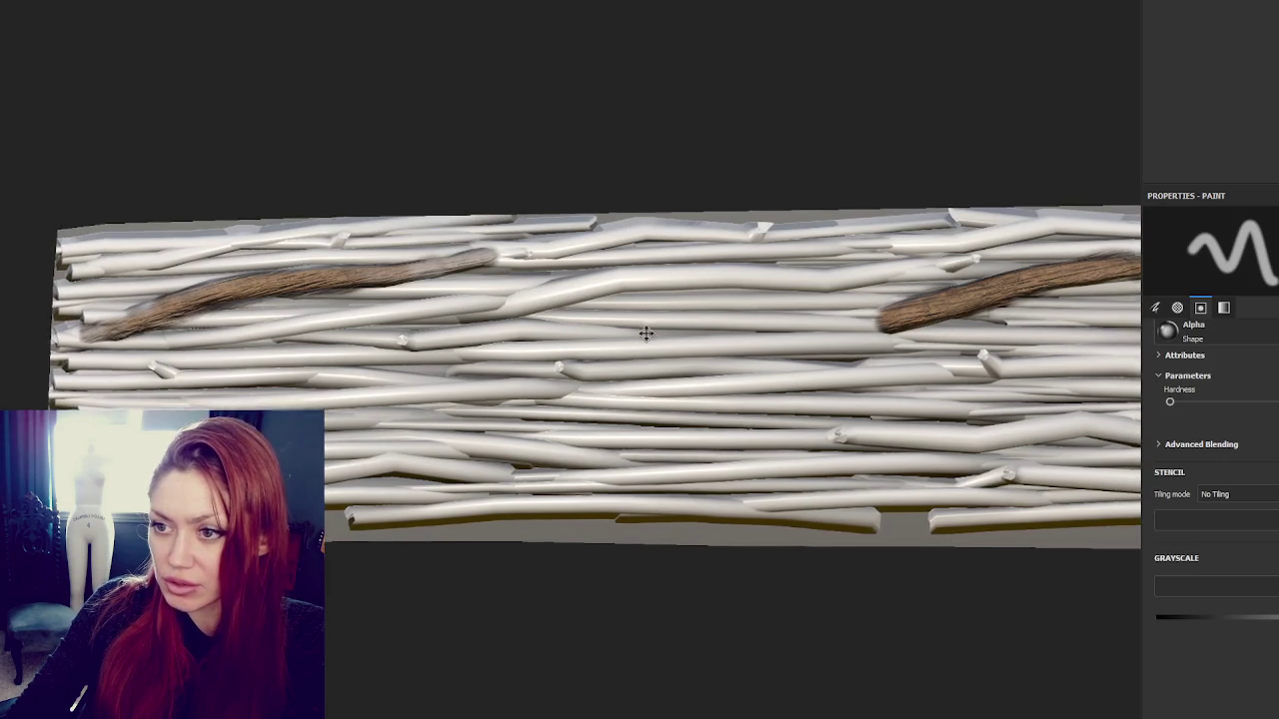
alt+drag(355, 400, 644, 333)
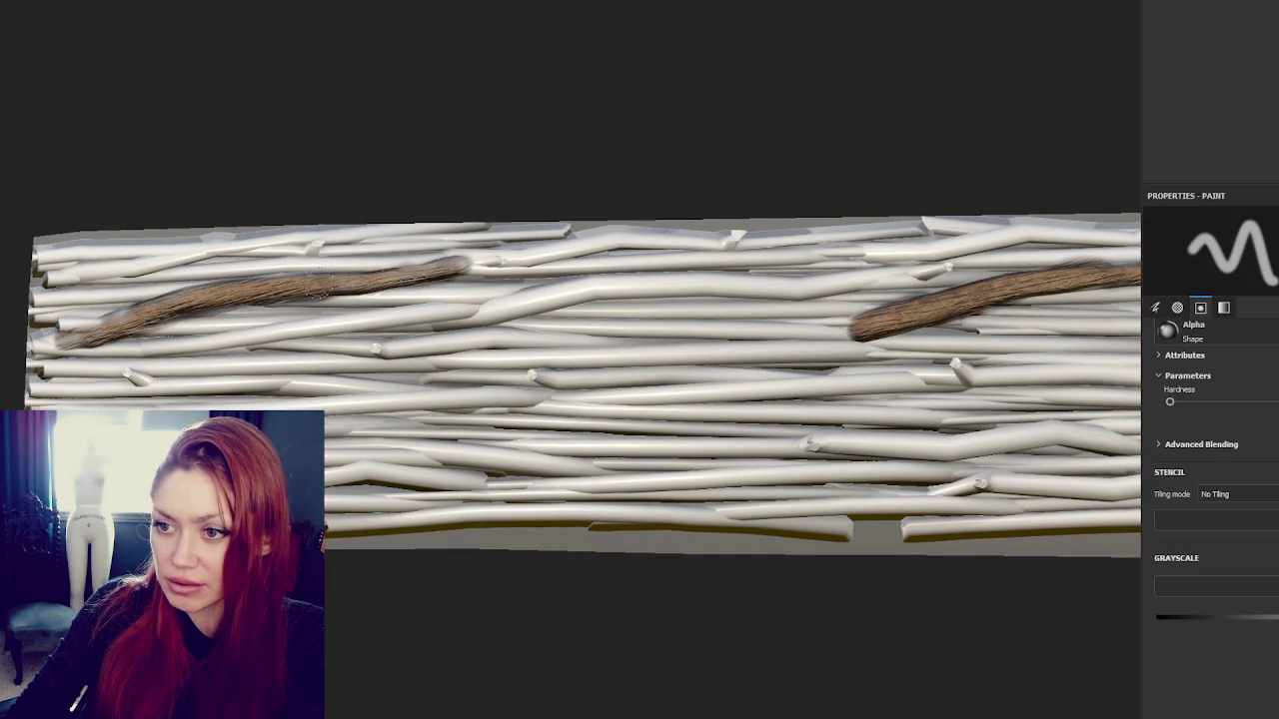
alt+middle_drag(580, 390, 689, 399)
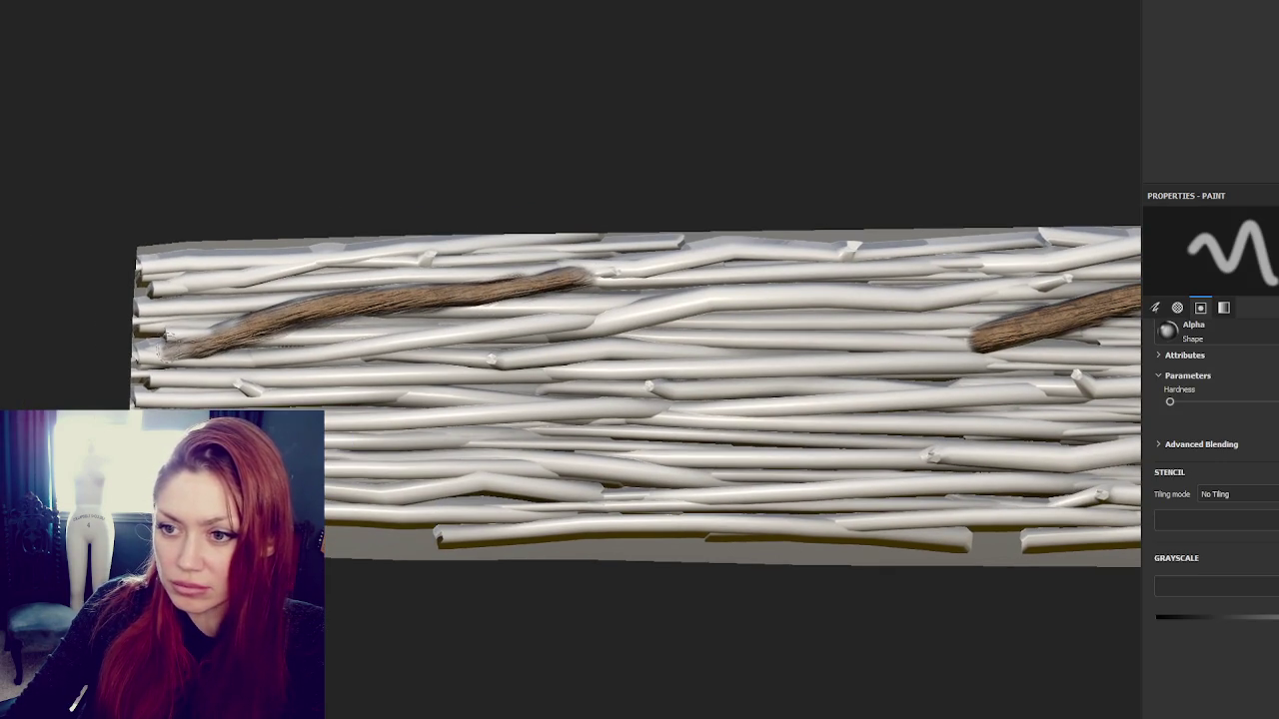
Paint wood onto a short upper-left branch, a lower branch and one near the centre
mouse_move(295, 267)
mouse_down()
mouse_move(213, 287)
mouse_move(249, 274)
mouse_up()
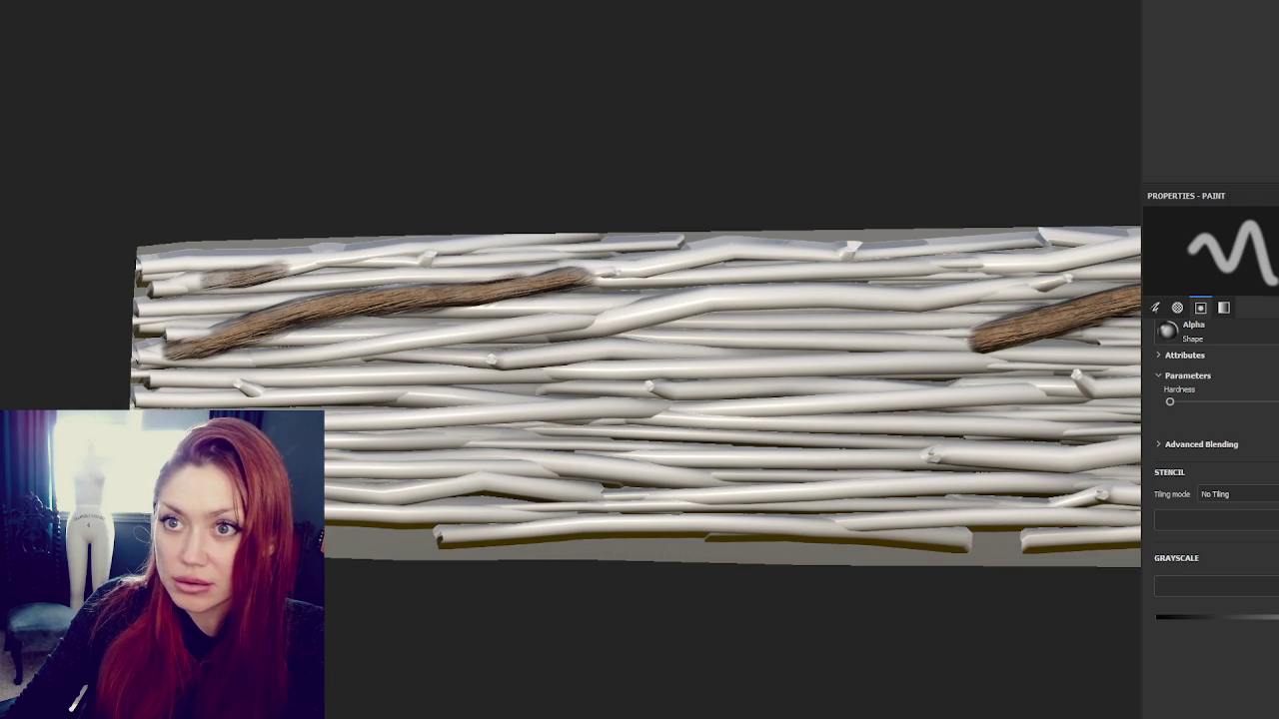
drag(182, 281, 300, 261)
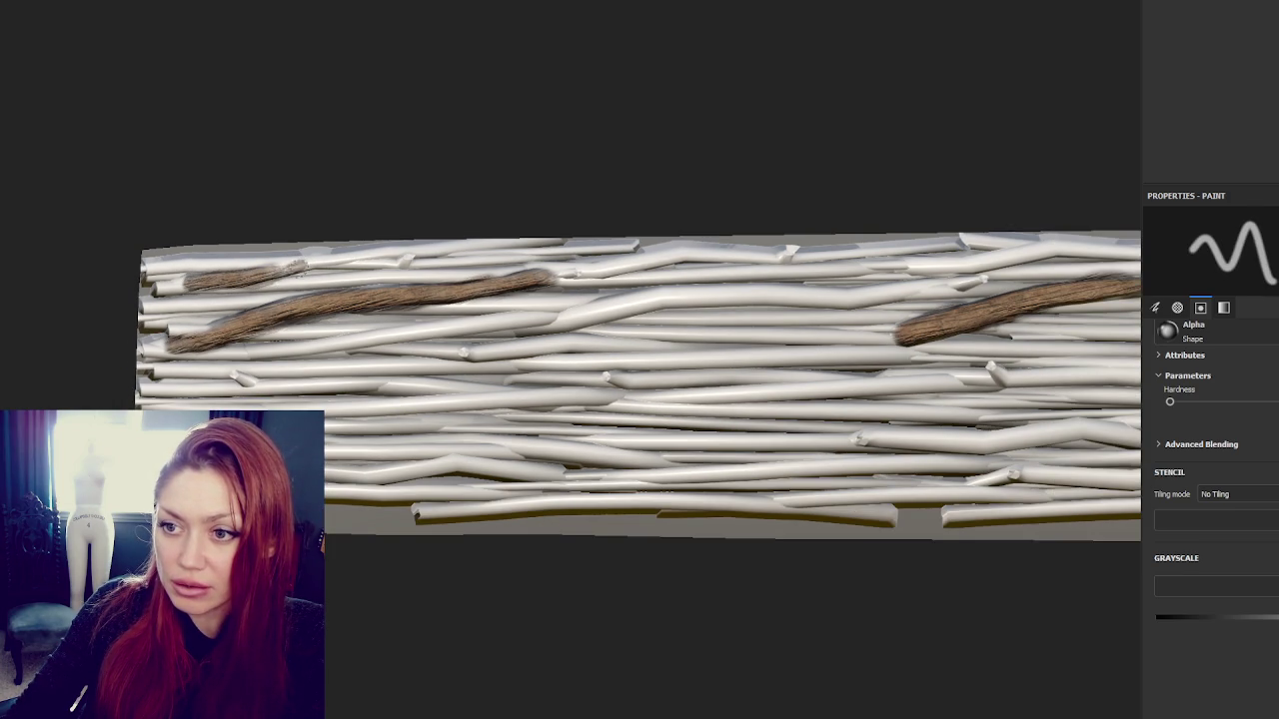
mouse_move(393, 476)
mouse_down()
mouse_move(462, 460)
mouse_move(432, 463)
mouse_move(488, 470)
mouse_move(390, 476)
mouse_up()
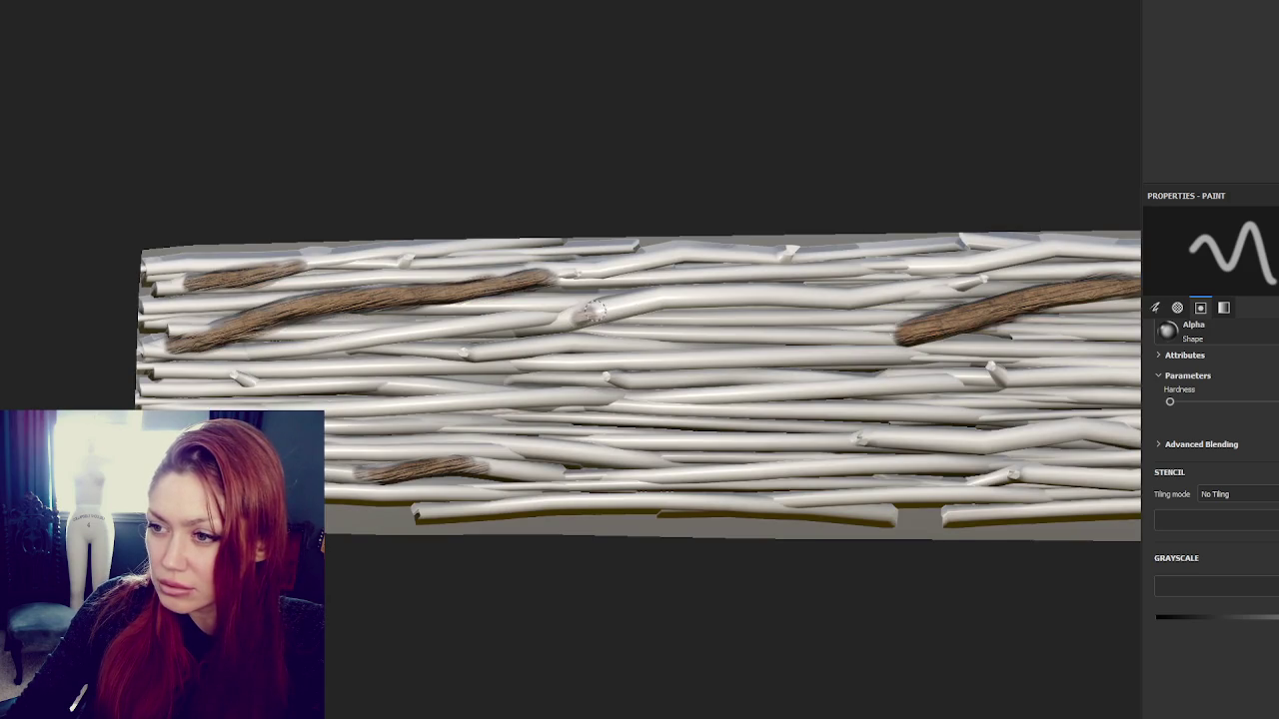
drag(599, 312, 655, 295)
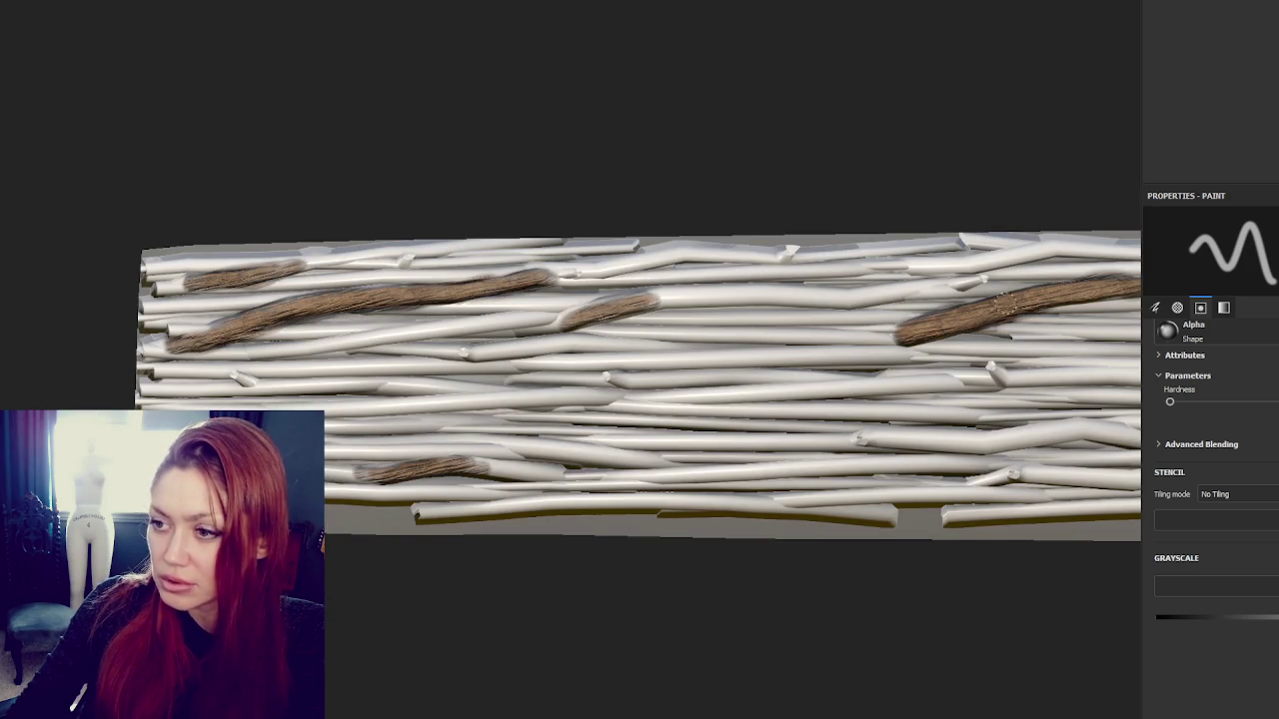